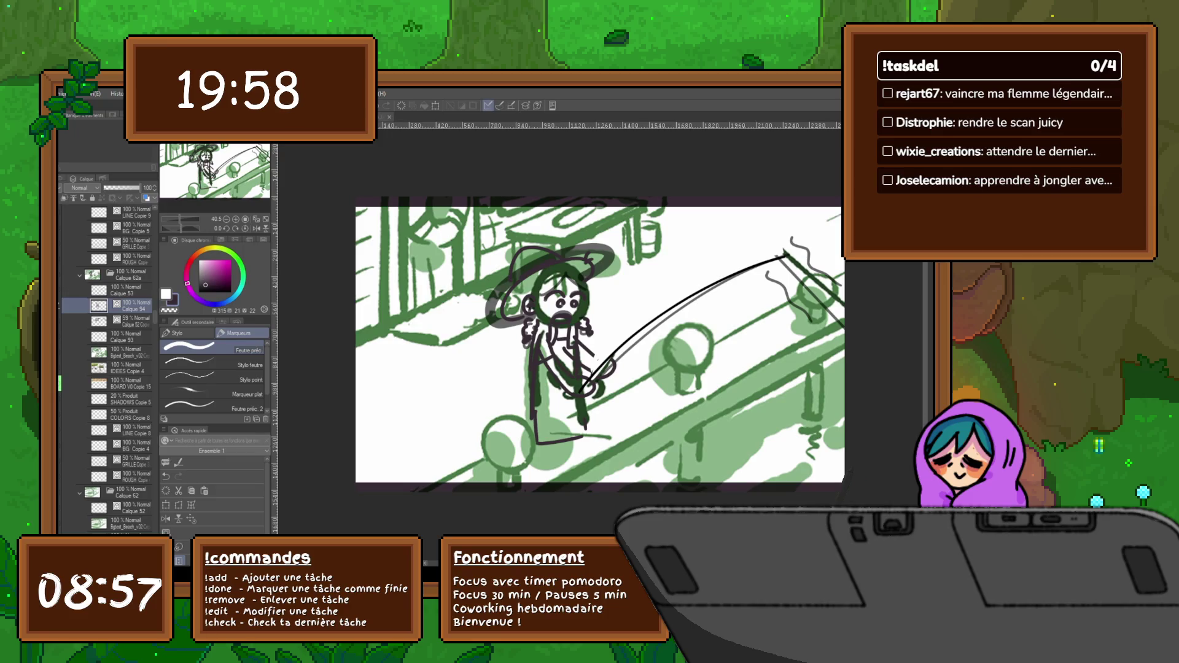
Reinforce the fishing rod with a pen stroke, delete the Calque 52 Copie layer, and reselect Calque 93.
{"action": "left_click_drag", "start_coordinate": [605, 372], "coordinate": [786, 256]}
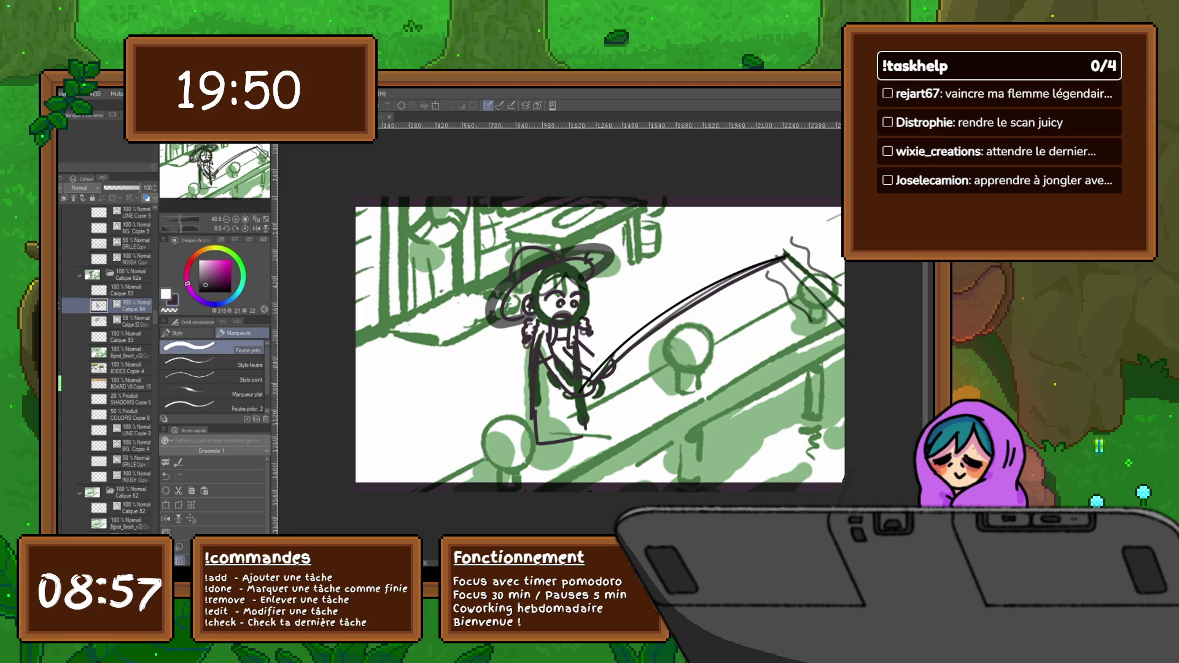
{"action": "key", "text": "Delete"}
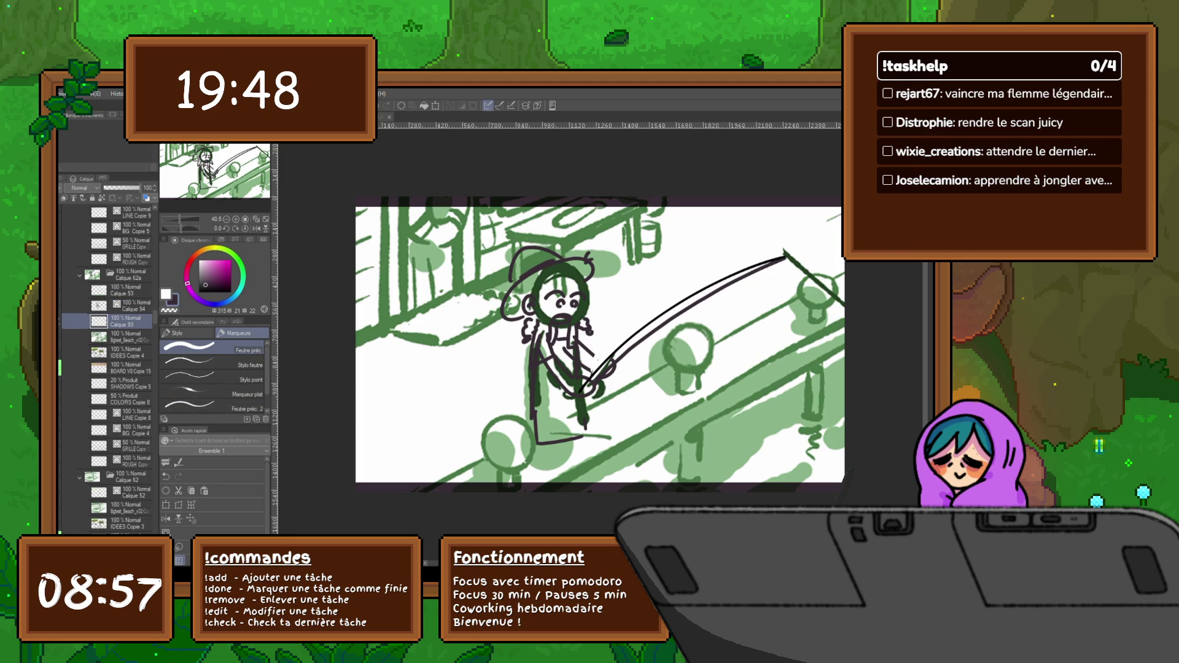
{"action": "left_click", "coordinate": [126, 337]}
{"action": "left_click", "coordinate": [126, 321]}
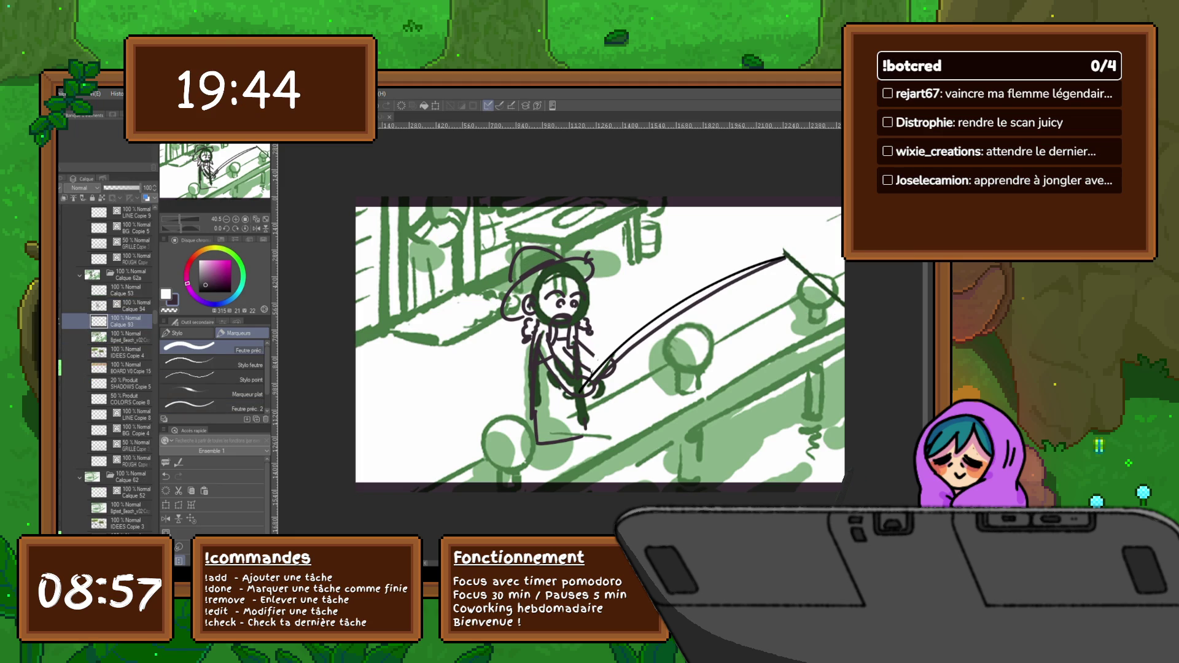
{"action": "key", "text": "m"}
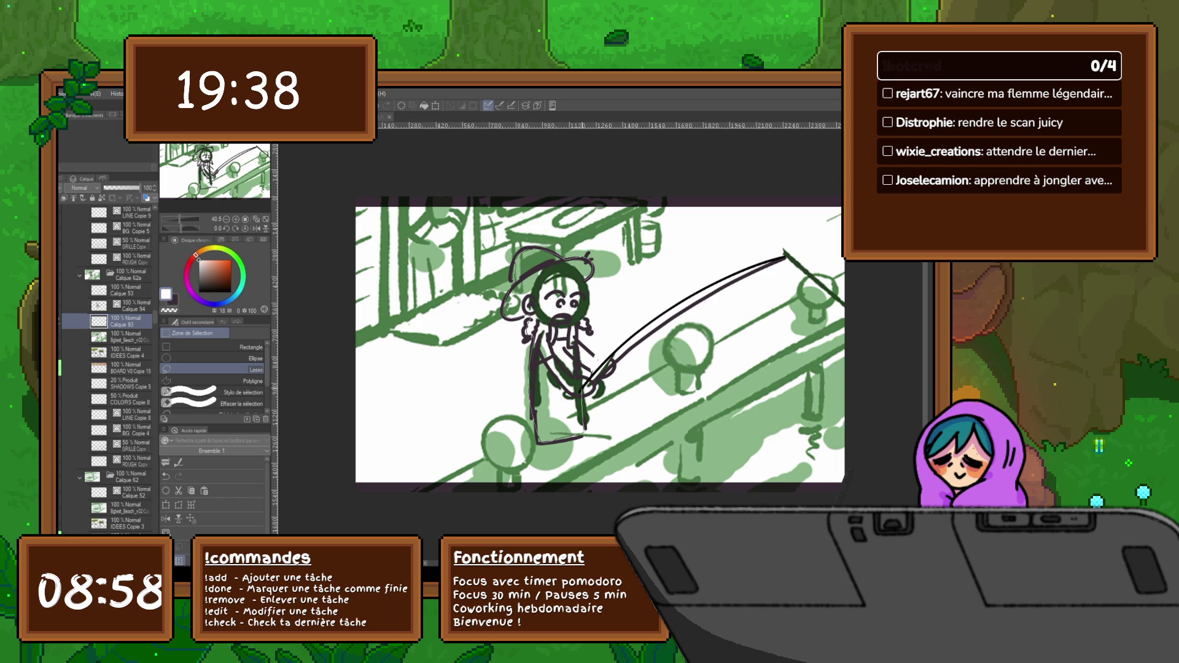
Erase the old head circle, face strokes and strokes near the hand with lasso selections.
{"action": "left_click_drag", "start_coordinate": [582, 427], "coordinate": [584, 430]}
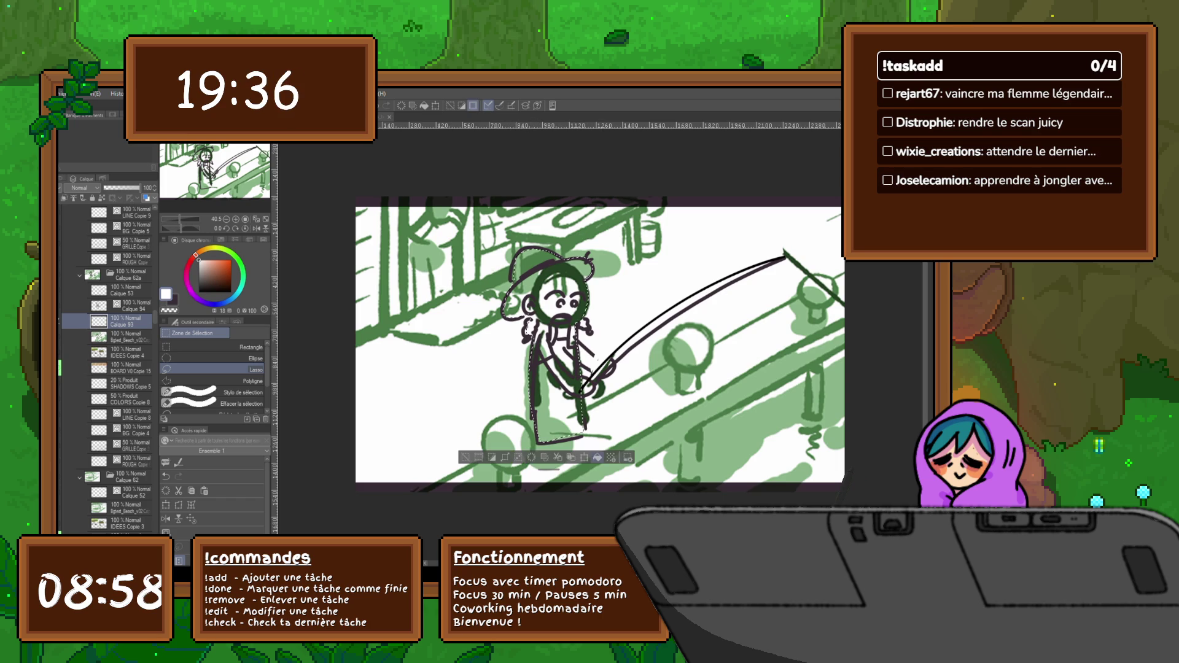
{"action": "key", "text": "Delete"}
{"action": "key", "text": "ctrl+d"}
{"action": "left_click_drag", "start_coordinate": [613, 355], "coordinate": [577, 406]}
{"action": "key", "text": "Delete"}
{"action": "key", "text": "ctrl+d"}
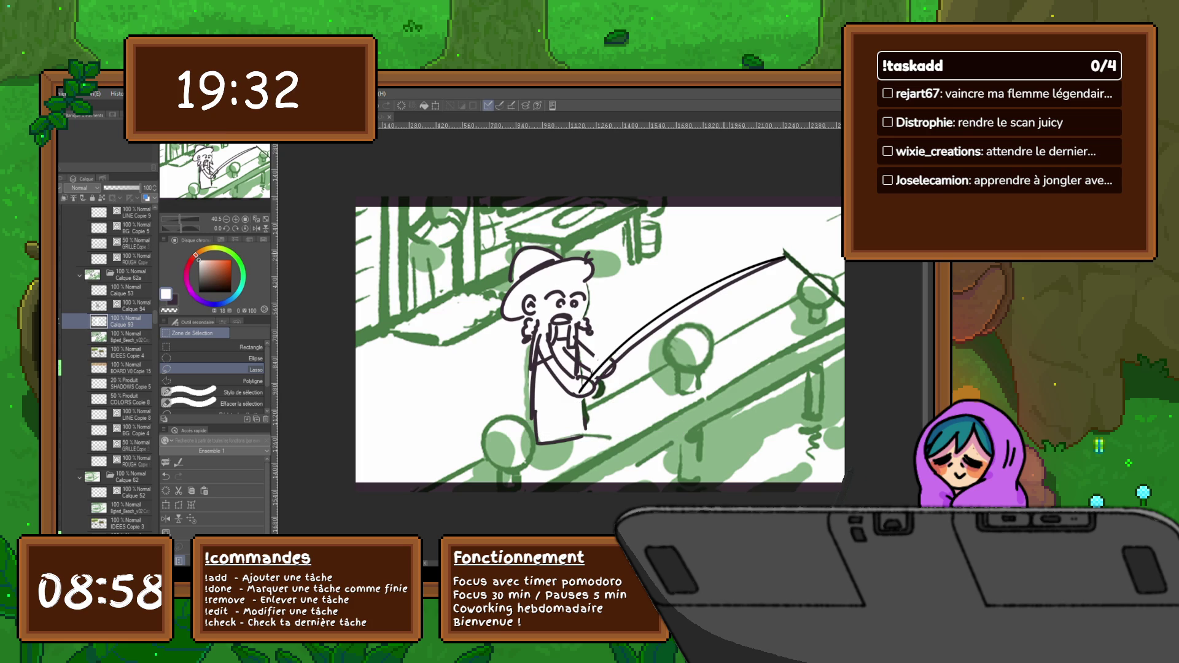
Draw dark marker strokes beside the beard on the Calque 94 layer.
{"action": "key", "text": "p"}
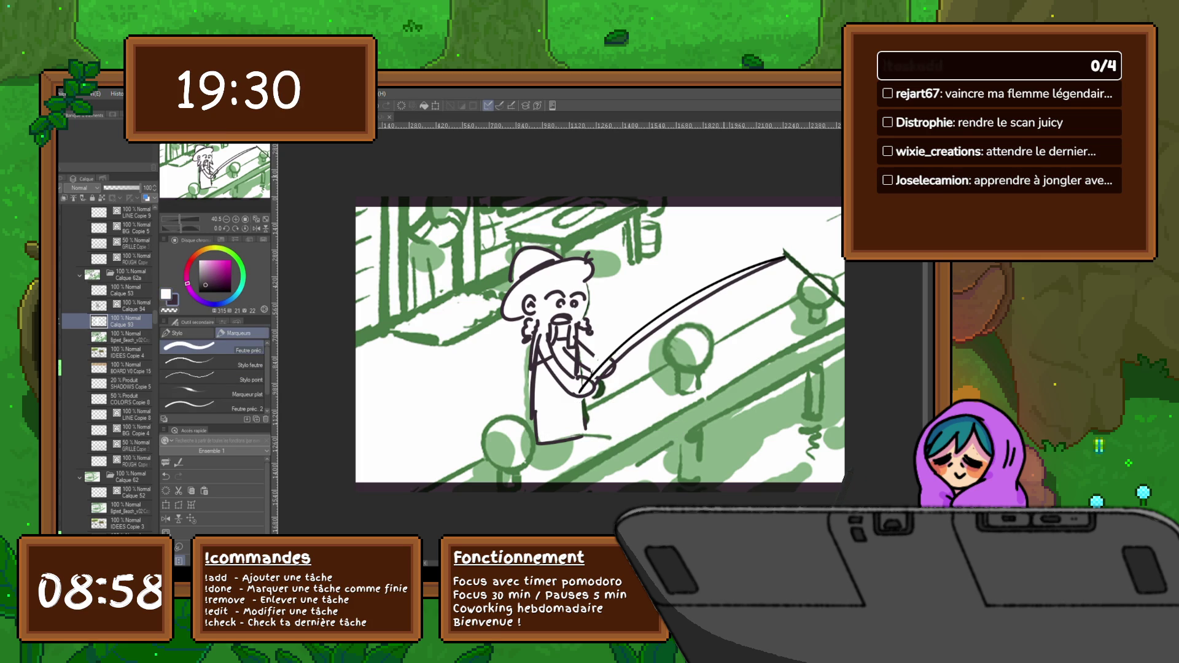
{"action": "left_click", "coordinate": [129, 306]}
{"action": "mouse_move", "coordinate": [587, 279]}
{"action": "left_mouse_down"}
{"action": "mouse_move", "coordinate": [587, 305]}
{"action": "mouse_move", "coordinate": [567, 327]}
{"action": "mouse_move", "coordinate": [570, 277]}
{"action": "mouse_move", "coordinate": [584, 280]}
{"action": "mouse_move", "coordinate": [575, 274]}
{"action": "left_mouse_up"}
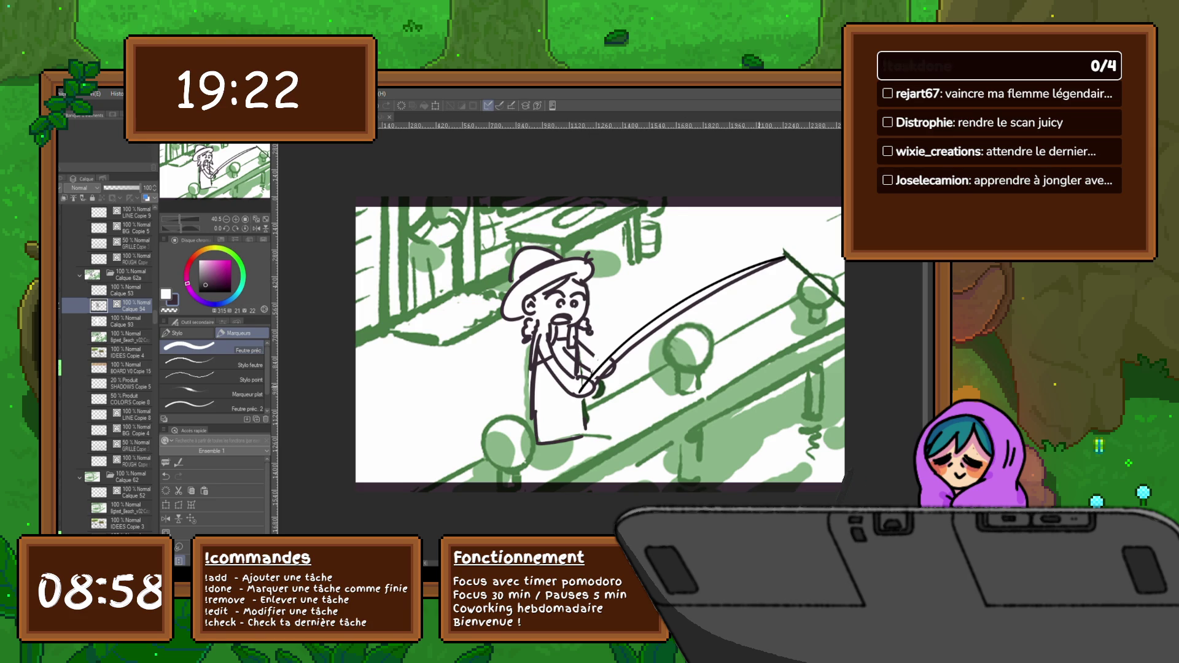
Flip between the fisher frames and show the rough Calque 92 frame.
{"action": "key", "text": "ctrl+Right"}
{"action": "key", "text": "ctrl+Left"}
{"action": "key", "text": "ctrl+Right"}
{"action": "left_click", "coordinate": [132, 492]}
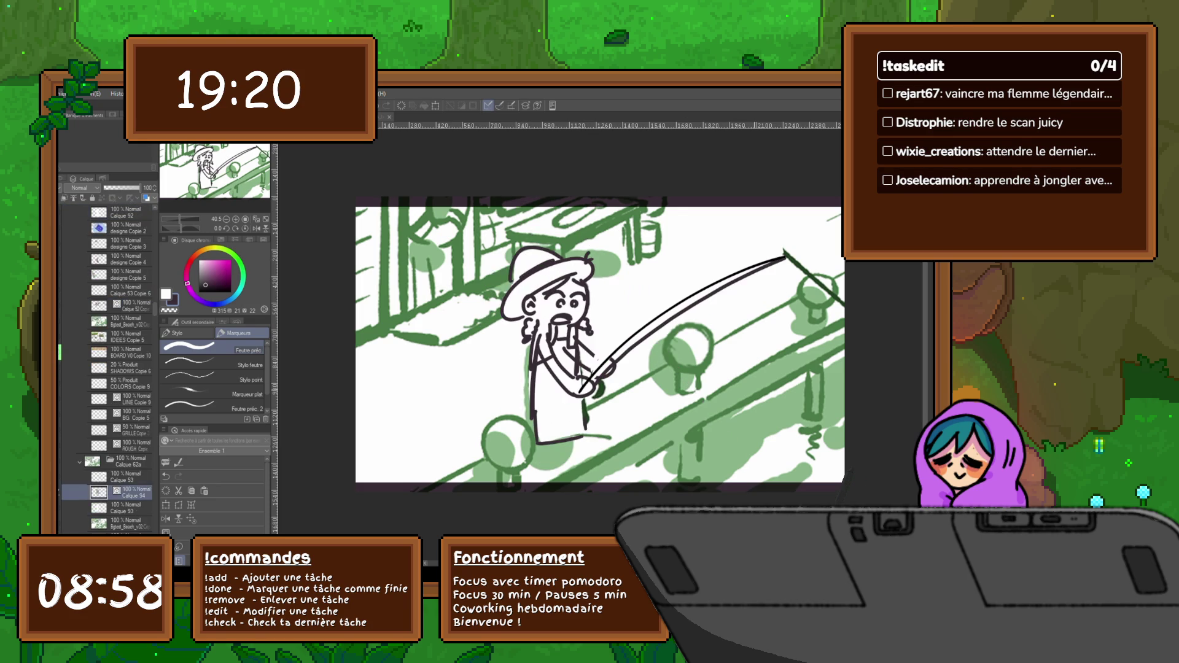
{"action": "left_click", "coordinate": [132, 212]}
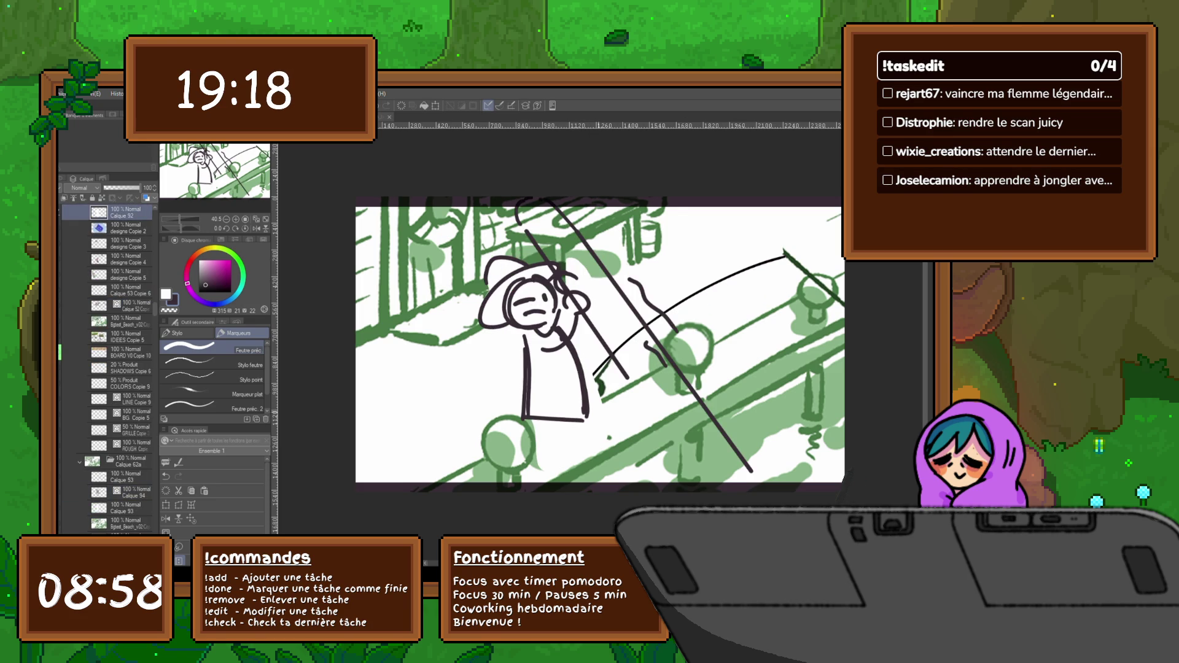
Draw new leg lines on Calque 91, undoing the first attempt, and compare with the refined frame.
{"action": "left_click_drag", "start_coordinate": [531, 419], "coordinate": [579, 422]}
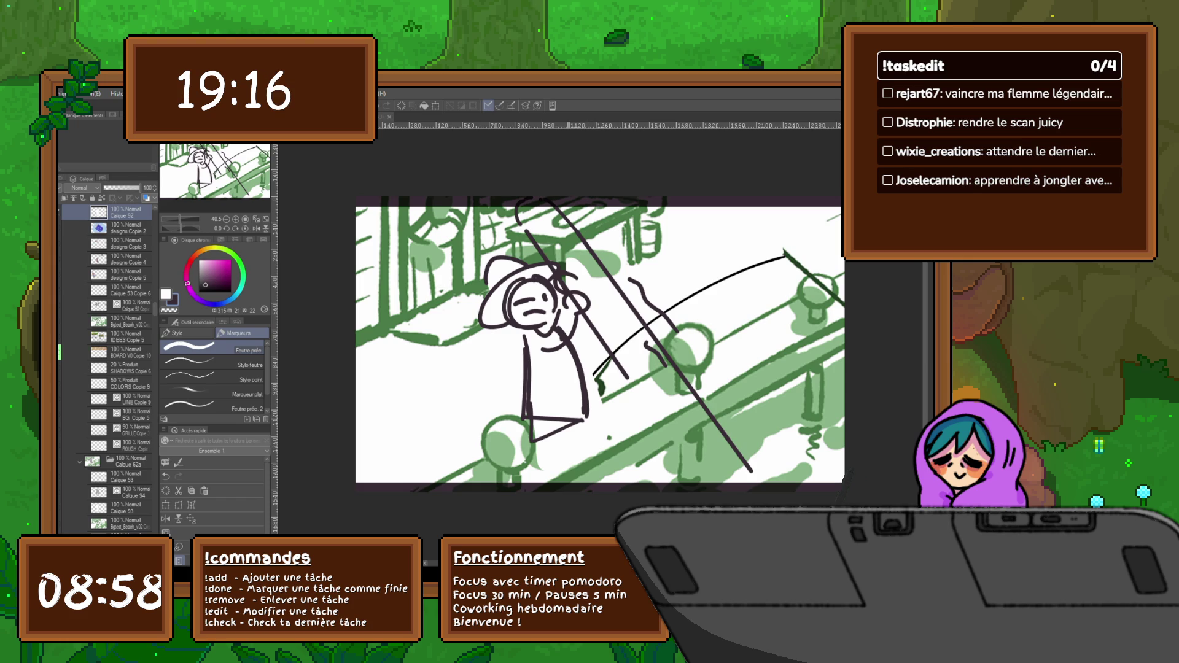
{"action": "key", "text": "ctrl+z"}
{"action": "key", "text": "ctrl+z"}
{"action": "scroll", "coordinate": [105, 369], "scroll_direction": "up", "scroll_amount": 2}
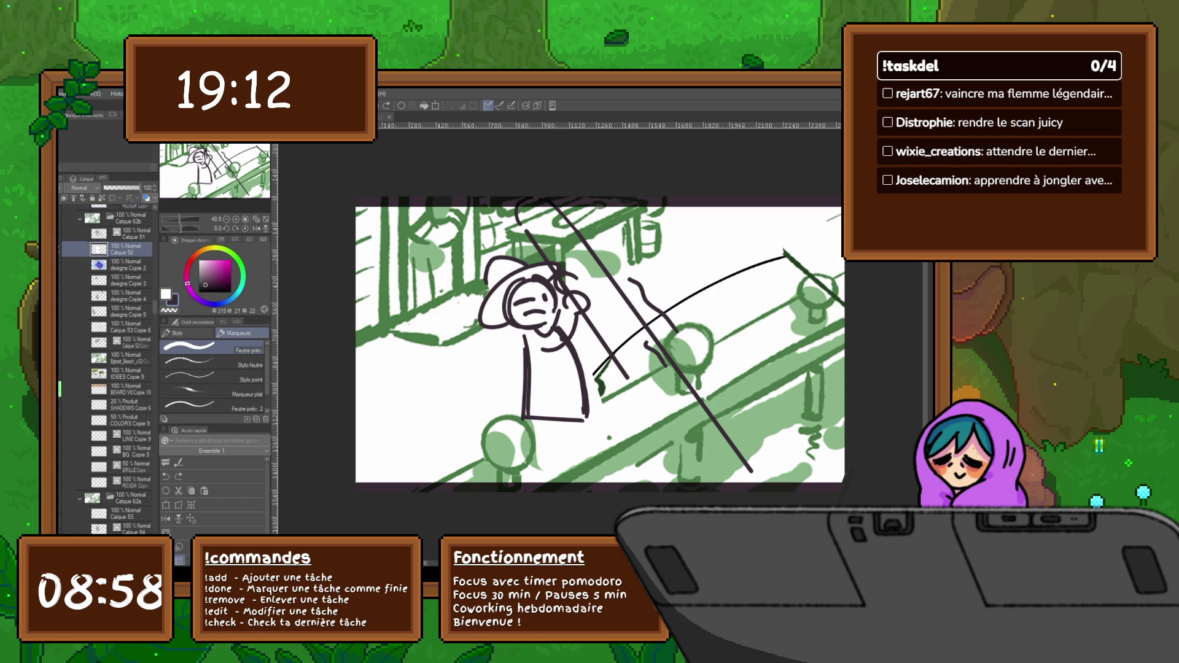
{"action": "left_click", "coordinate": [132, 233]}
{"action": "mouse_move", "coordinate": [527, 418]}
{"action": "left_mouse_down"}
{"action": "mouse_move", "coordinate": [525, 443]}
{"action": "mouse_move", "coordinate": [535, 441]}
{"action": "left_mouse_up"}
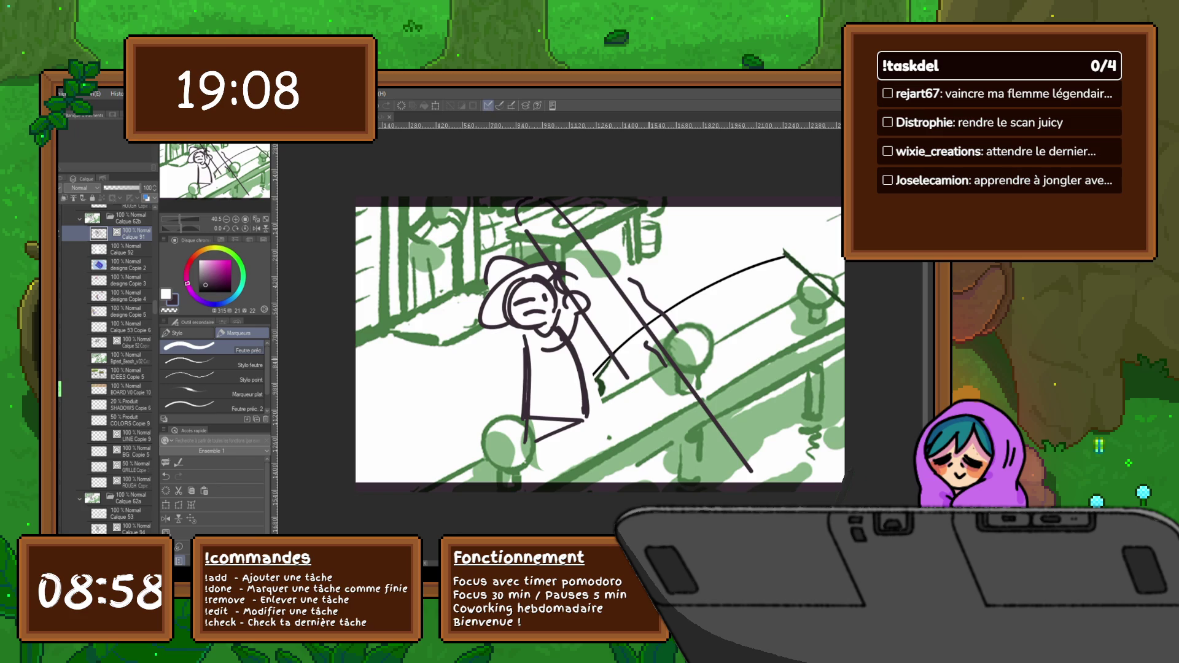
{"action": "left_click", "coordinate": [132, 528]}
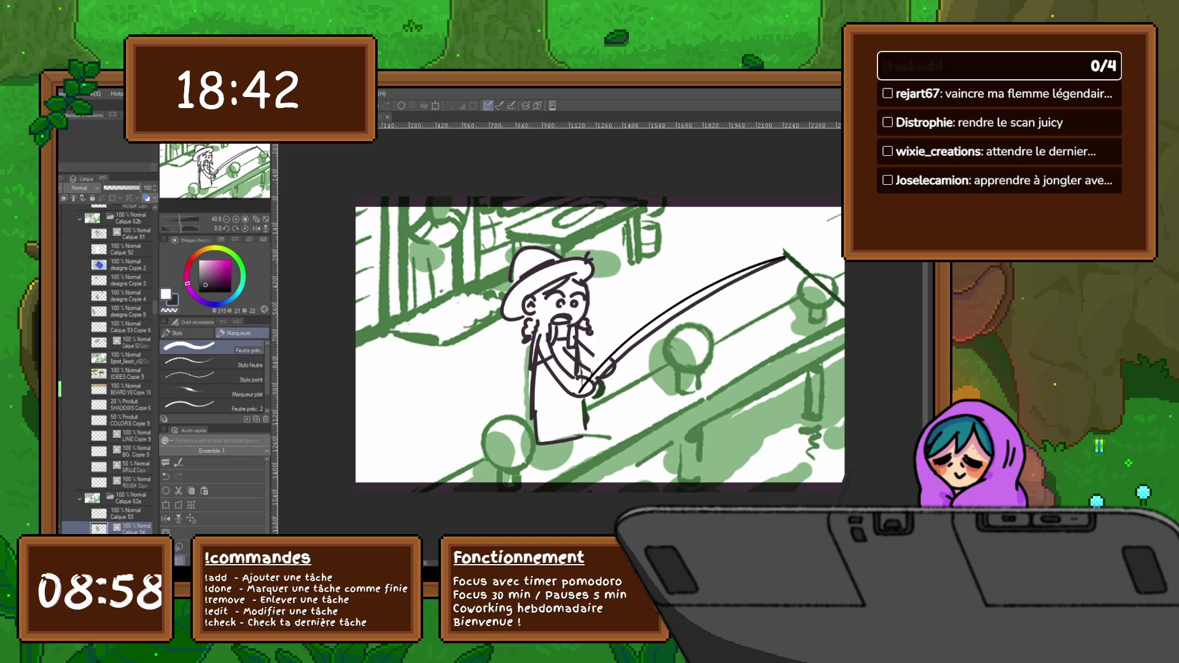
{"action": "left_click", "coordinate": [132, 233]}
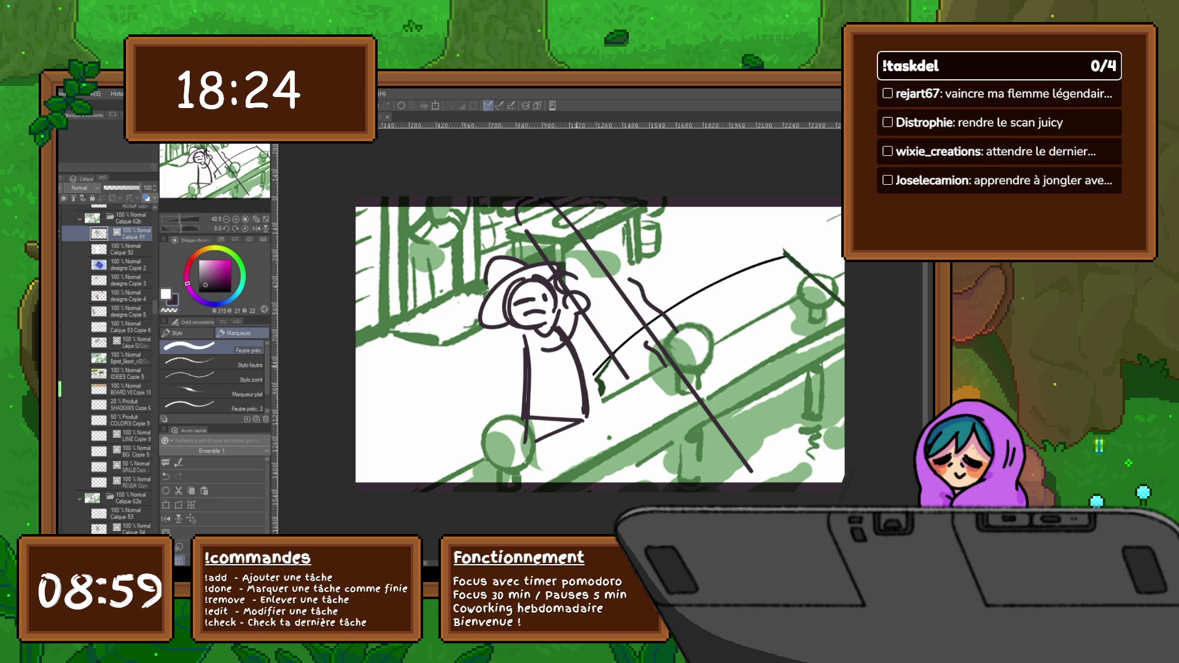
Delete the designs Copie 2 to 4 layers.
{"action": "left_click", "coordinate": [129, 213]}
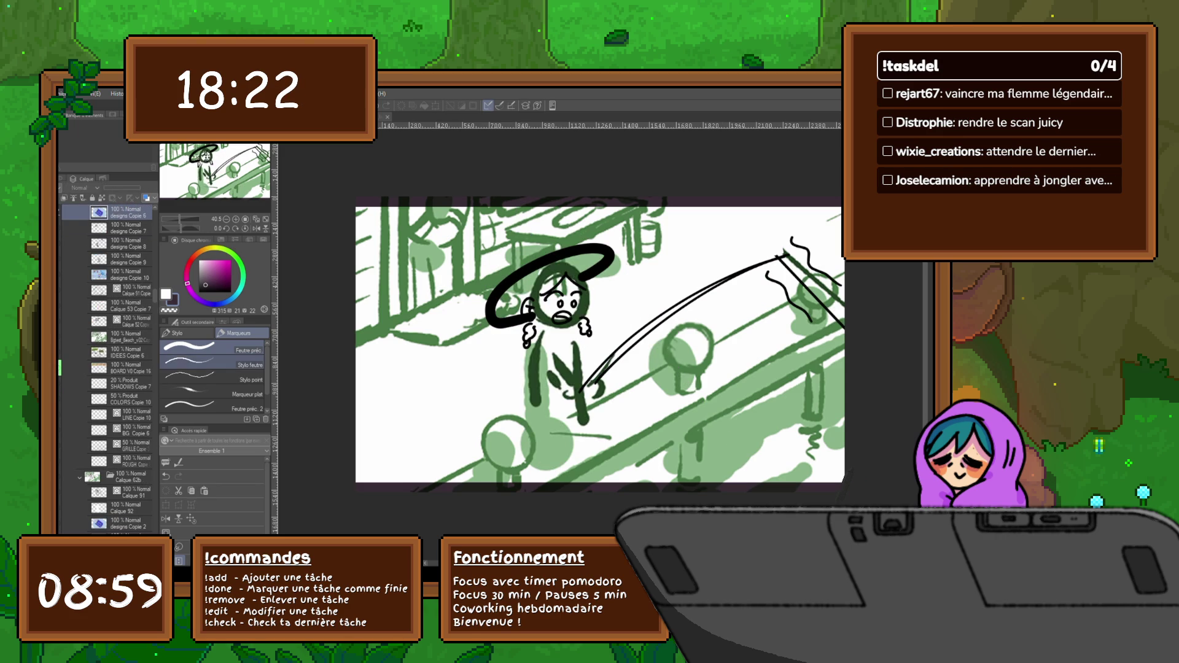
{"action": "left_click", "coordinate": [131, 492]}
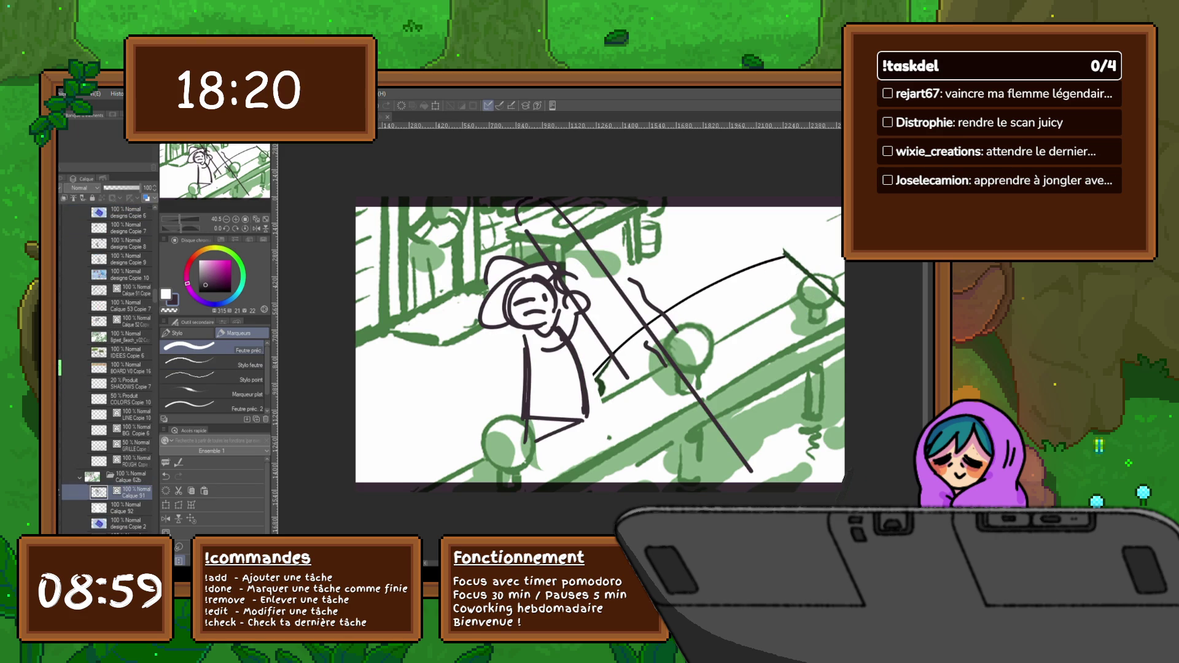
{"action": "scroll", "coordinate": [105, 368], "scroll_direction": "down", "scroll_amount": 3}
{"action": "scroll", "coordinate": [106, 369], "scroll_direction": "down", "scroll_amount": 2}
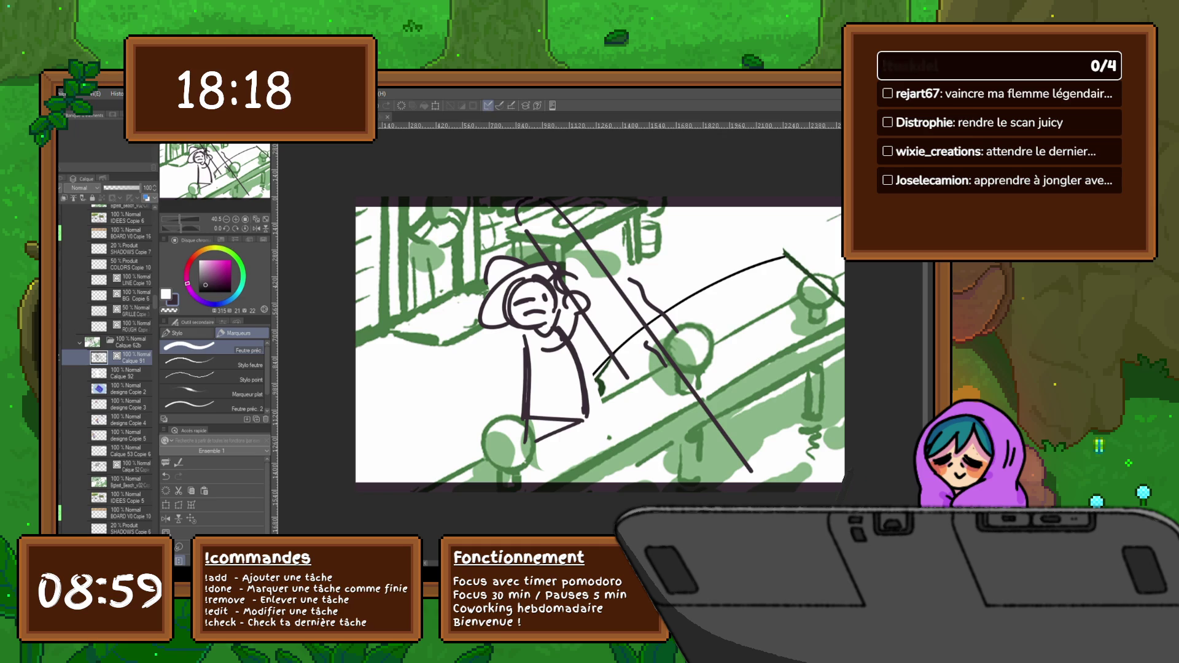
{"action": "left_click", "coordinate": [129, 389]}
{"action": "left_click", "coordinate": [129, 435], "text": "shift"}
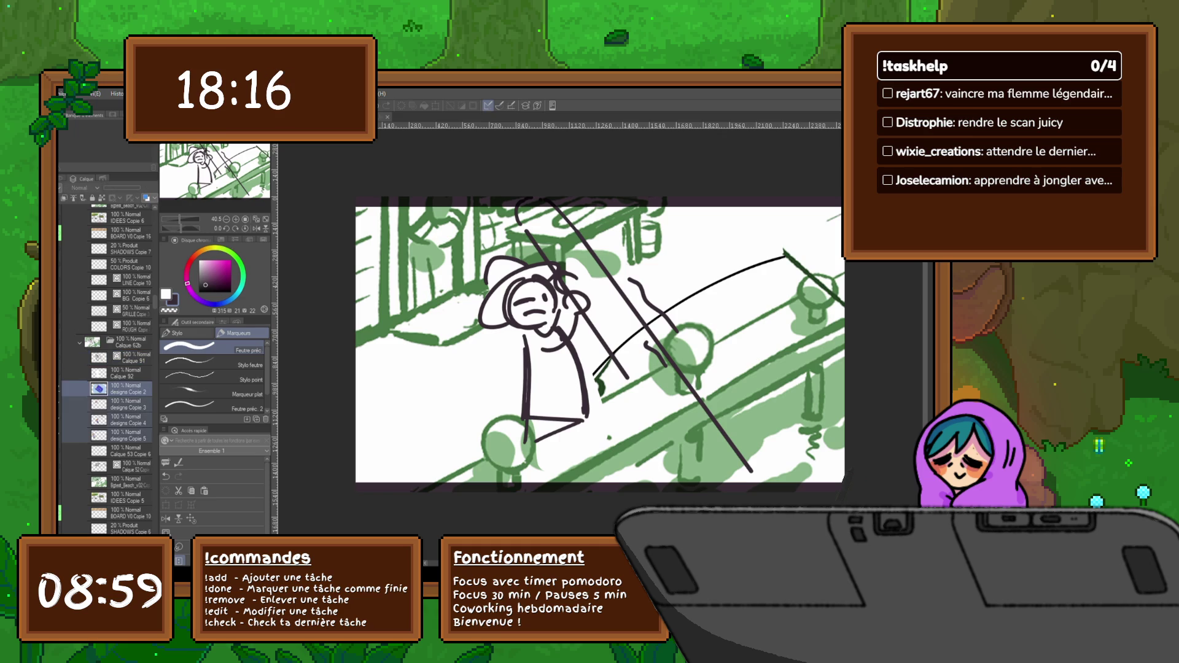
{"action": "left_click", "coordinate": [129, 435]}
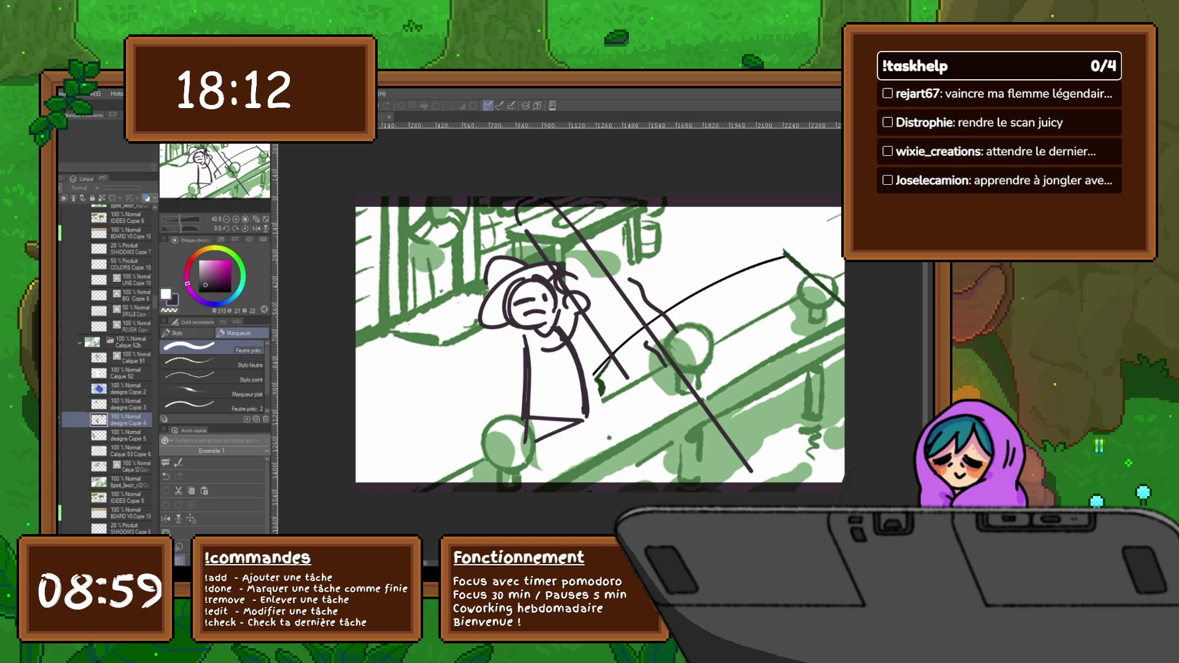
{"action": "key", "text": "Delete"}
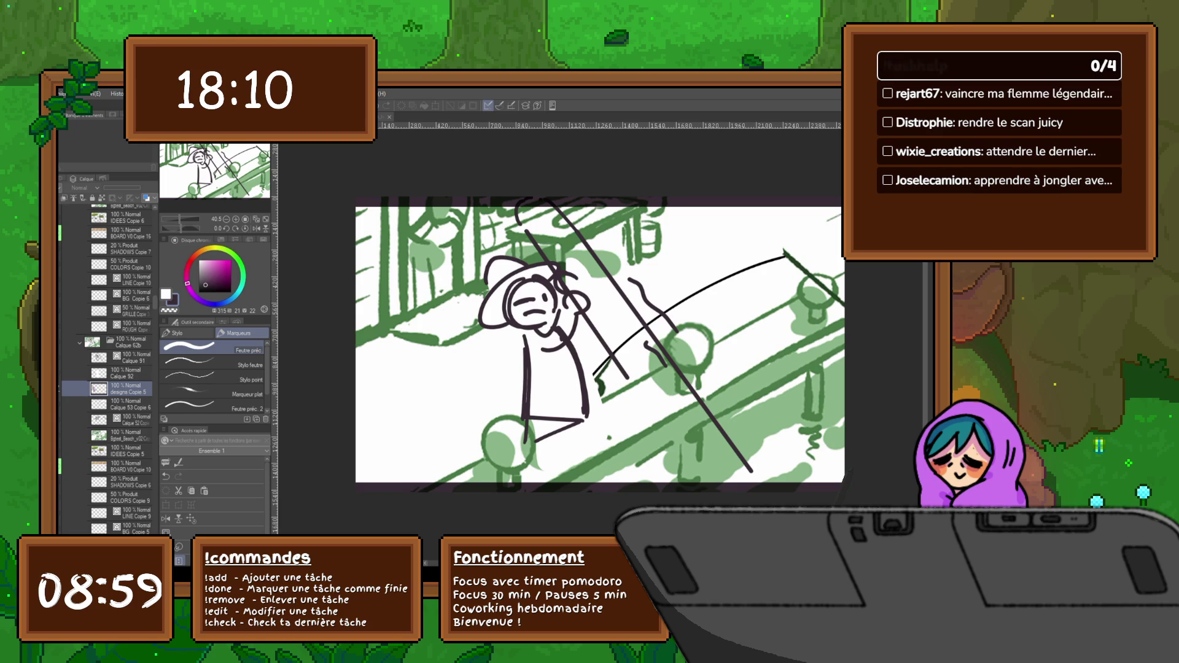
Delete designs Copie 5 and Calque 52 Copie, then undo a trial move of BOARD V0 Copie 10.
{"action": "left_click", "coordinate": [132, 419]}
{"action": "key", "text": "ctrl+z"}
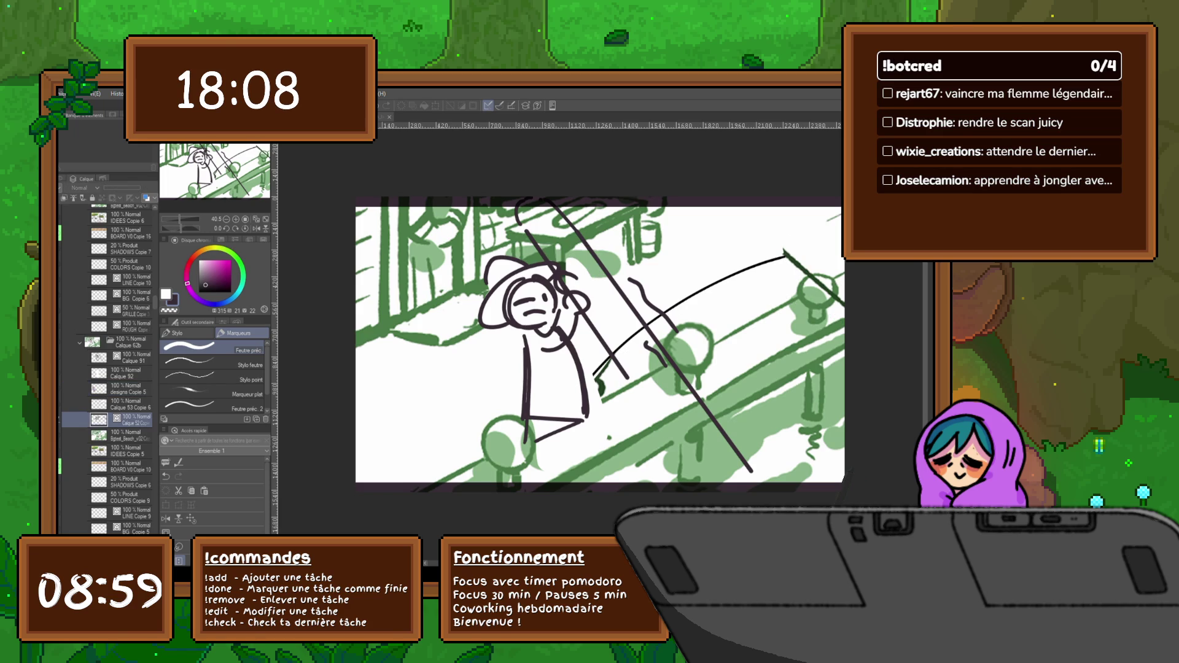
{"action": "key", "text": "Delete"}
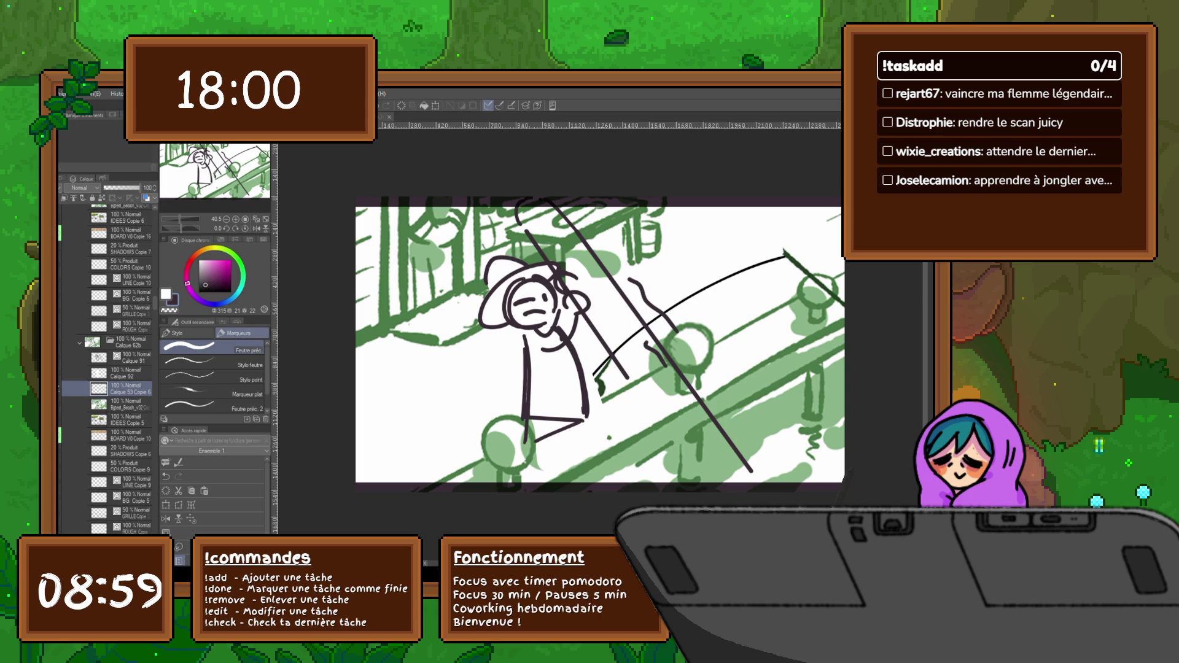
{"action": "left_click_drag", "start_coordinate": [131, 435], "coordinate": [130, 386]}
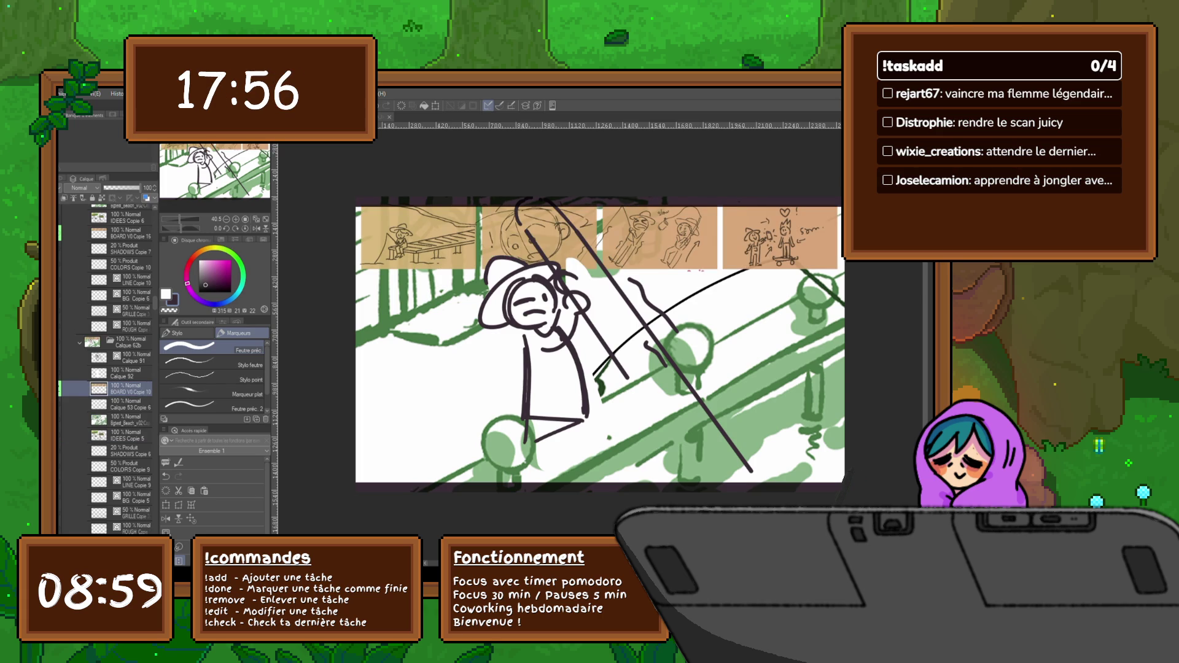
{"action": "key", "text": "ctrl+z"}
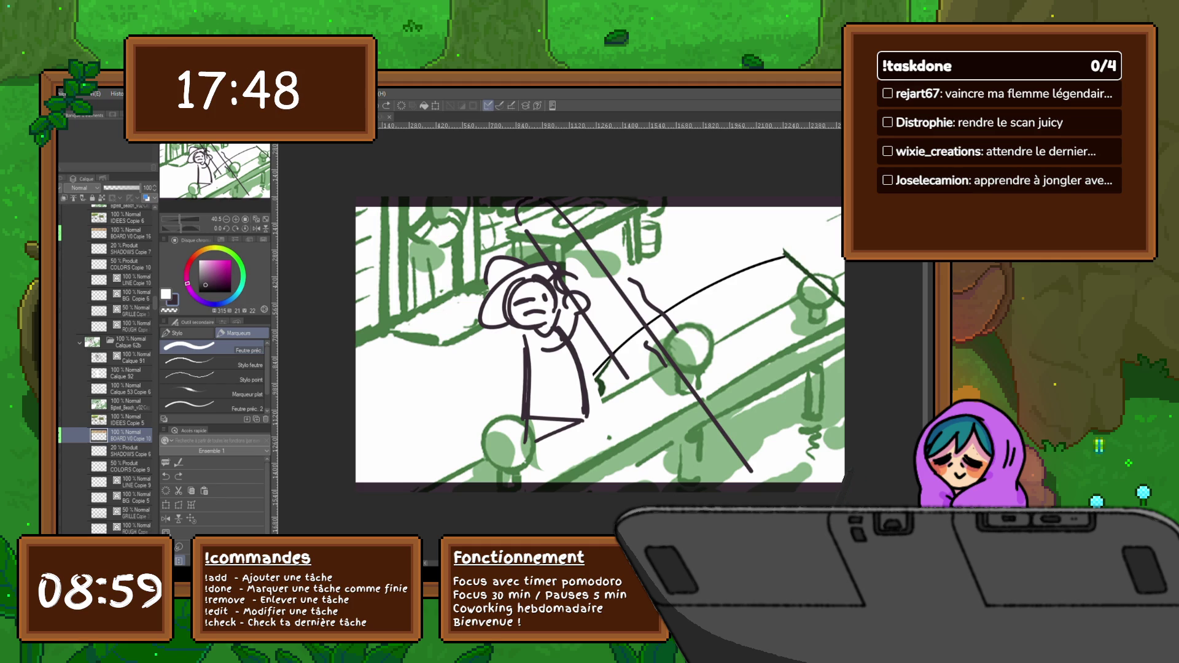
{"action": "key", "text": "ctrl+z"}
{"action": "key", "text": "ctrl+z"}
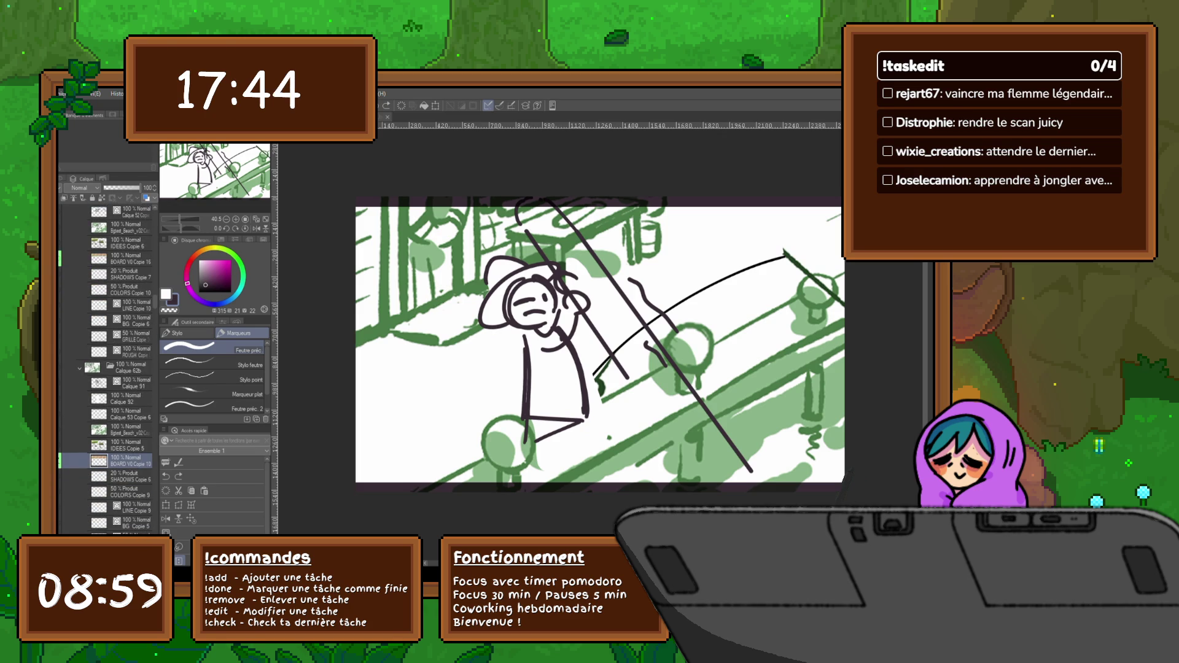
Step through undo and redo on Calque 91 to bring back the coloured fisher character.
{"action": "left_click", "coordinate": [132, 383]}
{"action": "key", "text": "ctrl+y"}
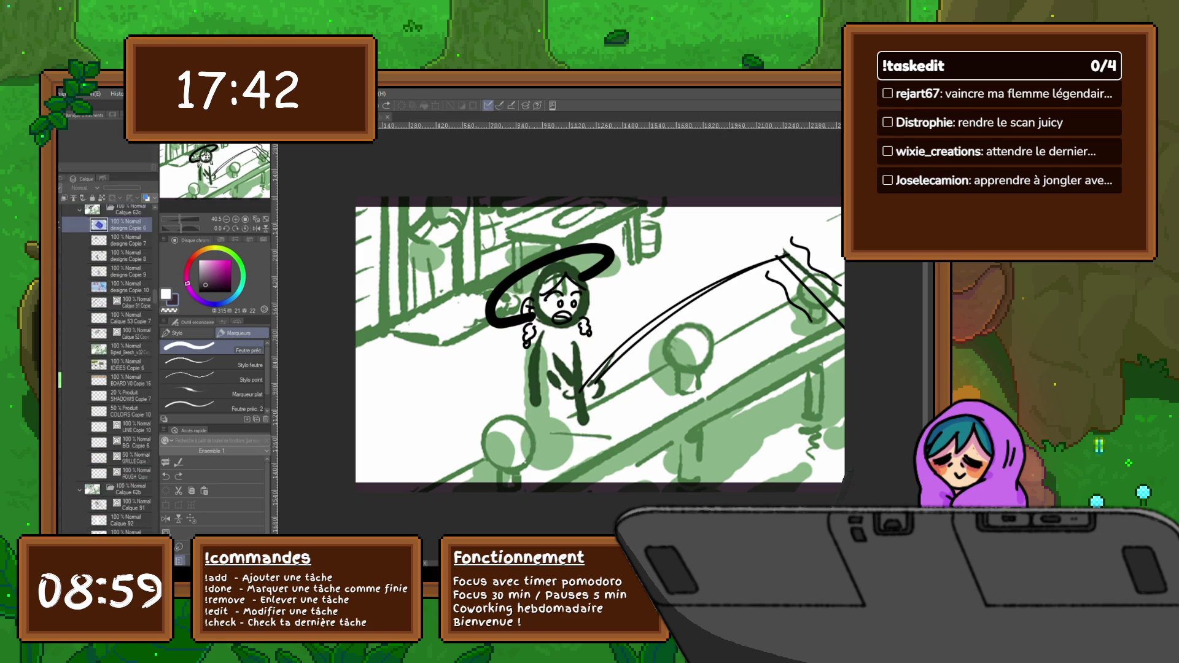
{"action": "scroll", "coordinate": [108, 369], "scroll_direction": "up", "scroll_amount": 2}
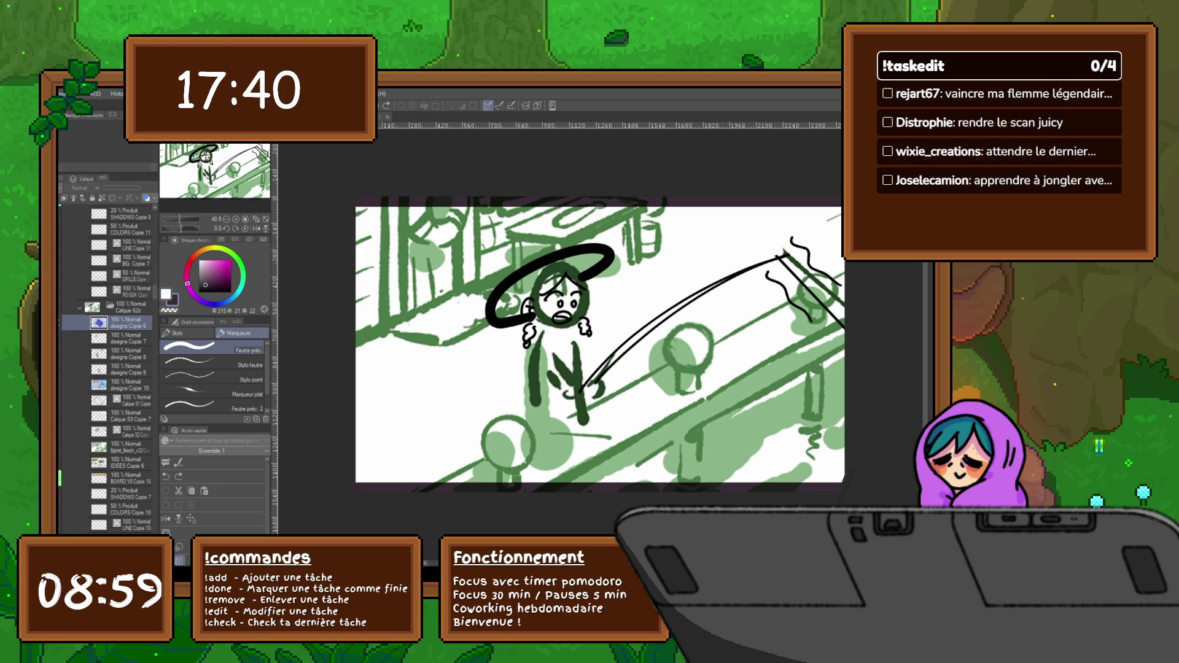
{"action": "key", "text": "ctrl+z"}
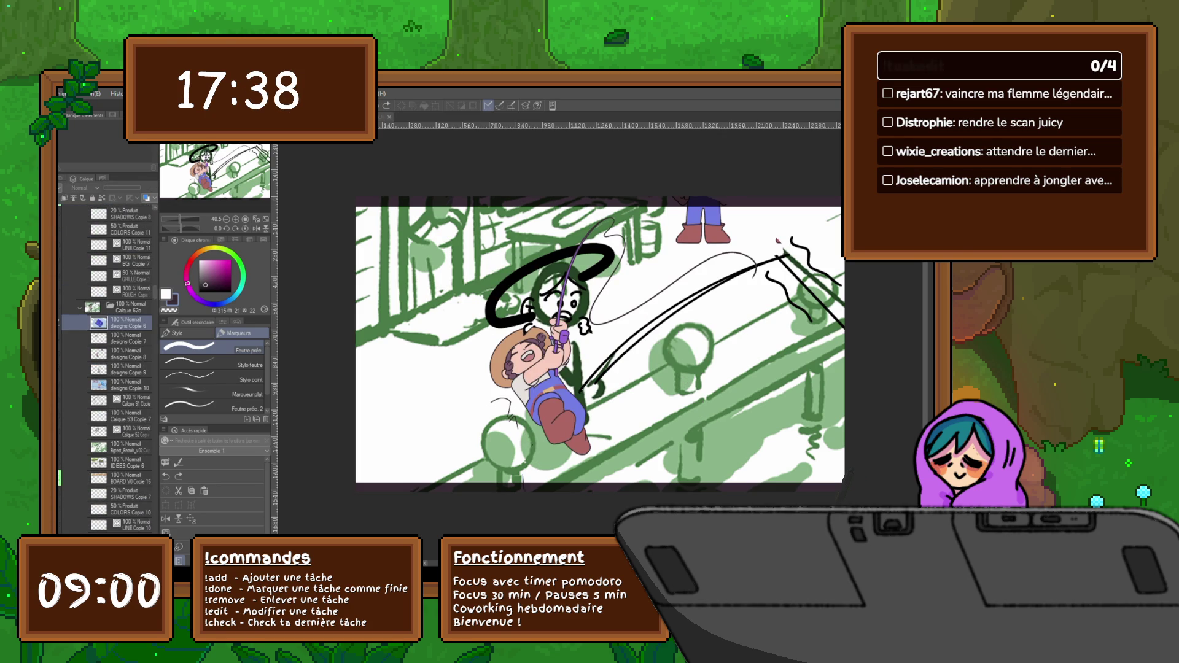
{"action": "key", "text": "ctrl+y"}
{"action": "key", "text": "ctrl+z"}
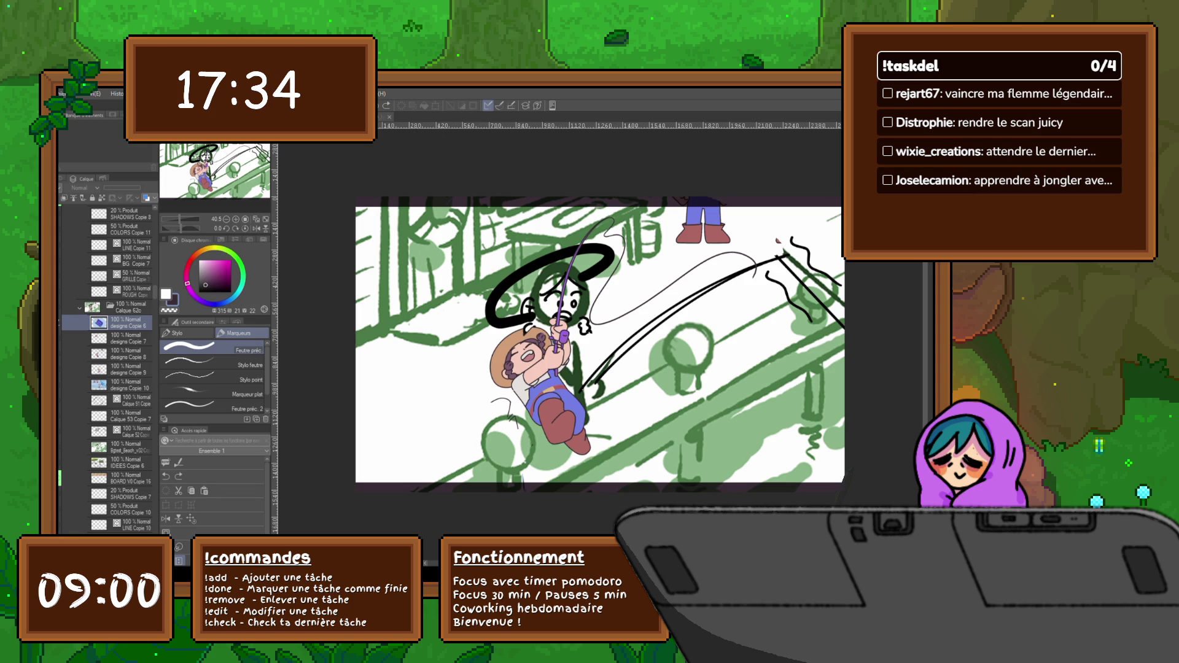
Delete the Calque 52 Copie layer.
{"action": "left_click", "coordinate": [129, 447]}
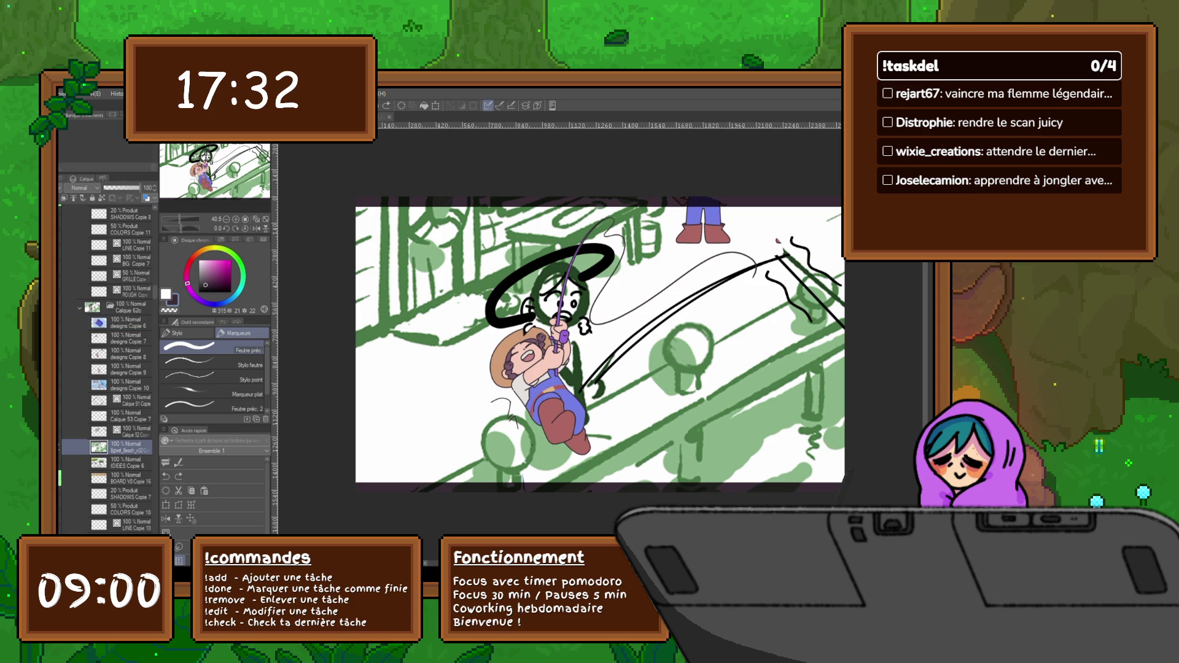
{"action": "left_click", "coordinate": [129, 431]}
{"action": "key", "text": "Delete"}
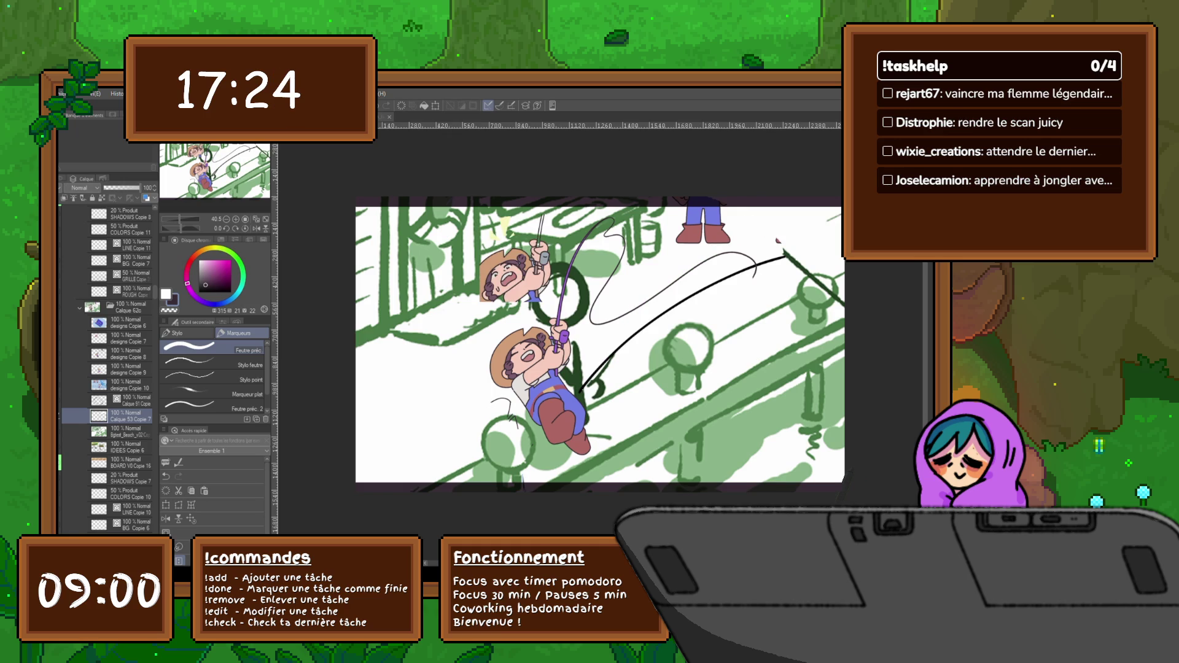
Paste a character copy into designs Copie 7 and drag it onto the original figure.
{"action": "left_click", "coordinate": [129, 338]}
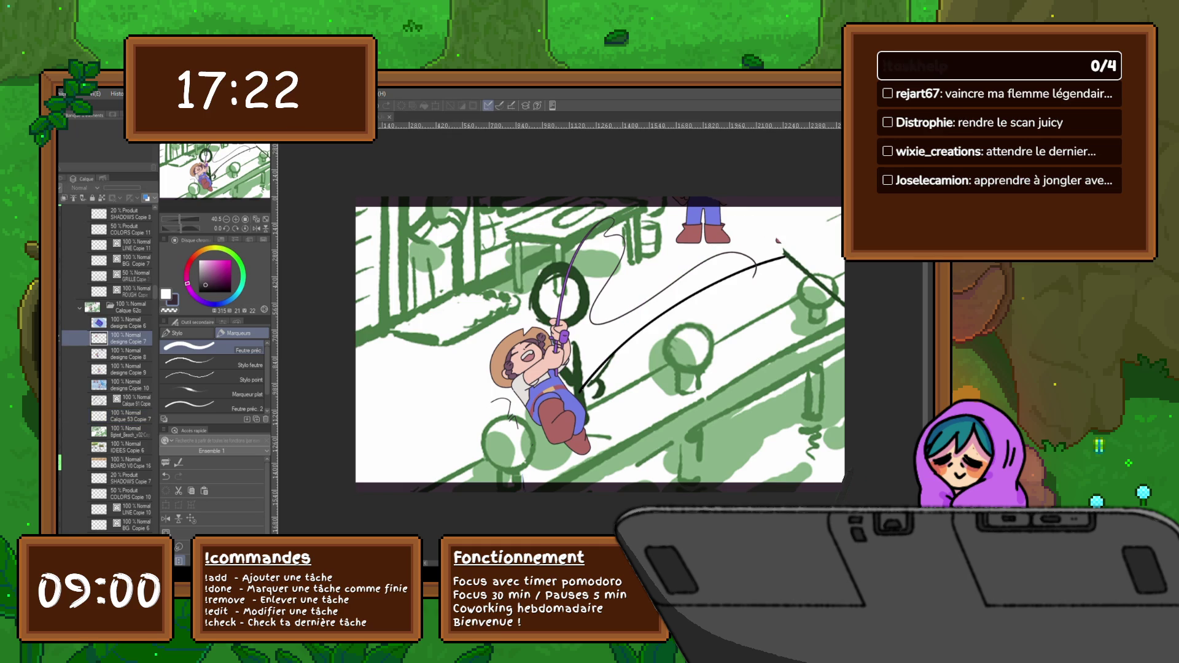
{"action": "key", "text": "ctrl+v"}
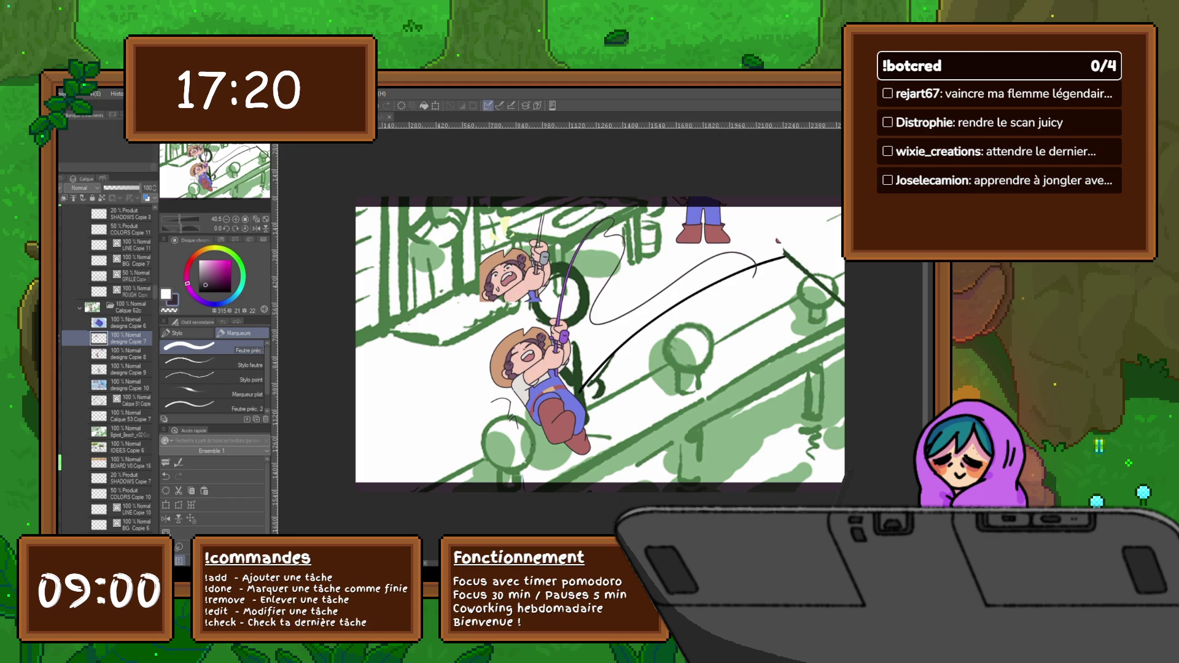
{"action": "left_click", "coordinate": [166, 505]}
{"action": "mouse_move", "coordinate": [506, 274]}
{"action": "left_mouse_down"}
{"action": "mouse_move", "coordinate": [534, 337]}
{"action": "mouse_move", "coordinate": [524, 335]}
{"action": "left_mouse_up"}
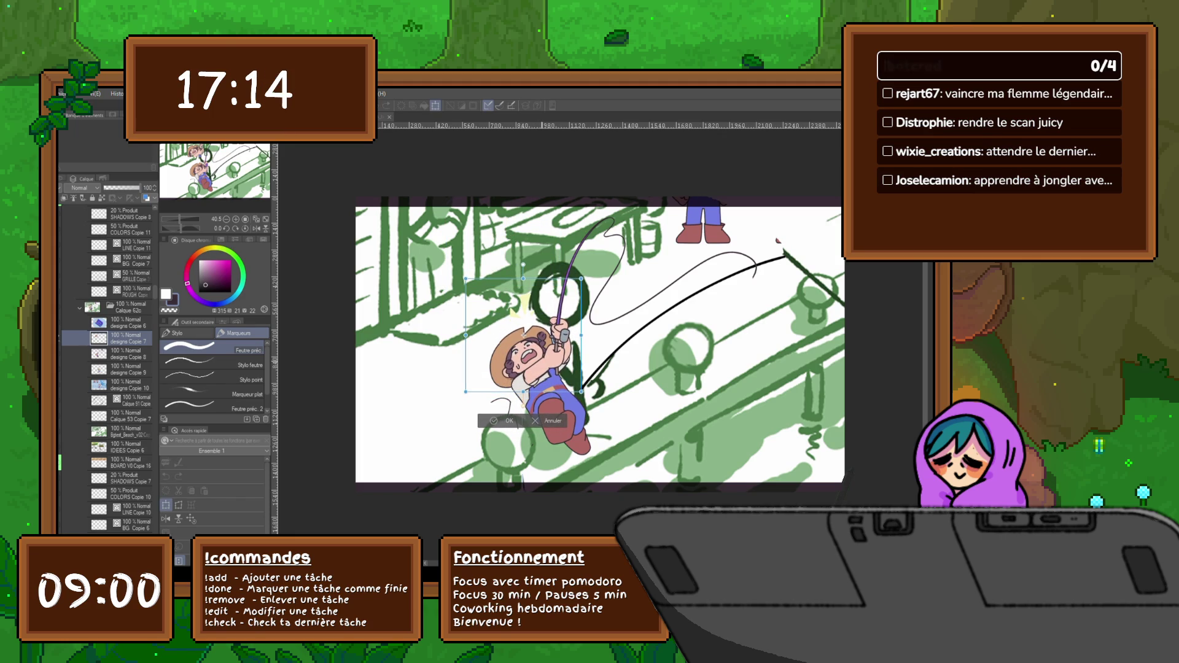
Confirm the pasted copy's position, fine-tune it with Ctrl+T, and merge designs Copie 7 down.
{"action": "key", "text": "Return"}
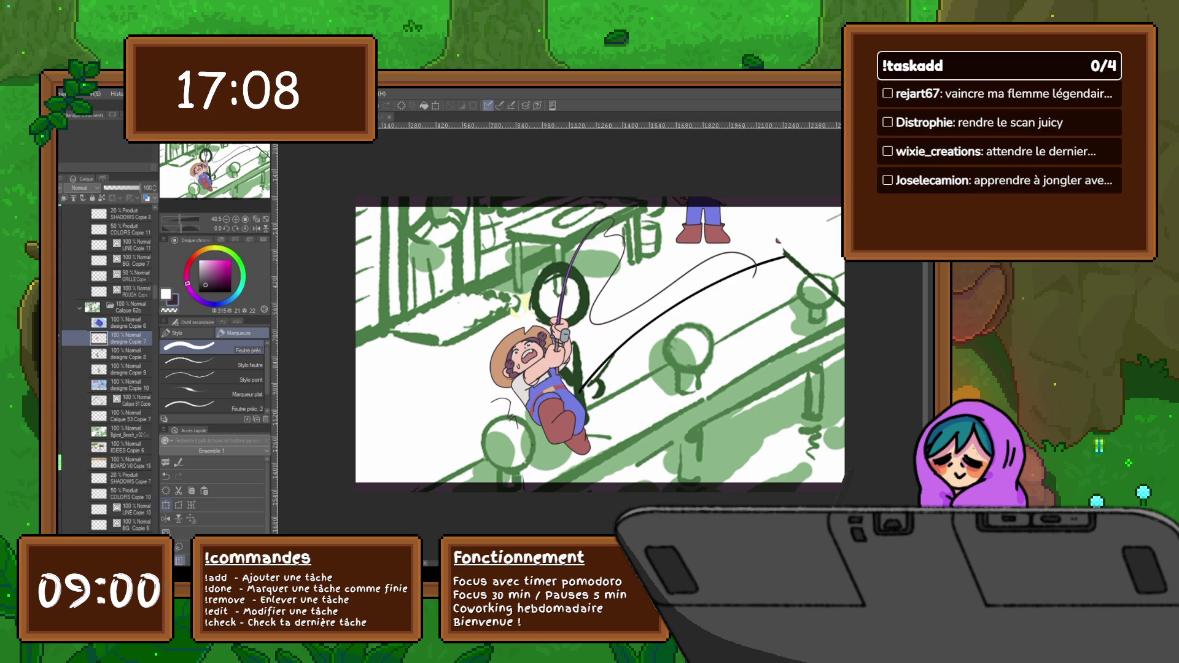
{"action": "key", "text": "ctrl+t"}
{"action": "left_click_drag", "start_coordinate": [540, 344], "coordinate": [540, 345]}
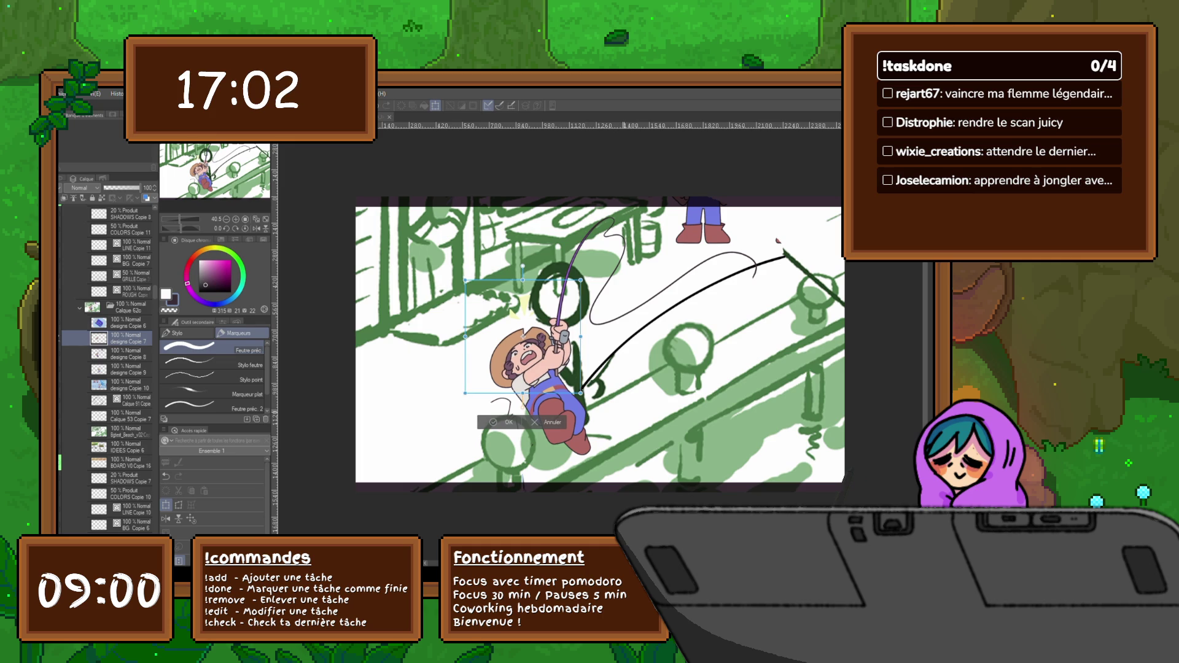
{"action": "key", "text": "Return"}
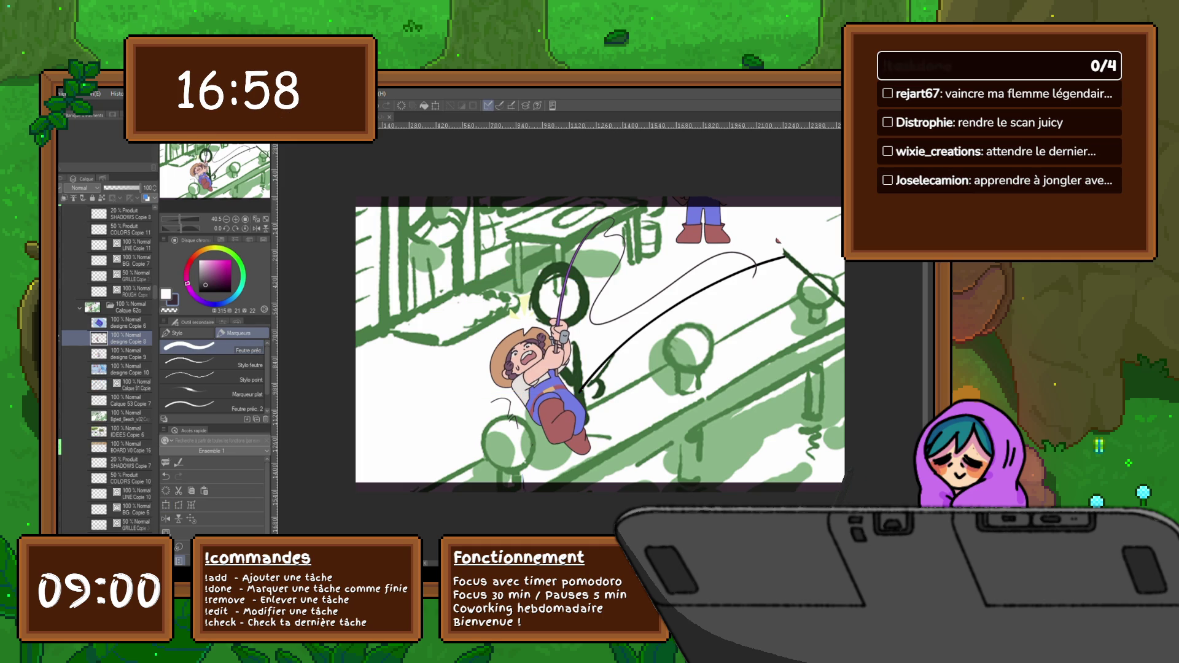
{"action": "key", "text": "ctrl+e"}
Merge the remaining copy layers down, reposition designs Copie 8, and group the layers into a folder.
{"action": "key", "text": "ctrl+e"}
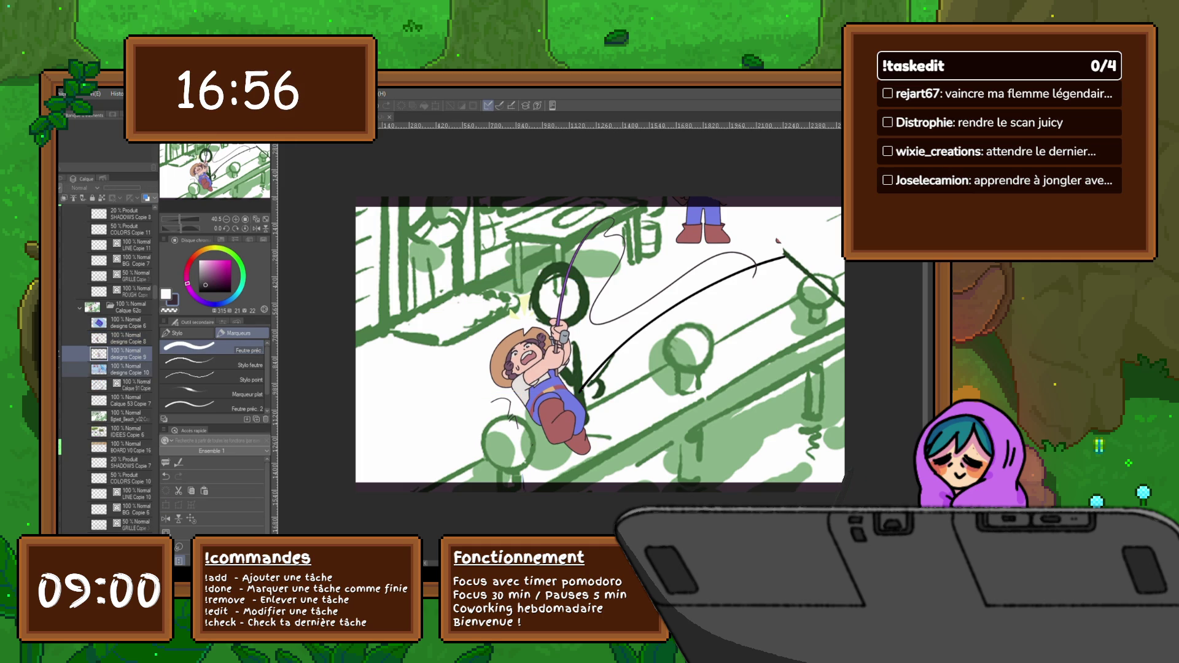
{"action": "key", "text": "ctrl+e"}
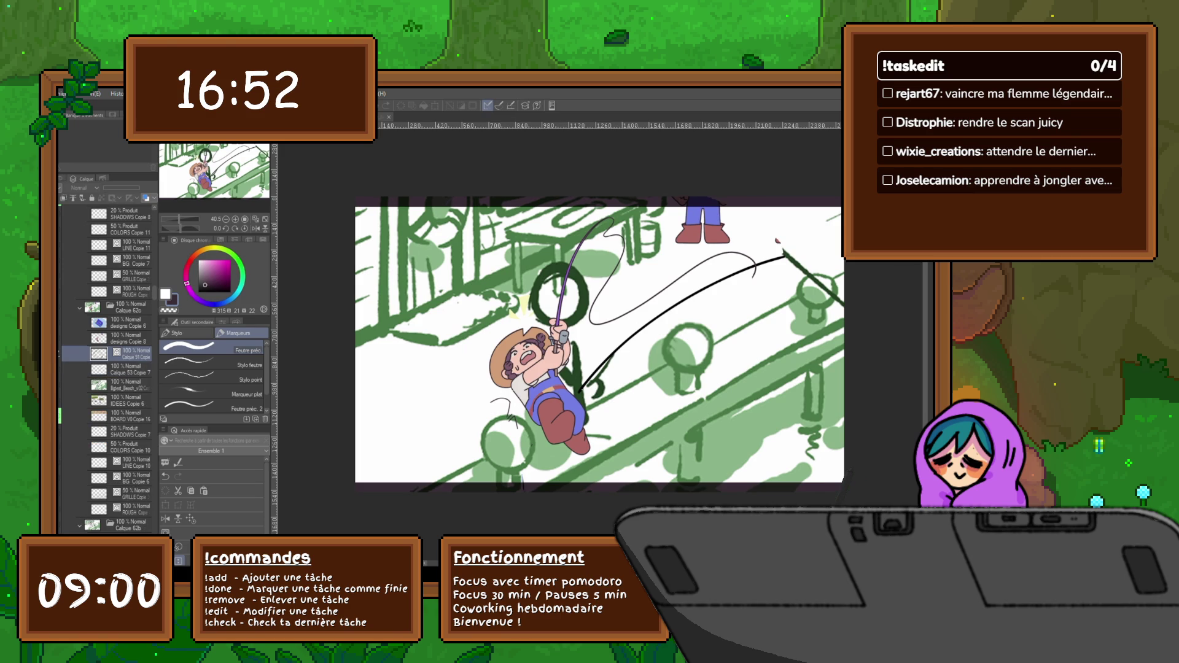
{"action": "left_click", "coordinate": [129, 337]}
{"action": "key", "text": "ctrl+t"}
{"action": "mouse_move", "coordinate": [553, 344]}
{"action": "left_mouse_down"}
{"action": "mouse_move", "coordinate": [446, 341]}
{"action": "mouse_move", "coordinate": [553, 344]}
{"action": "left_mouse_up"}
{"action": "key", "text": "ctrl+minus"}
{"action": "key", "text": "ctrl+minus"}
{"action": "key", "text": "ctrl+minus"}
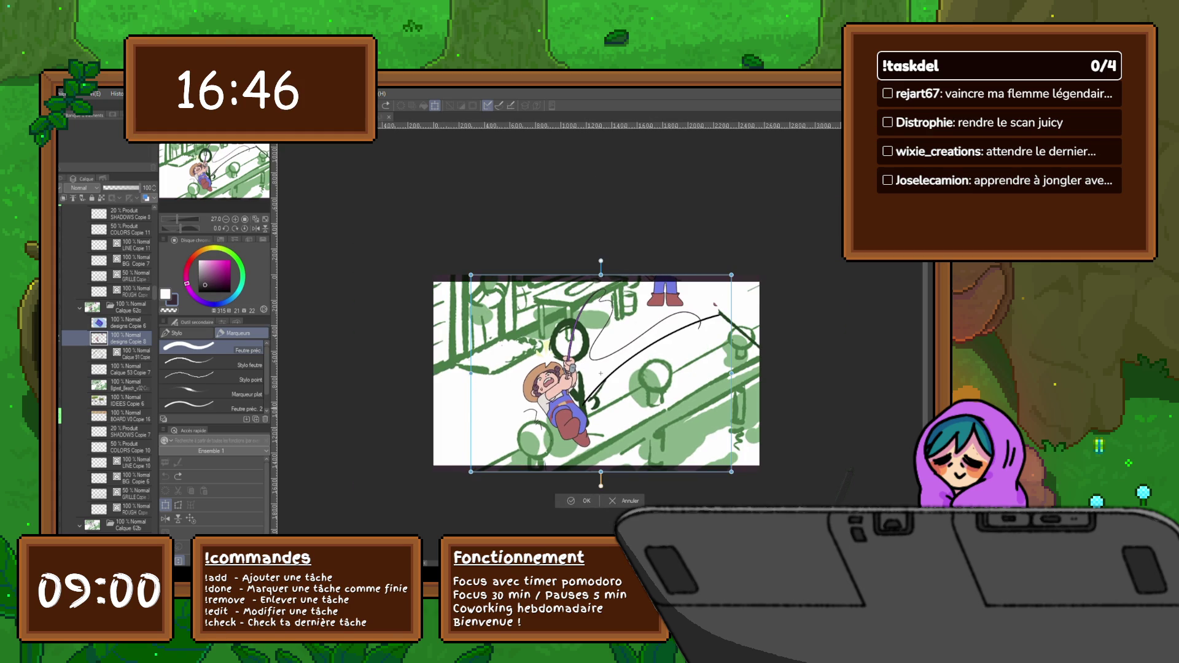
{"action": "key", "text": "Return"}
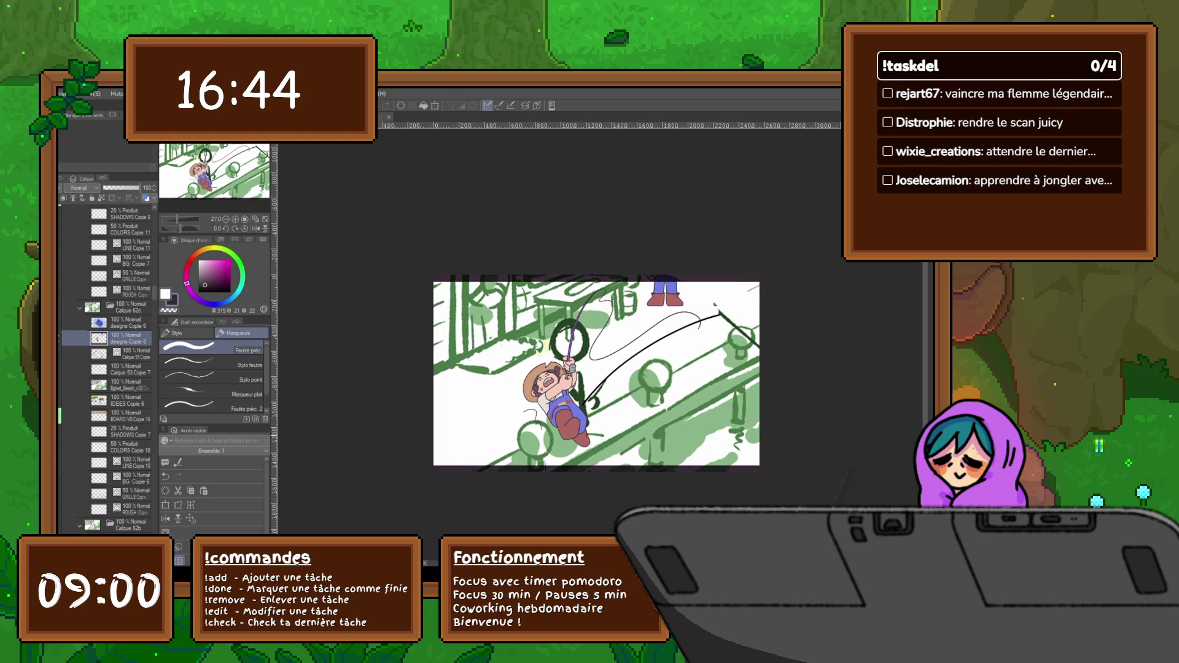
{"action": "key", "text": "ctrl+g"}
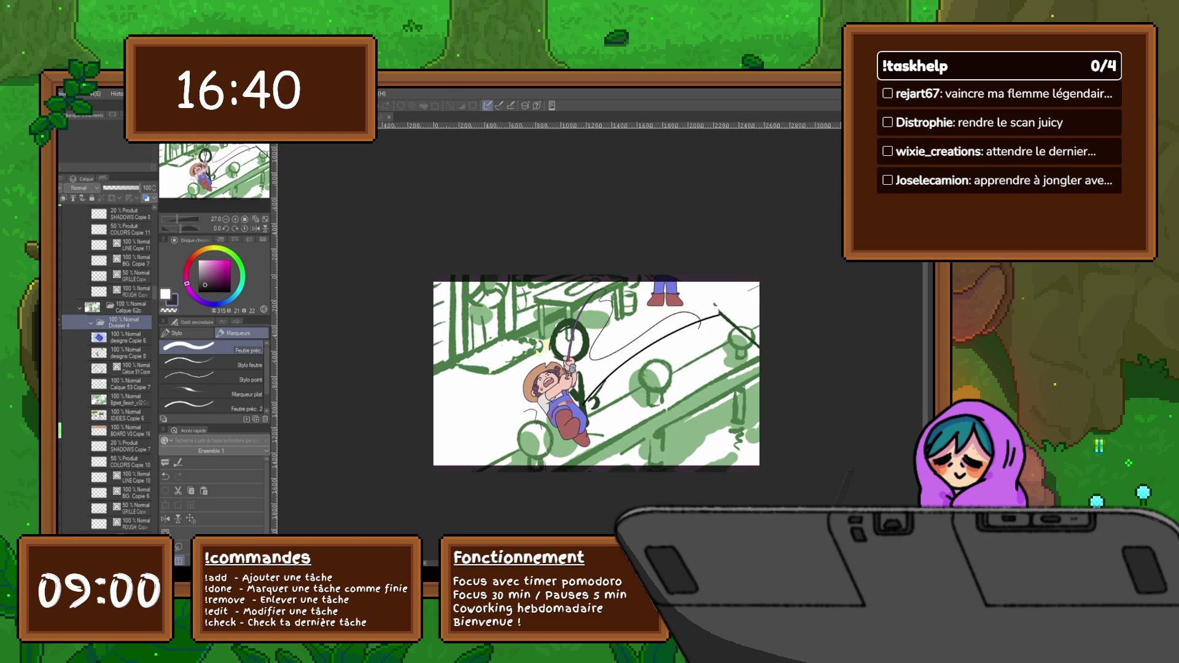
Name the folder V1, duplicate it as V2, and remove one layer from V2.
{"action": "type", "text": "V1"}
{"action": "key", "text": "Return"}
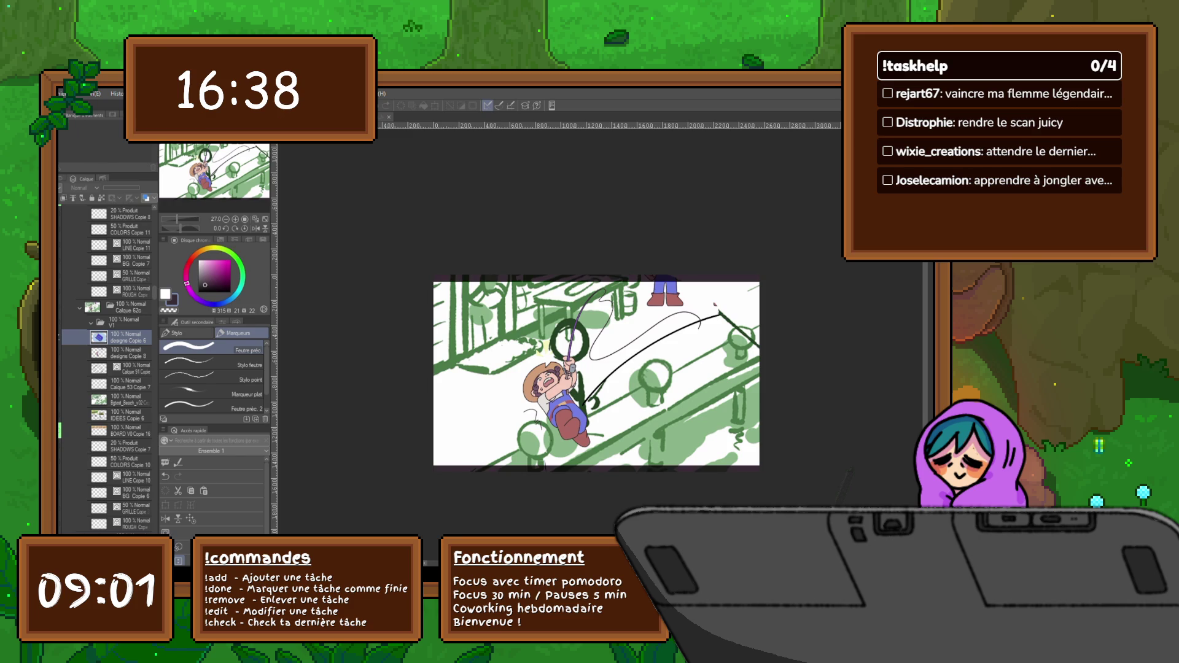
{"action": "left_click", "coordinate": [91, 322]}
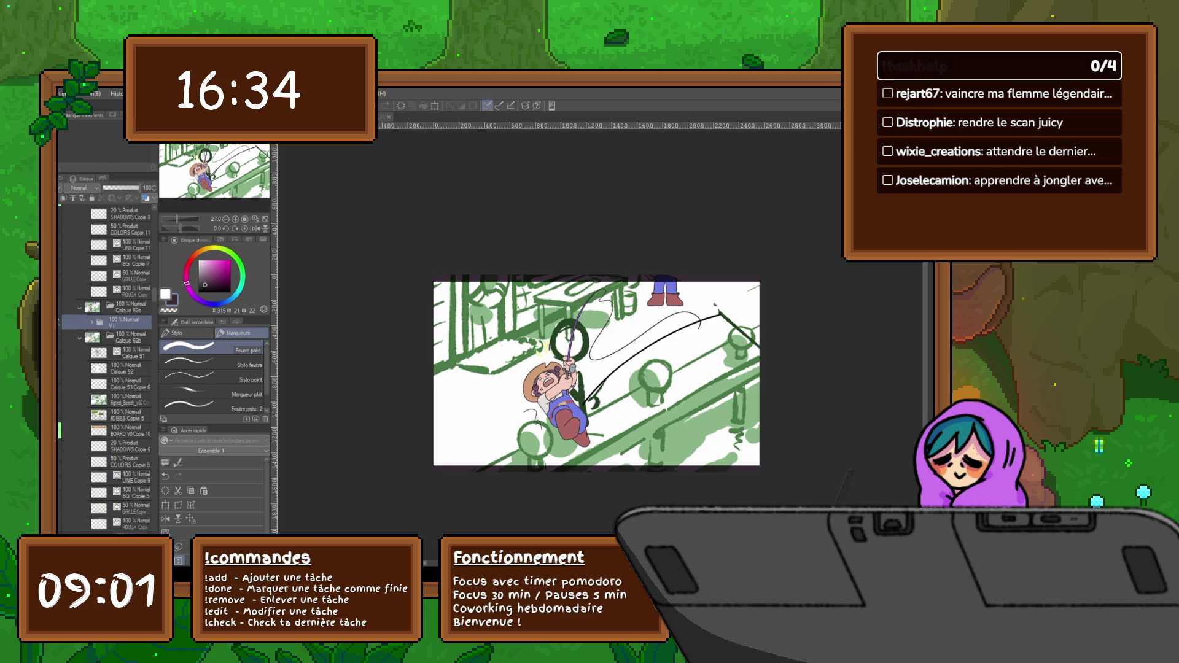
{"action": "key", "text": "ctrl+j"}
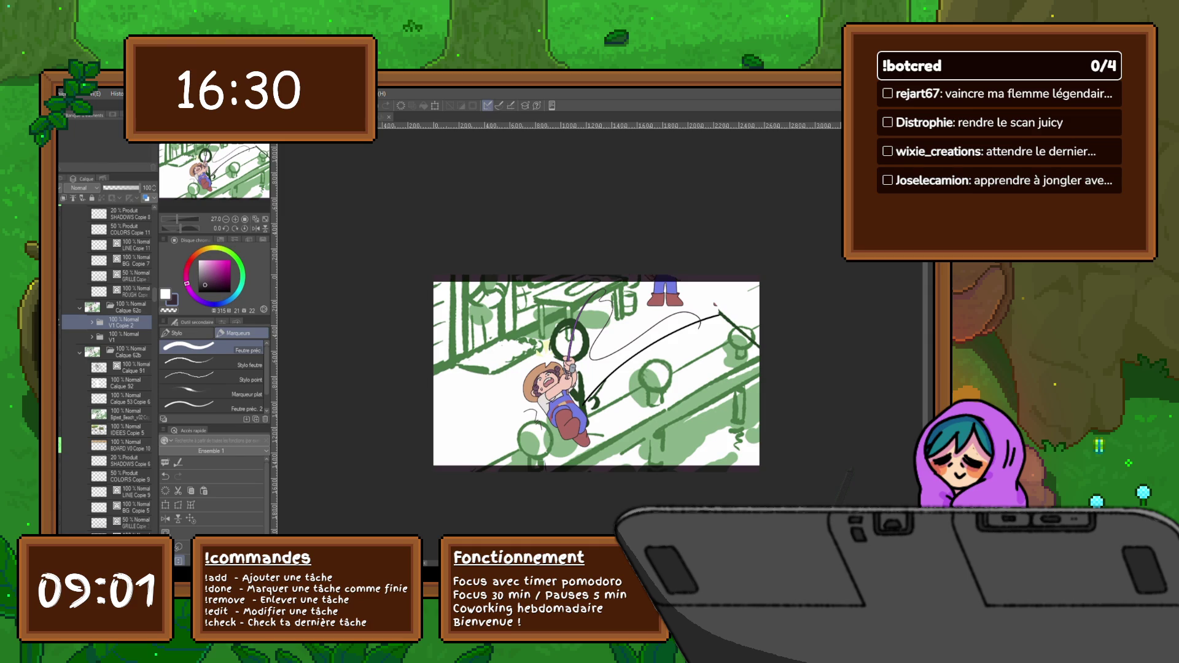
{"action": "type", "text": "V2"}
{"action": "key", "text": "Return"}
{"action": "left_click", "coordinate": [92, 322]}
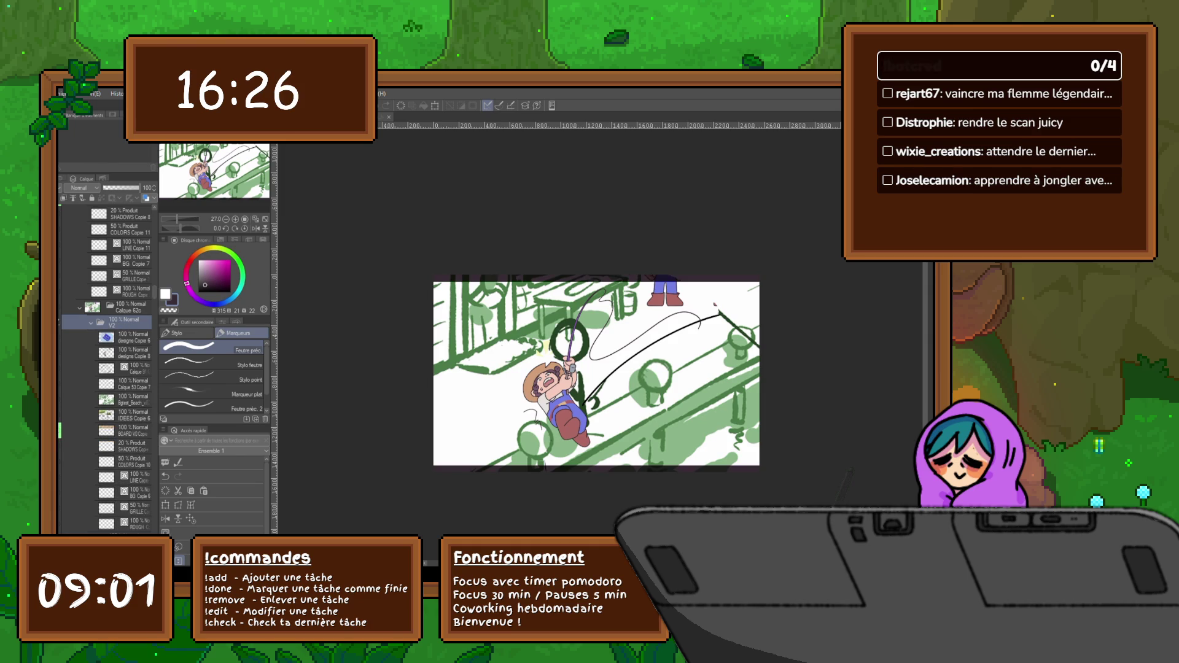
{"action": "left_click", "coordinate": [132, 368]}
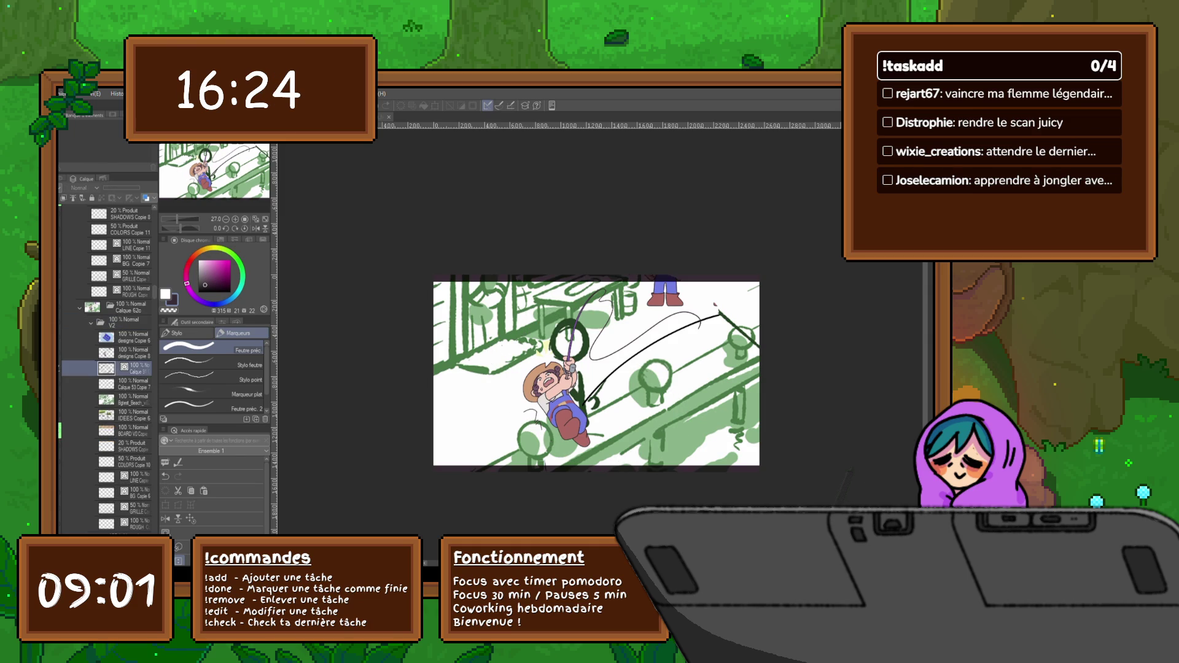
{"action": "key", "text": "ctrl+e"}
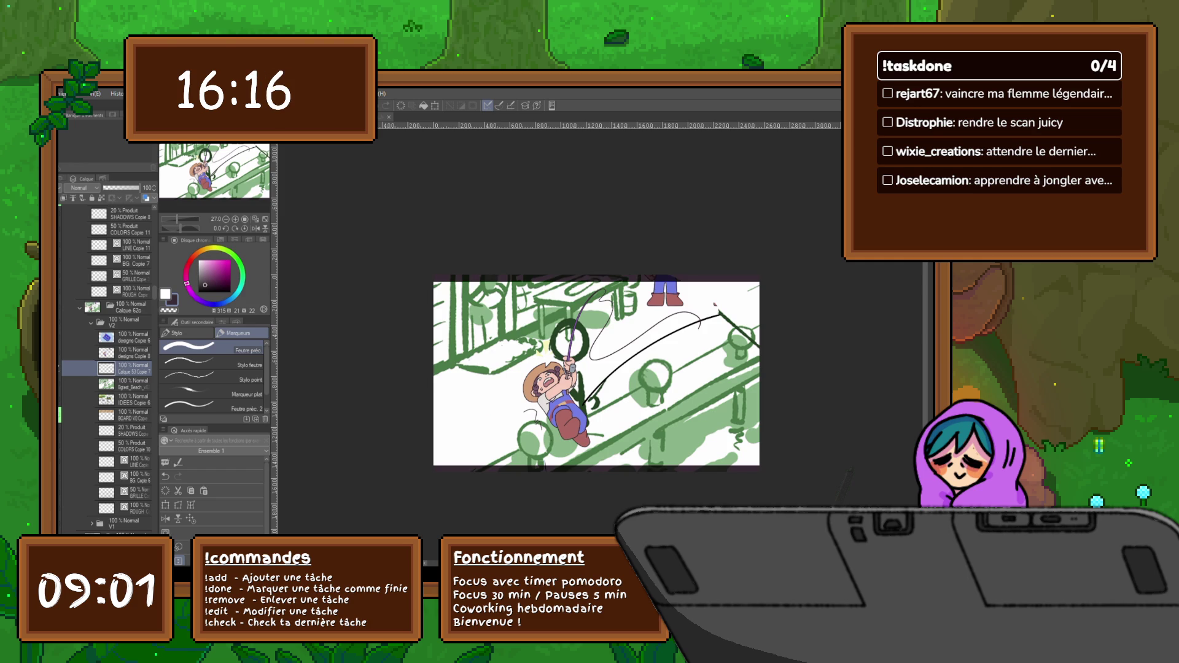
Select the beach background together with the character layers and begin a transform.
{"action": "left_click", "coordinate": [132, 384]}
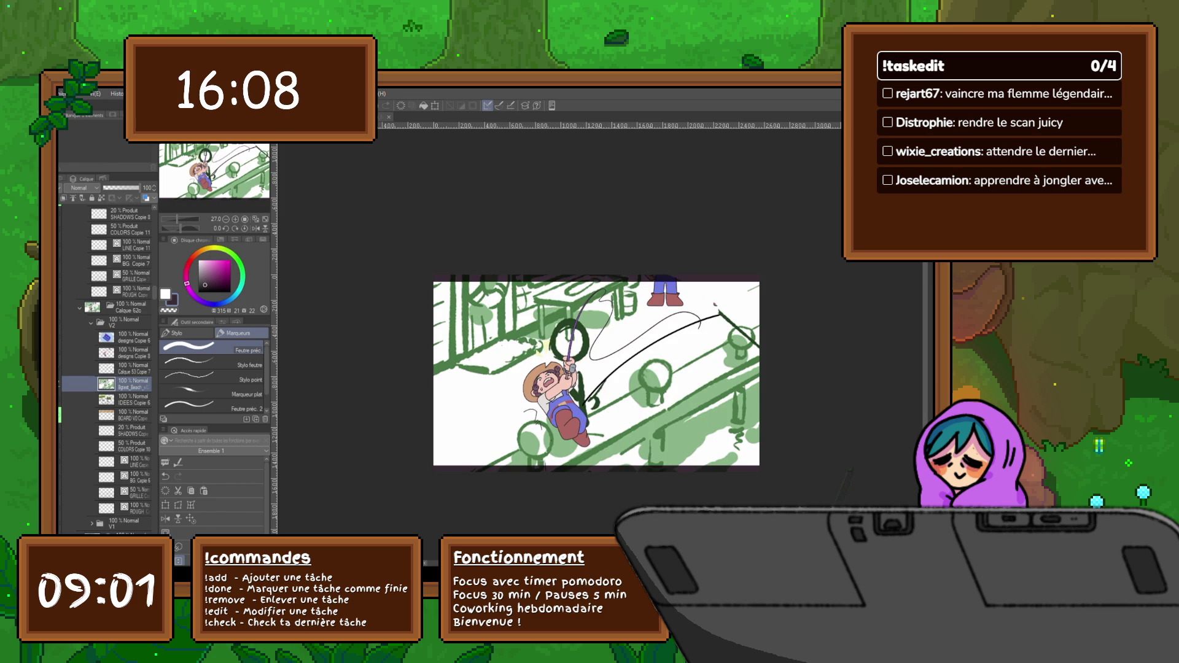
{"action": "left_click", "coordinate": [132, 353], "text": "shift"}
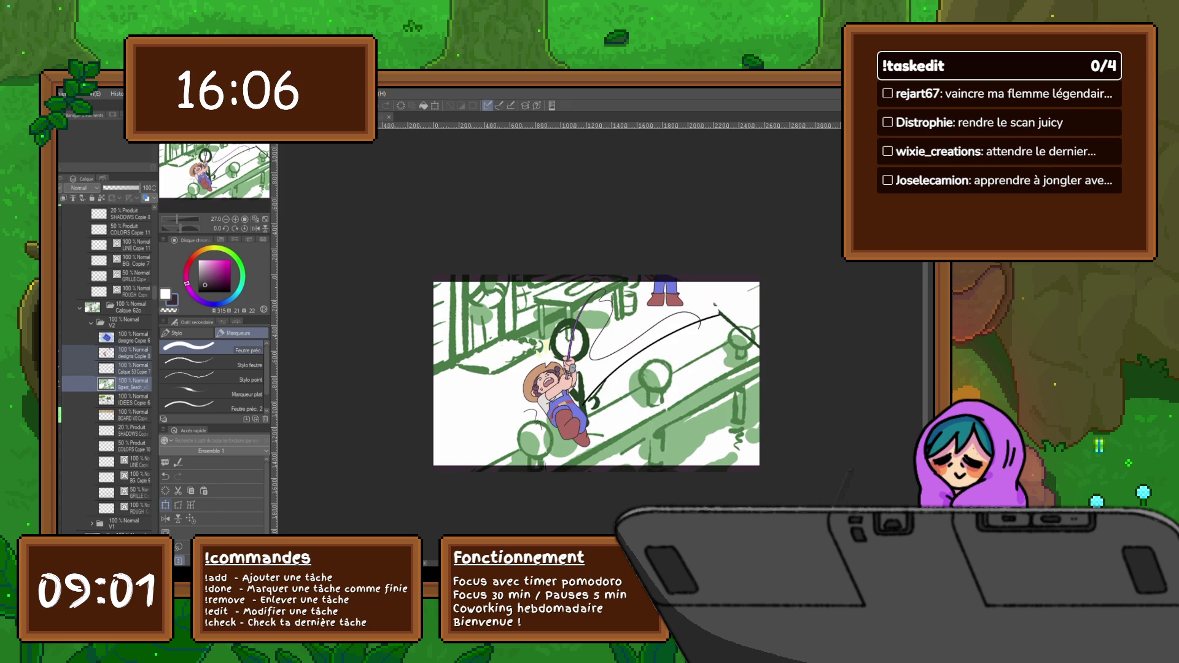
{"action": "key", "text": "ctrl+t"}
{"action": "key", "text": "ctrl+minus"}
{"action": "key", "text": "ctrl+minus"}
{"action": "key", "text": "ctrl+minus"}
{"action": "key", "text": "ctrl+minus"}
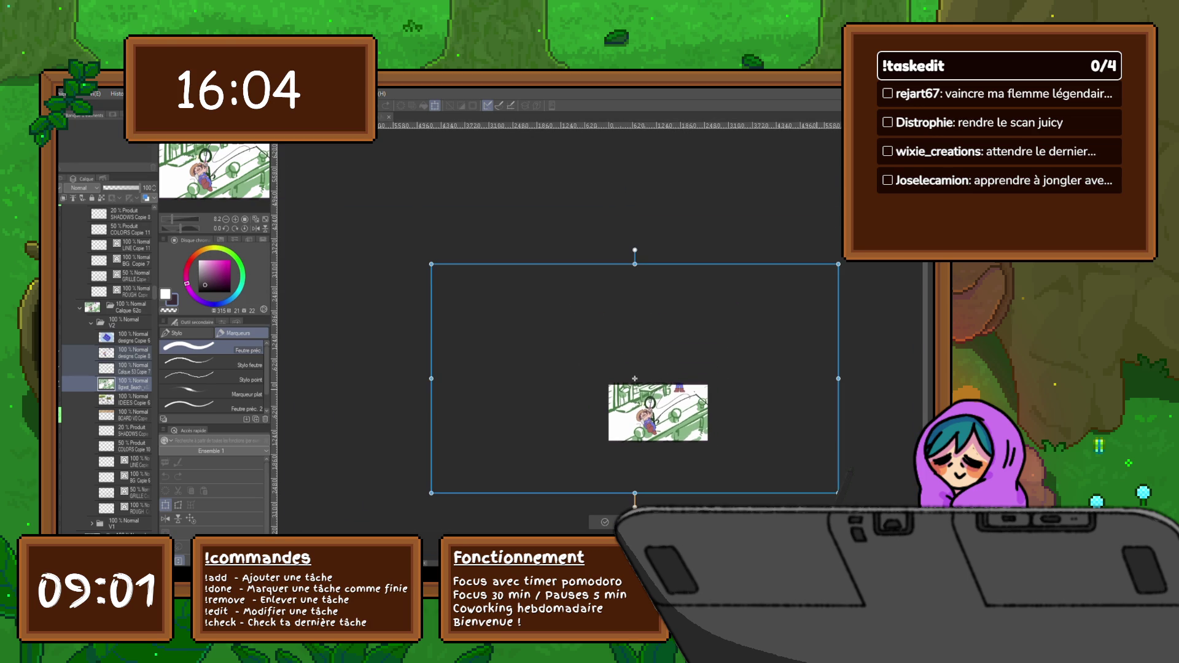
Shrink the beach background and characters together, nudge them slightly left, and confirm the resize.
{"action": "left_click_drag", "start_coordinate": [839, 494], "coordinate": [697, 448]}
{"action": "mouse_move", "coordinate": [564, 375]}
{"action": "left_mouse_down"}
{"action": "mouse_move", "coordinate": [646, 389]}
{"action": "mouse_move", "coordinate": [633, 388]}
{"action": "left_mouse_up"}
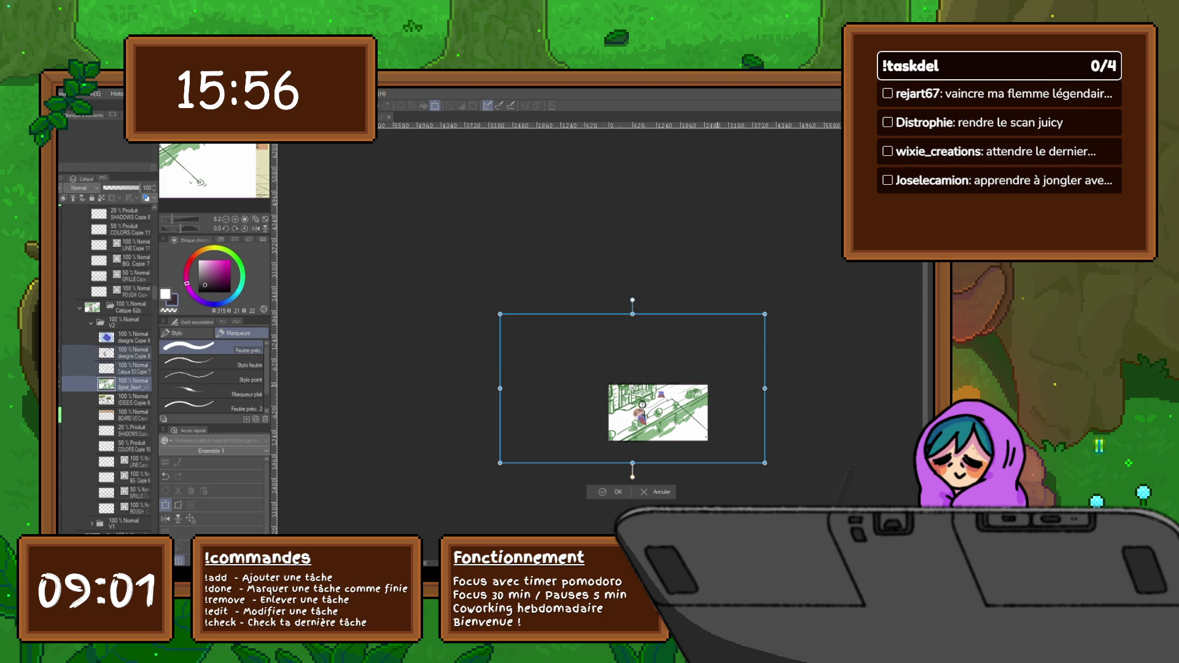
{"action": "left_click_drag", "start_coordinate": [633, 388], "coordinate": [628, 388]}
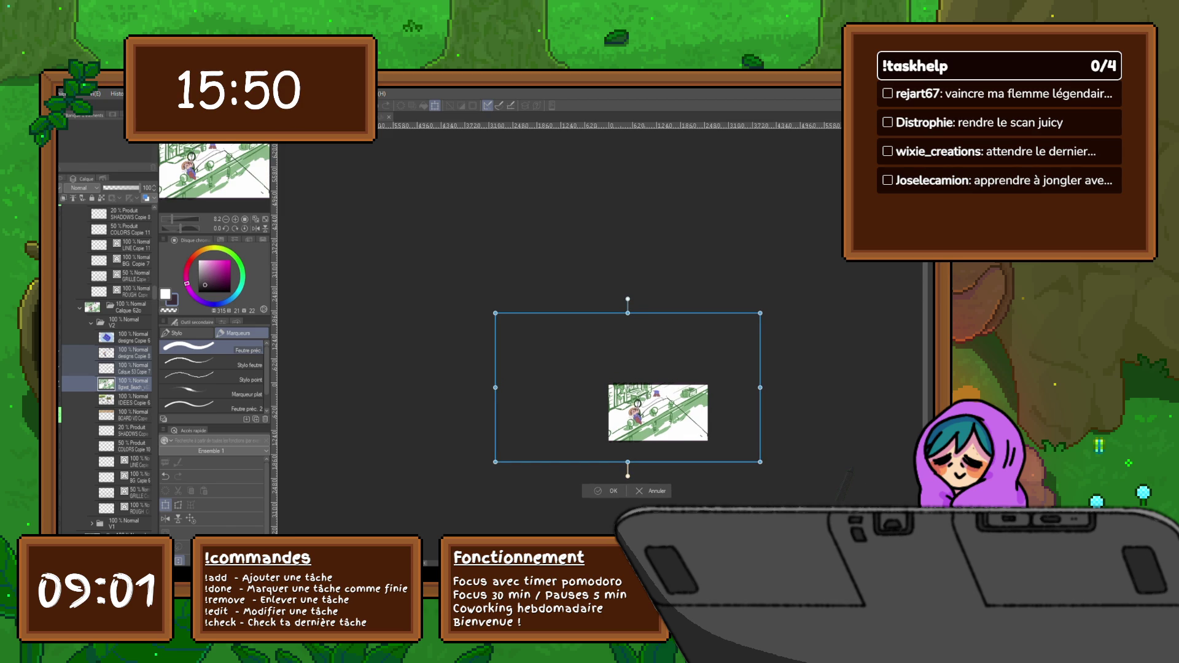
{"action": "key", "text": "Return"}
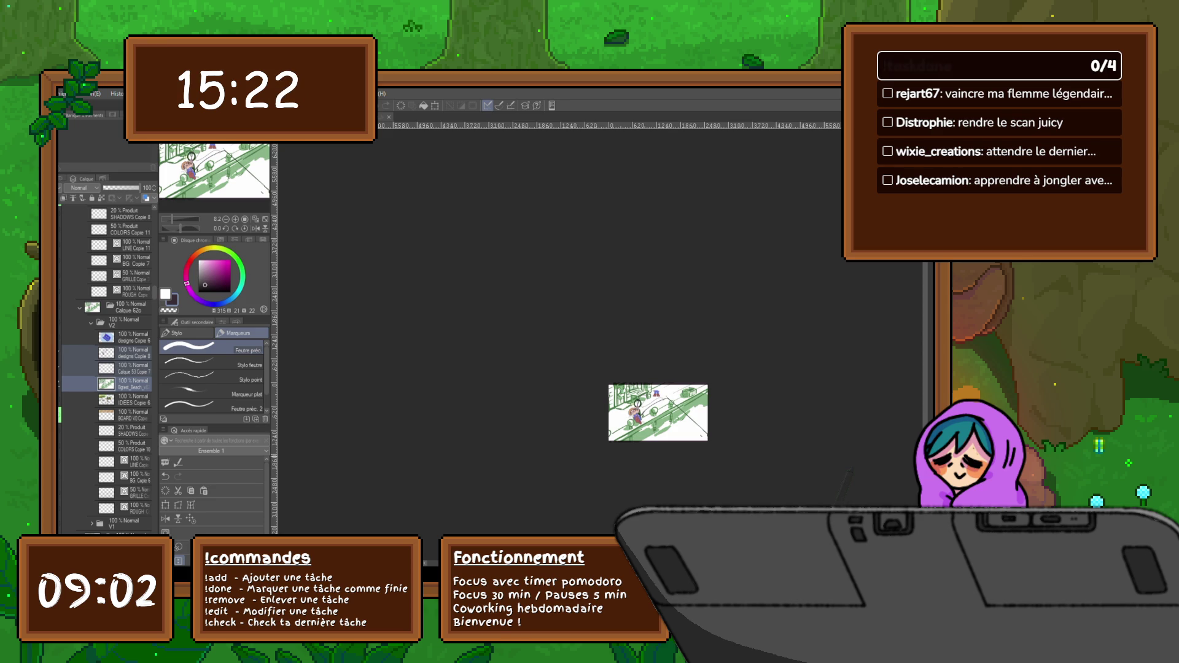
{"action": "scroll", "coordinate": [706, 439], "scroll_direction": "up", "scroll_amount": 2}
{"action": "scroll", "coordinate": [707, 437], "scroll_direction": "up", "scroll_amount": 2}
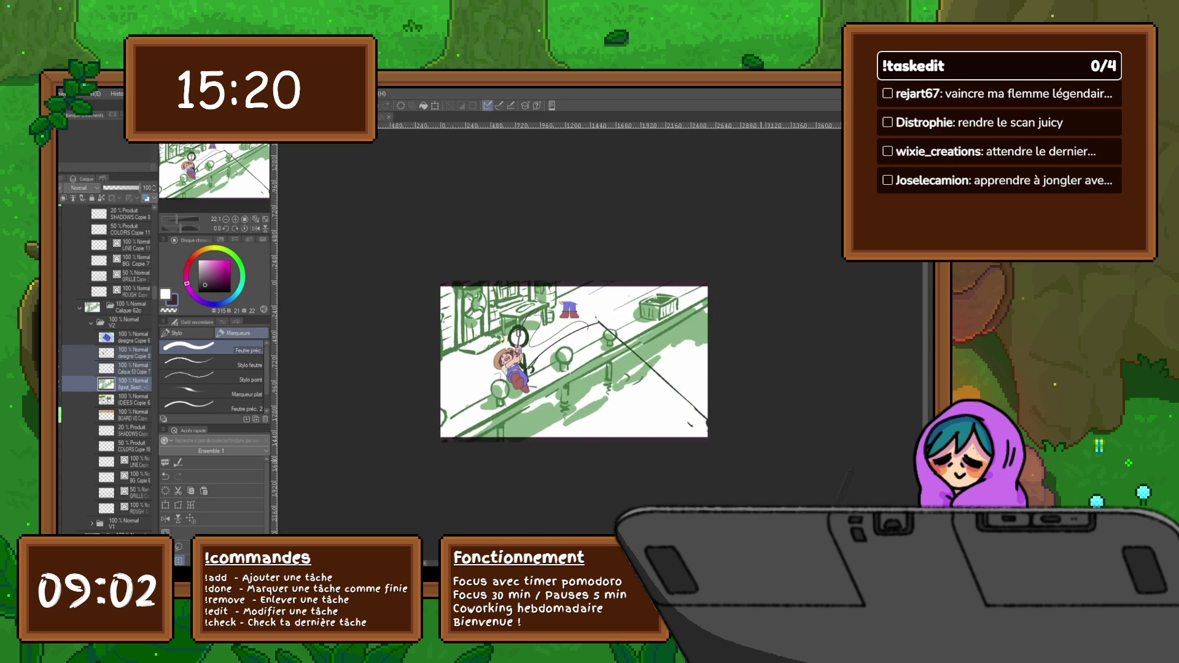
Resize the Joja can on designs Copie 6 and move it further right.
{"action": "scroll", "coordinate": [706, 437], "scroll_direction": "up", "scroll_amount": 1}
{"action": "left_click", "coordinate": [129, 337]}
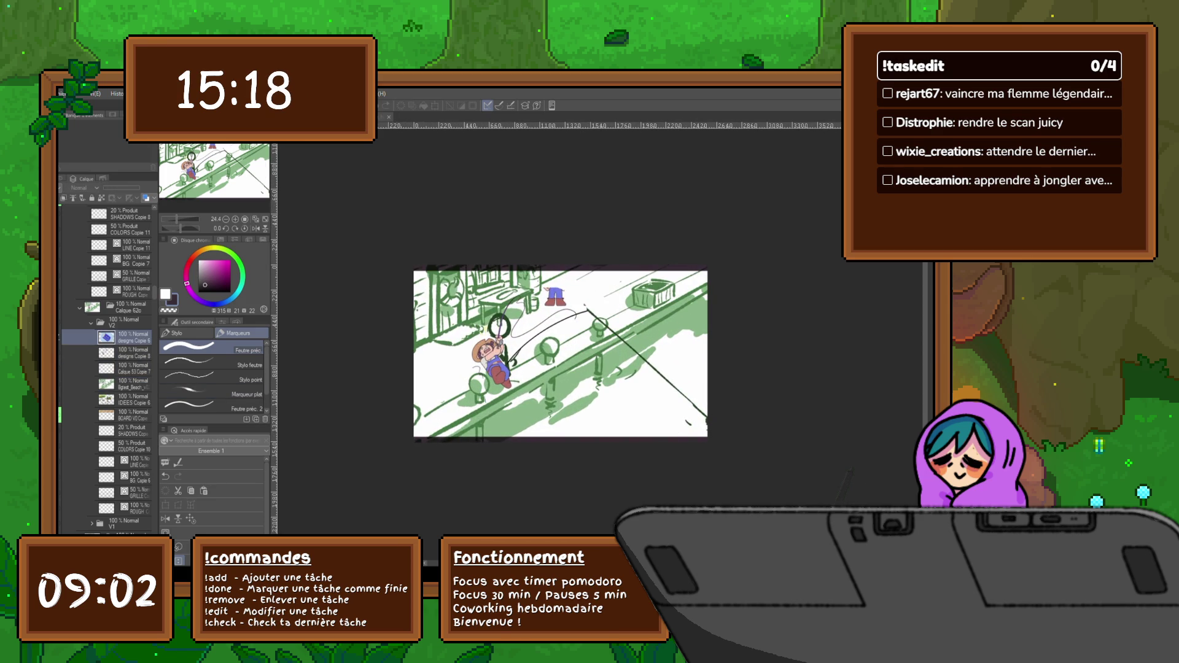
{"action": "key", "text": "ctrl+t"}
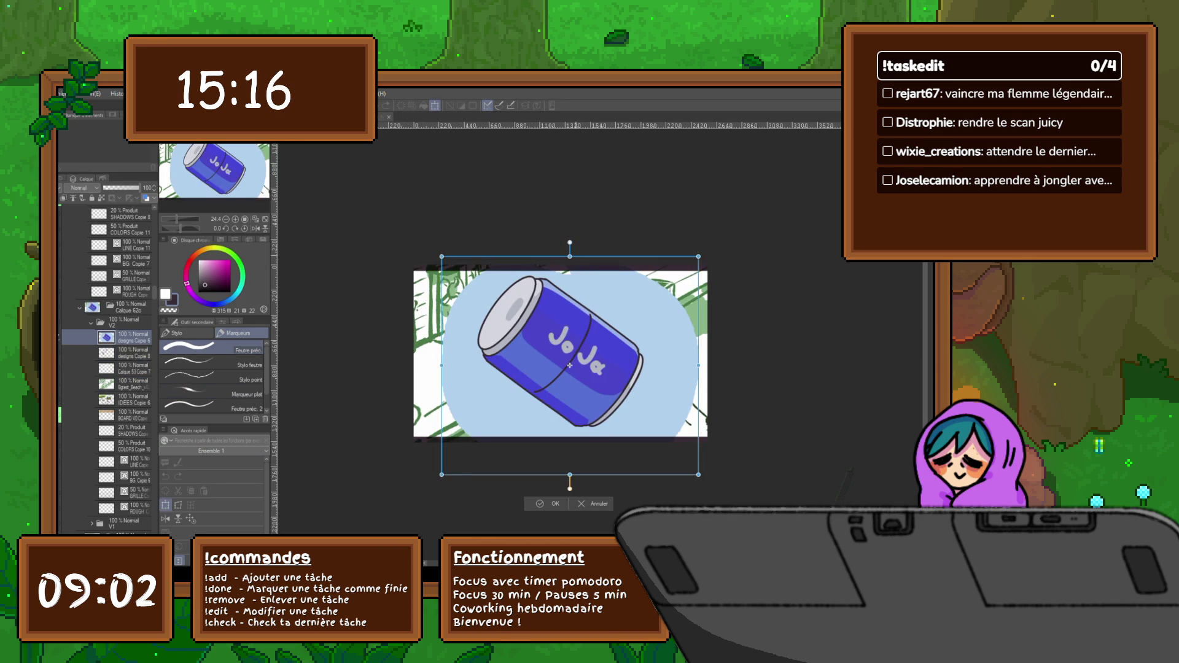
{"action": "left_click_drag", "start_coordinate": [413, 255], "coordinate": [473, 274]}
{"action": "left_click_drag", "start_coordinate": [580, 364], "coordinate": [582, 362]}
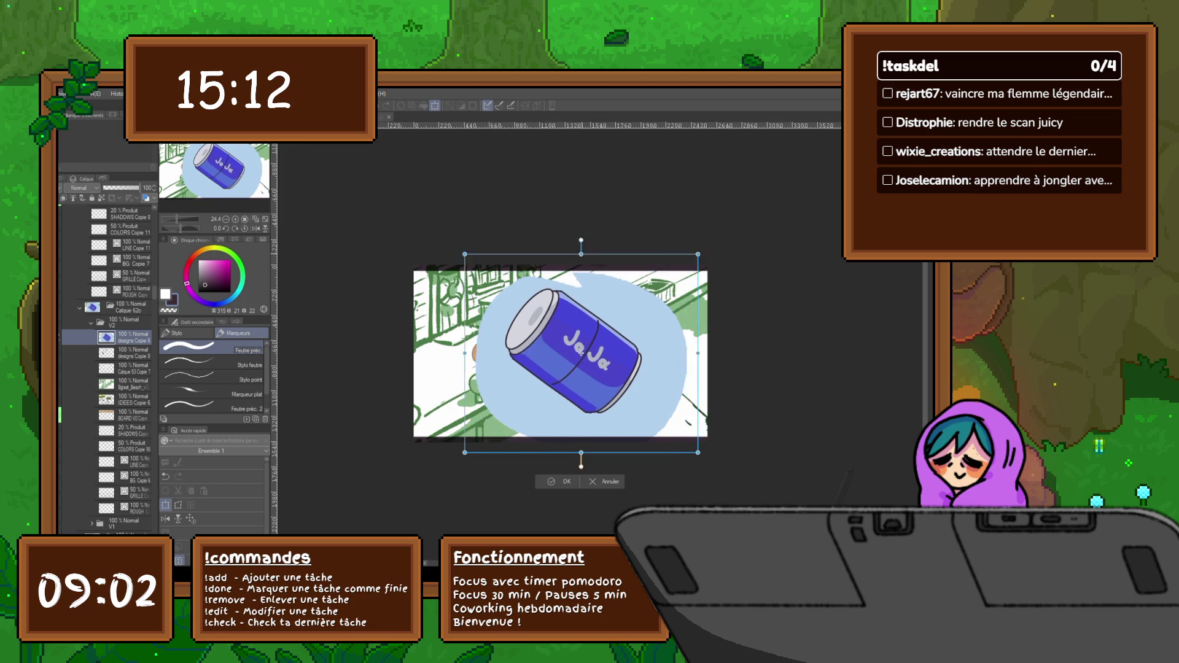
{"action": "left_click_drag", "start_coordinate": [687, 453], "coordinate": [712, 473]}
{"action": "left_click_drag", "start_coordinate": [590, 369], "coordinate": [620, 369]}
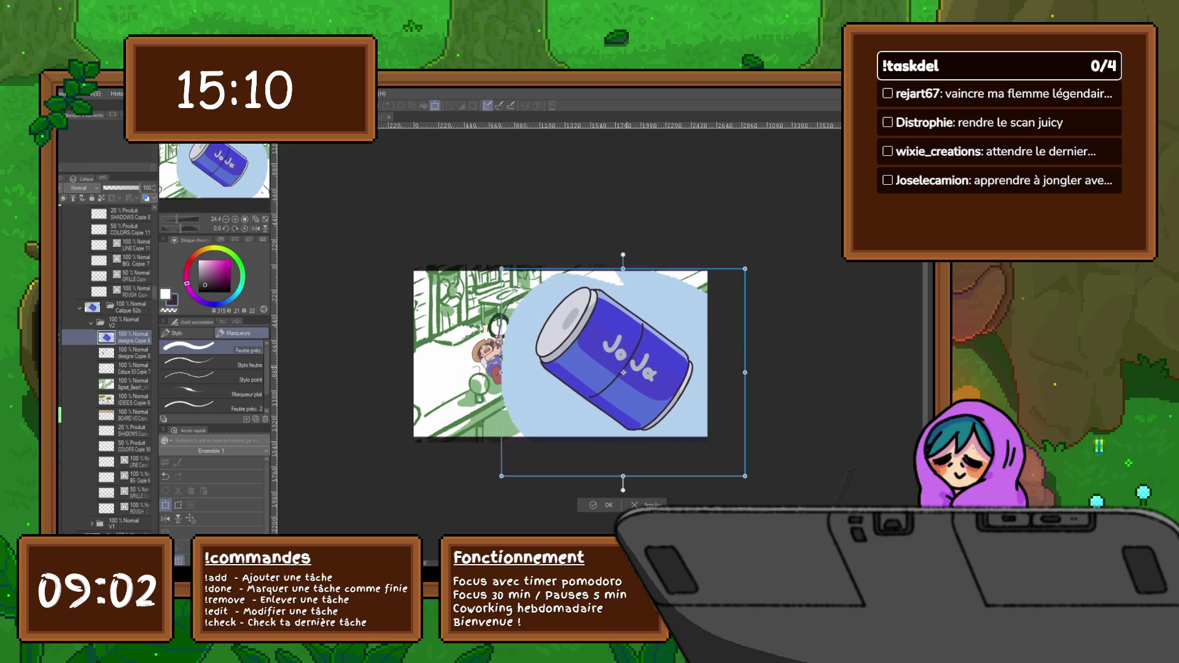
{"action": "key", "text": "Return"}
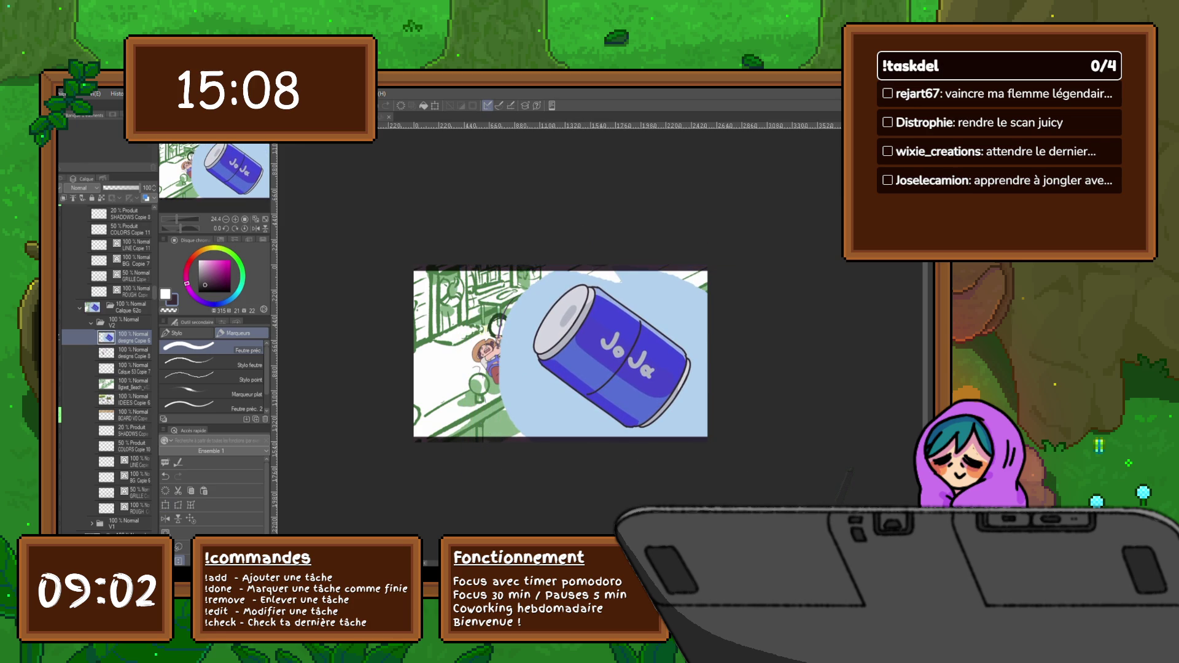
Delete the light-blue circle fill behind the can using a colour selection.
{"action": "key", "text": "w"}
{"action": "left_click", "coordinate": [666, 301]}
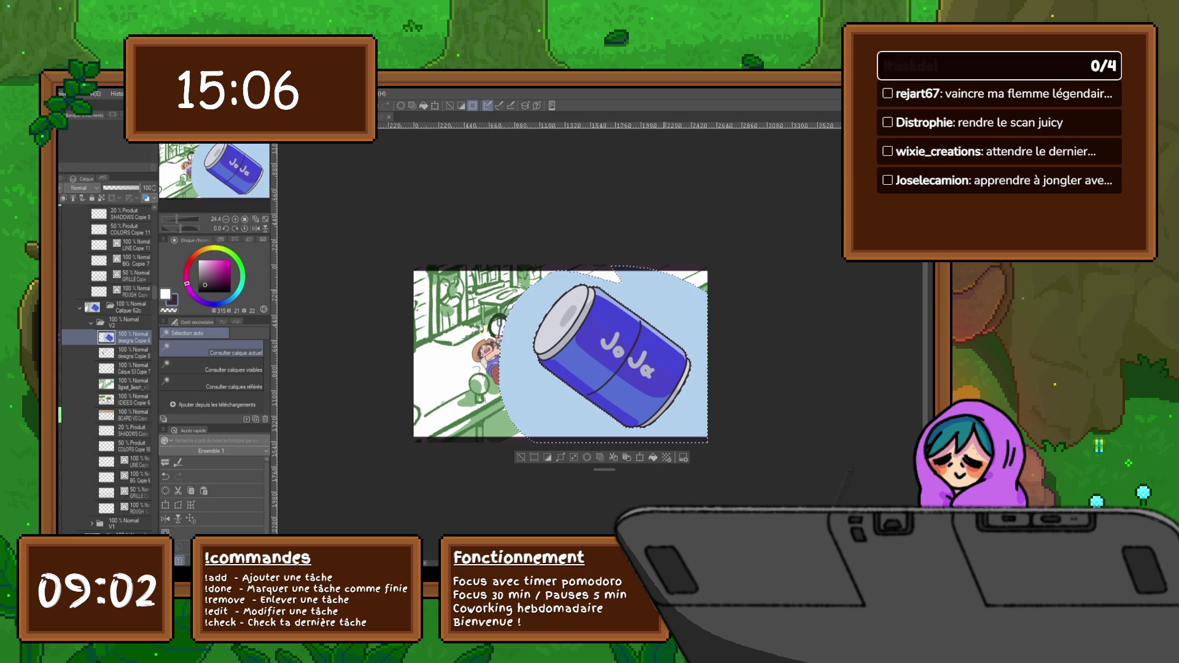
{"action": "key", "text": "Delete"}
{"action": "key", "text": "ctrl+d"}
Delete the designs Copie 6 layer and rename the can layer JOJA.
{"action": "key", "text": "m"}
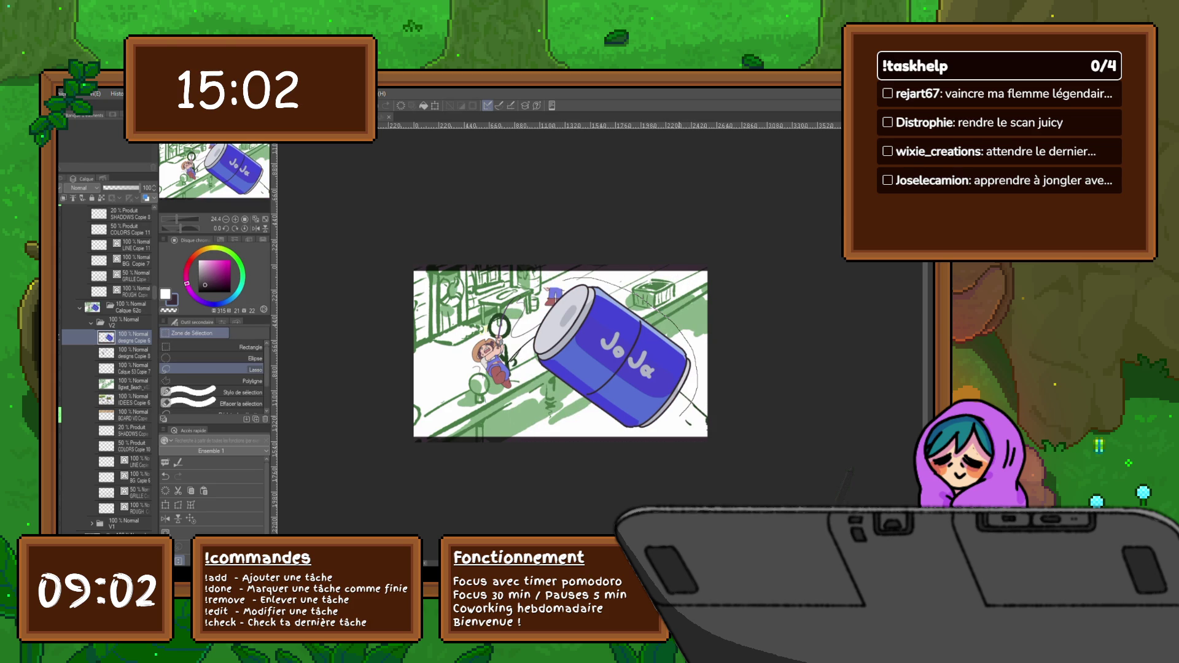
{"action": "left_click_drag", "start_coordinate": [697, 374], "coordinate": [568, 409]}
{"action": "left_click_drag", "start_coordinate": [534, 369], "coordinate": [525, 301]}
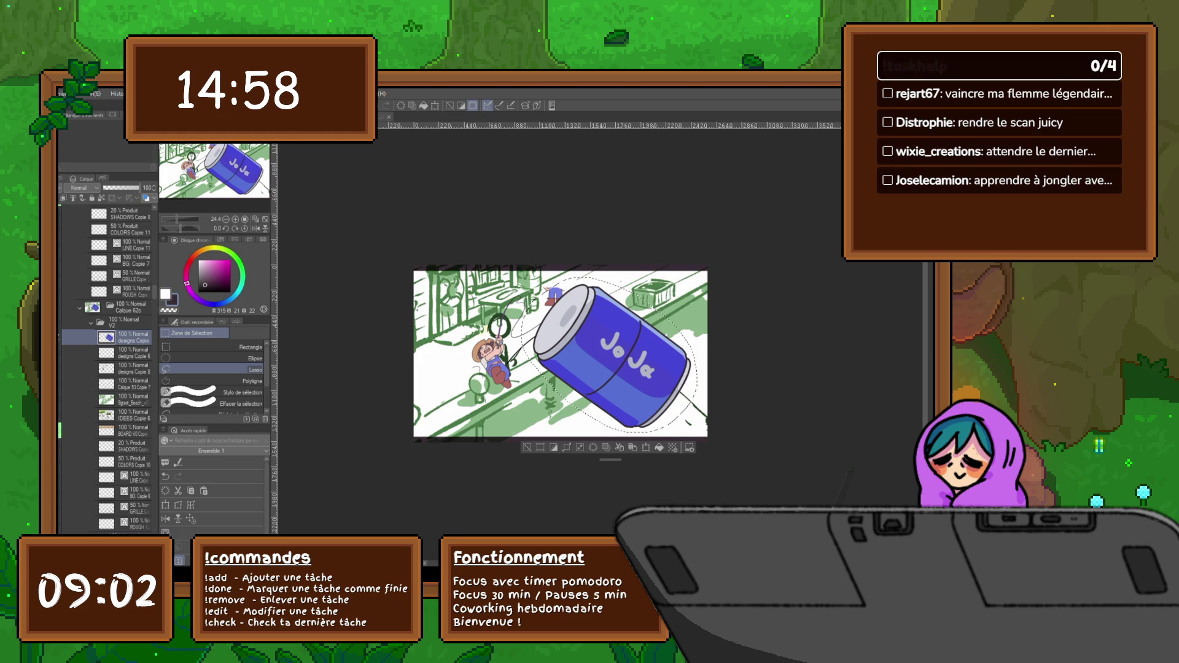
{"action": "left_click", "coordinate": [129, 353]}
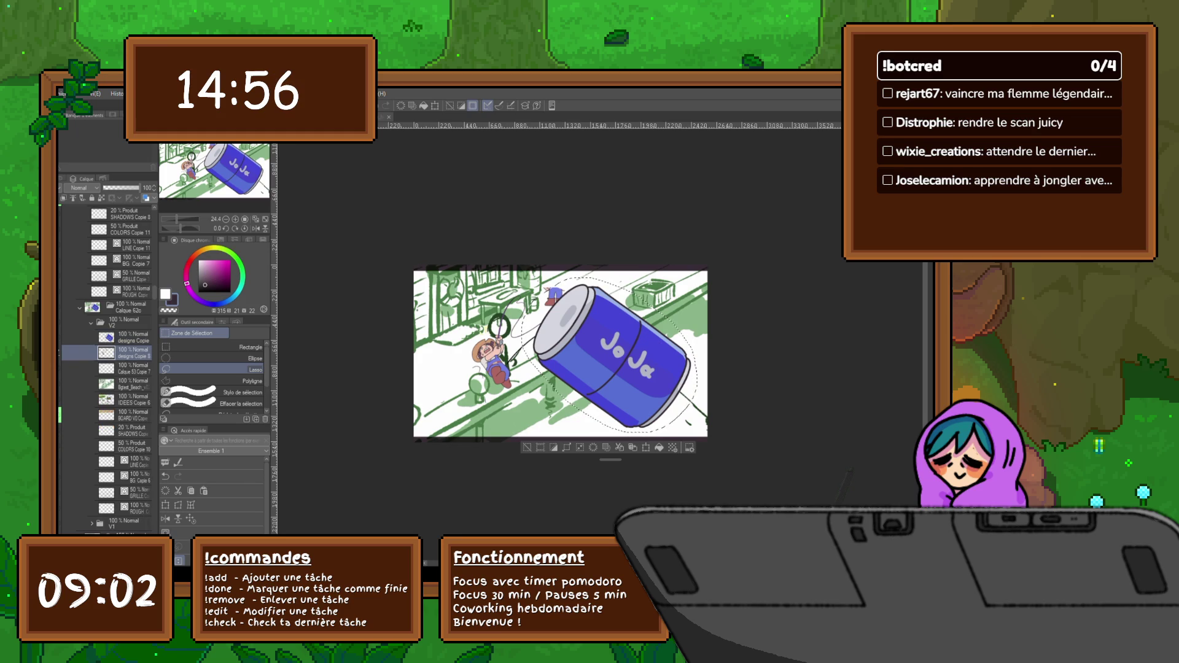
{"action": "key", "text": "Delete"}
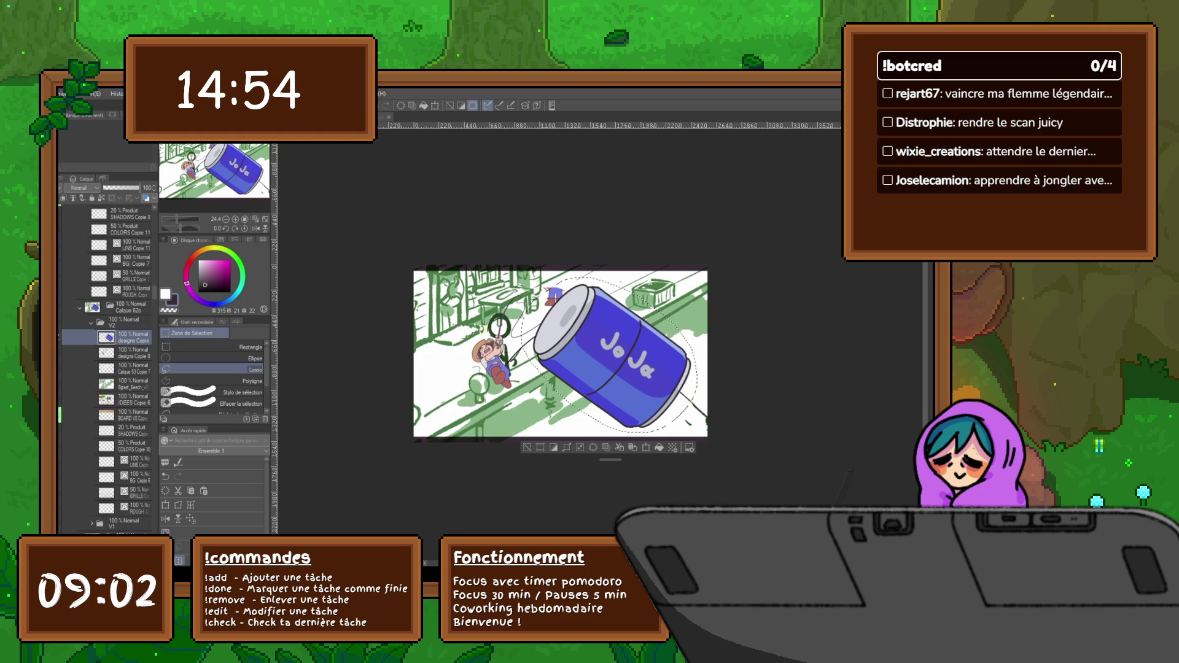
{"action": "type", "text": "JOJA"}
{"action": "key", "text": "Return"}
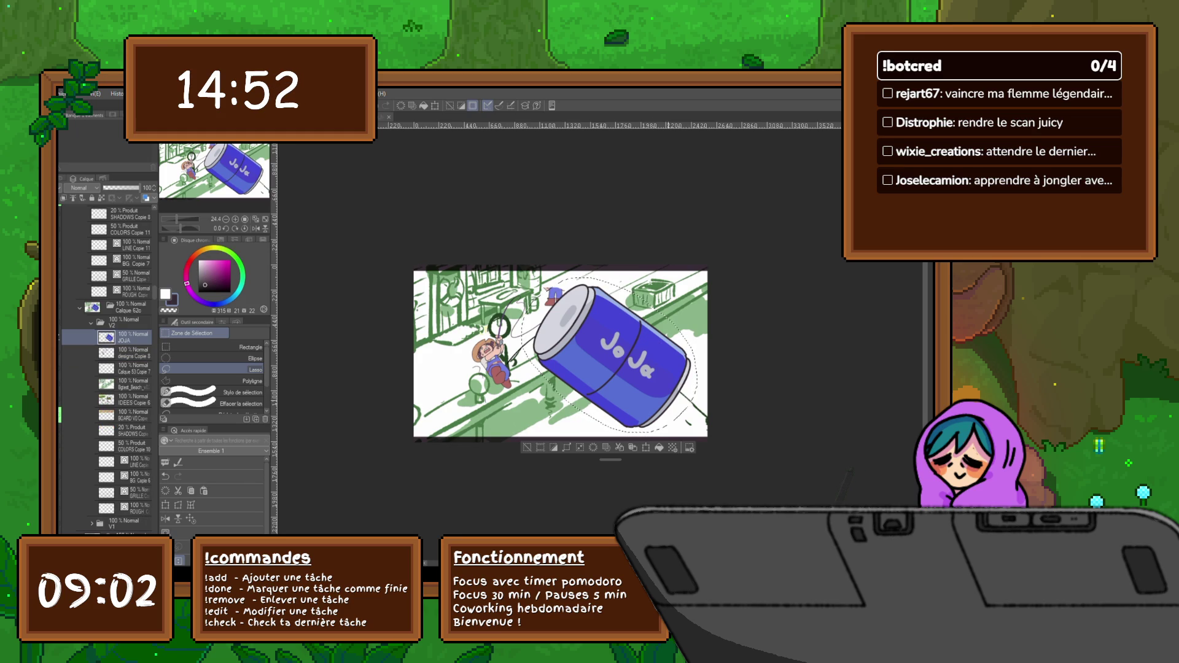
{"action": "key", "text": "ctrl+d"}
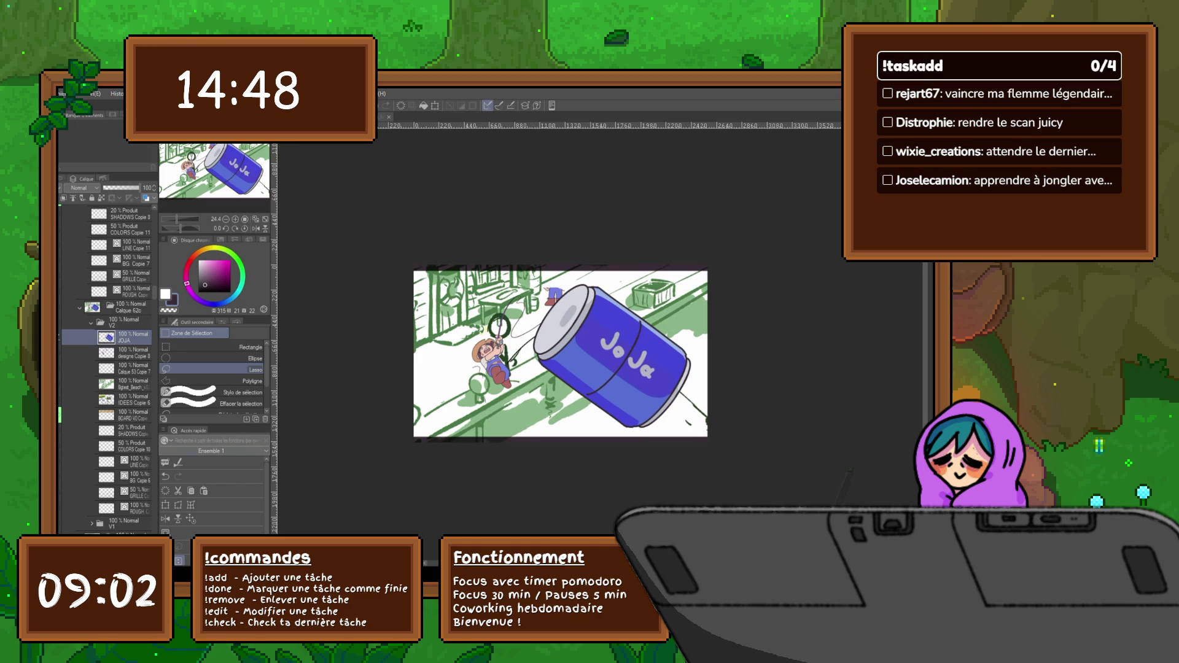
Shift the JOJA can slightly up and left and commit its position.
{"action": "left_click", "coordinate": [165, 505]}
{"action": "mouse_move", "coordinate": [616, 352]}
{"action": "left_mouse_down"}
{"action": "mouse_move", "coordinate": [594, 350]}
{"action": "mouse_move", "coordinate": [616, 358]}
{"action": "left_mouse_up"}
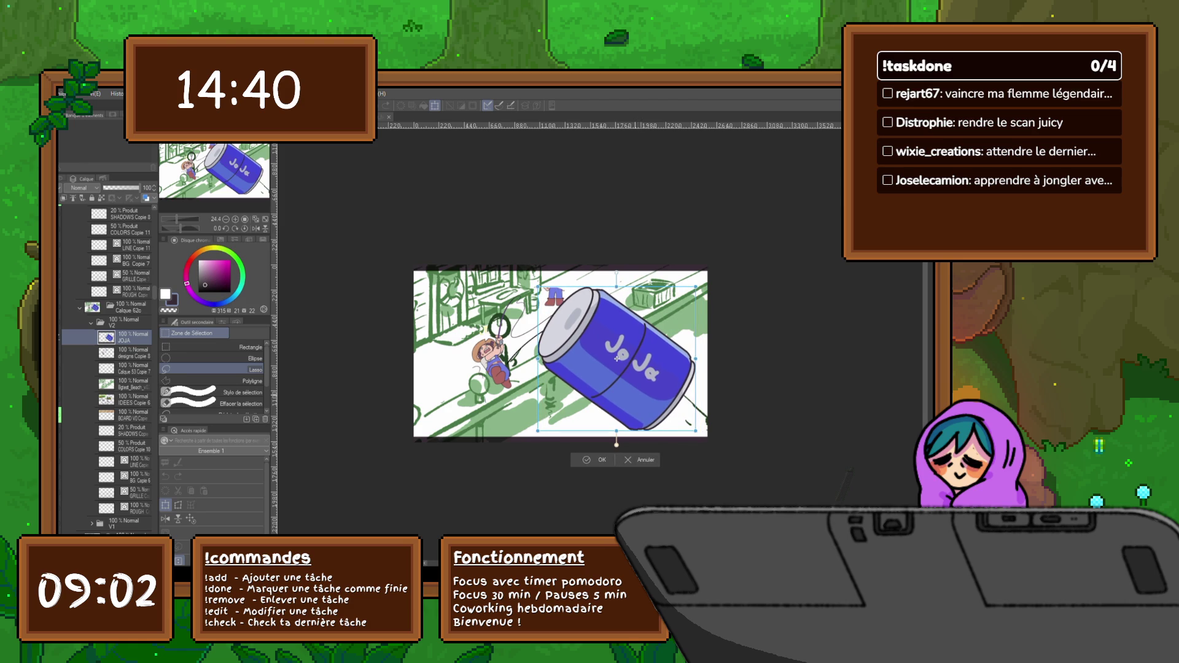
{"action": "left_click_drag", "start_coordinate": [617, 358], "coordinate": [613, 355]}
{"action": "key", "text": "Return"}
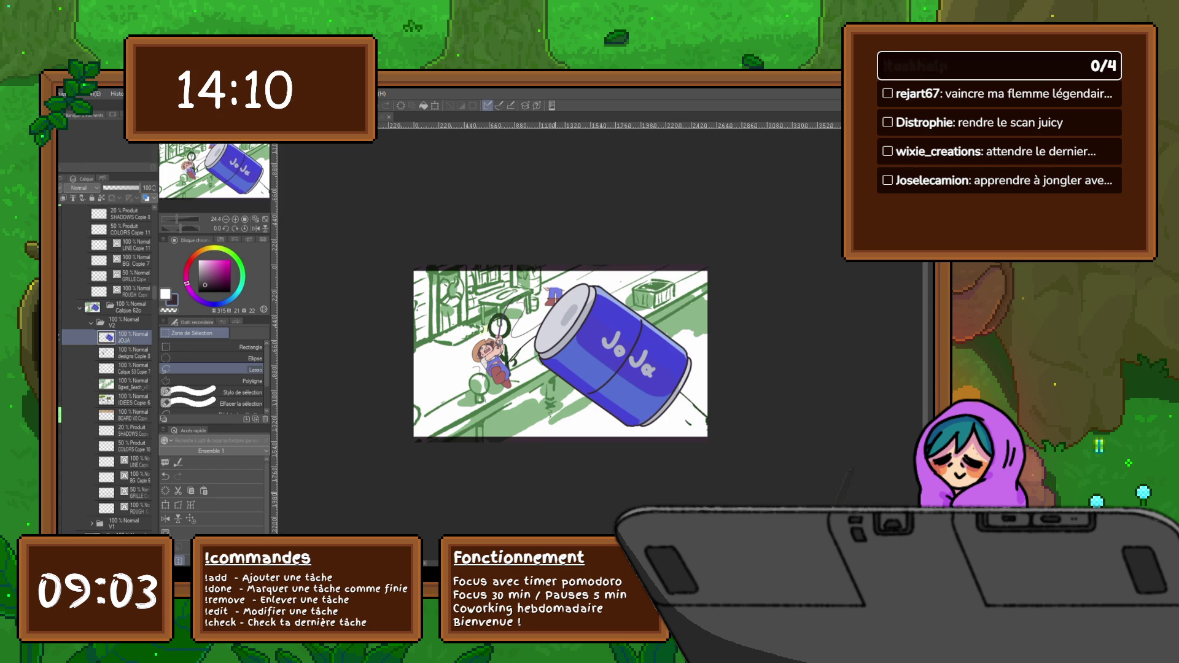
Advance to the next animation frame, showing the rough fisher sketch on the dock.
{"action": "key", "text": "Right"}
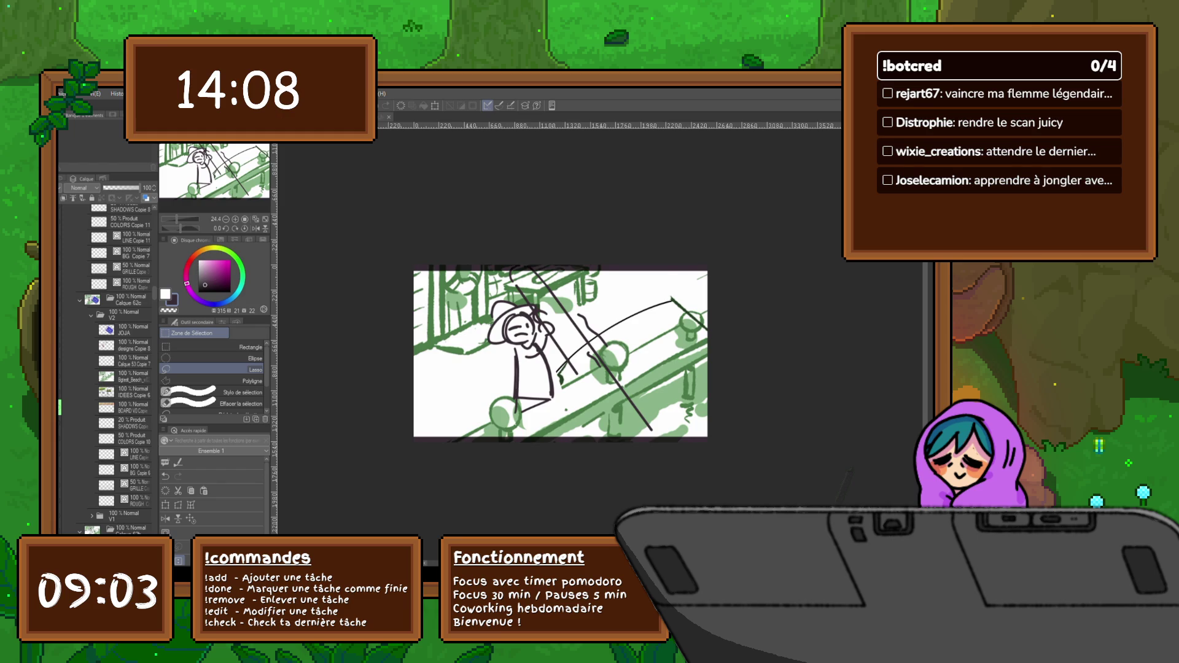
On the rough-sketch frame, shrink all the scene layers together, shift them slightly left and commit.
{"action": "key", "text": "Left"}
{"action": "key", "text": "Right"}
{"action": "scroll", "coordinate": [105, 369], "scroll_direction": "down", "scroll_amount": 1}
{"action": "scroll", "coordinate": [104, 369], "scroll_direction": "down", "scroll_amount": 2}
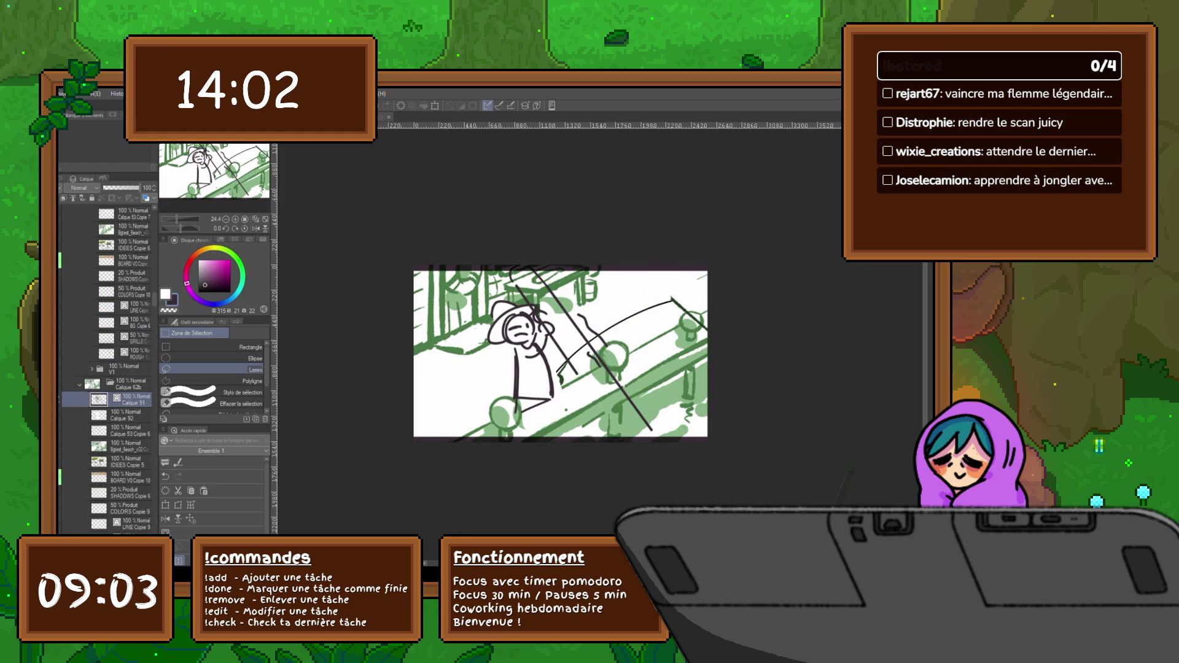
{"action": "scroll", "coordinate": [104, 369], "scroll_direction": "down", "scroll_amount": 2}
{"action": "left_click", "coordinate": [129, 421], "text": "shift"}
{"action": "left_click", "coordinate": [166, 505]}
{"action": "scroll", "coordinate": [529, 316], "scroll_direction": "down", "scroll_amount": 1}
{"action": "scroll", "coordinate": [553, 338], "scroll_direction": "down", "scroll_amount": 2}
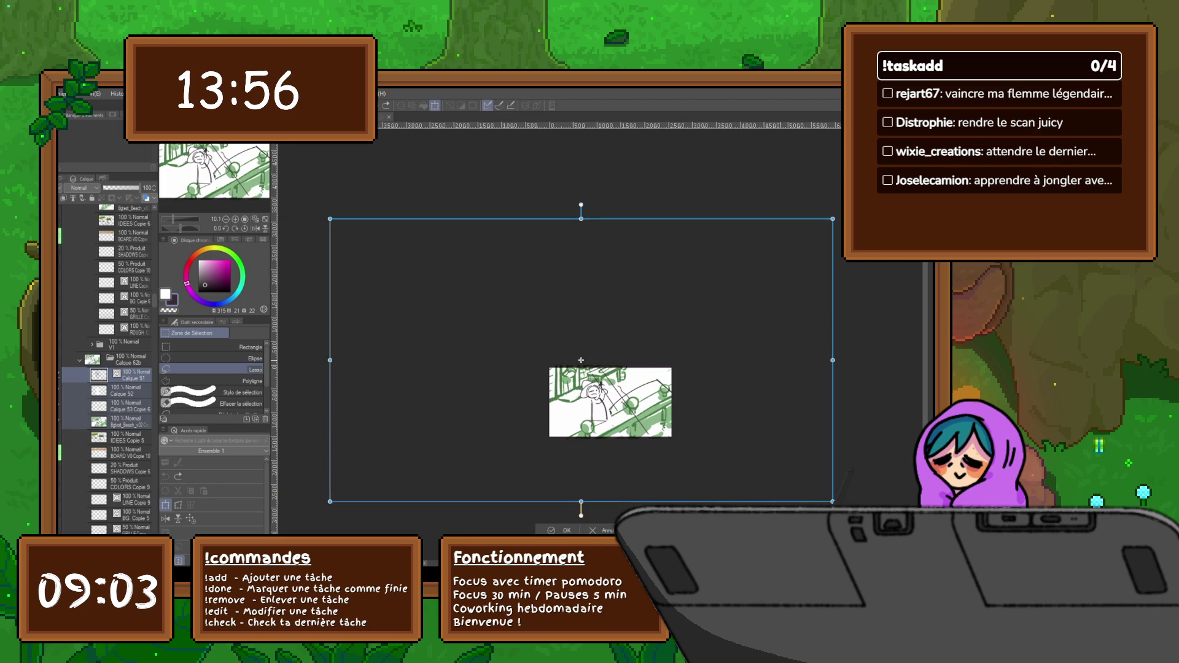
{"action": "left_click_drag", "start_coordinate": [330, 219], "coordinate": [416, 274]}
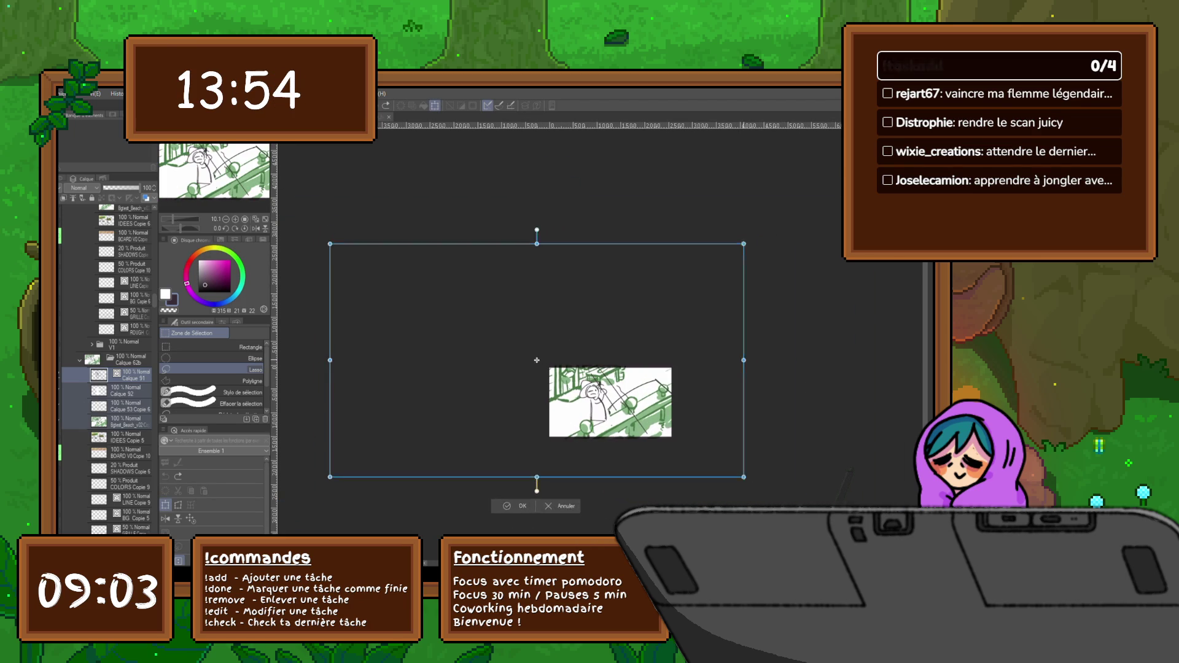
{"action": "left_click_drag", "start_coordinate": [591, 372], "coordinate": [576, 373]}
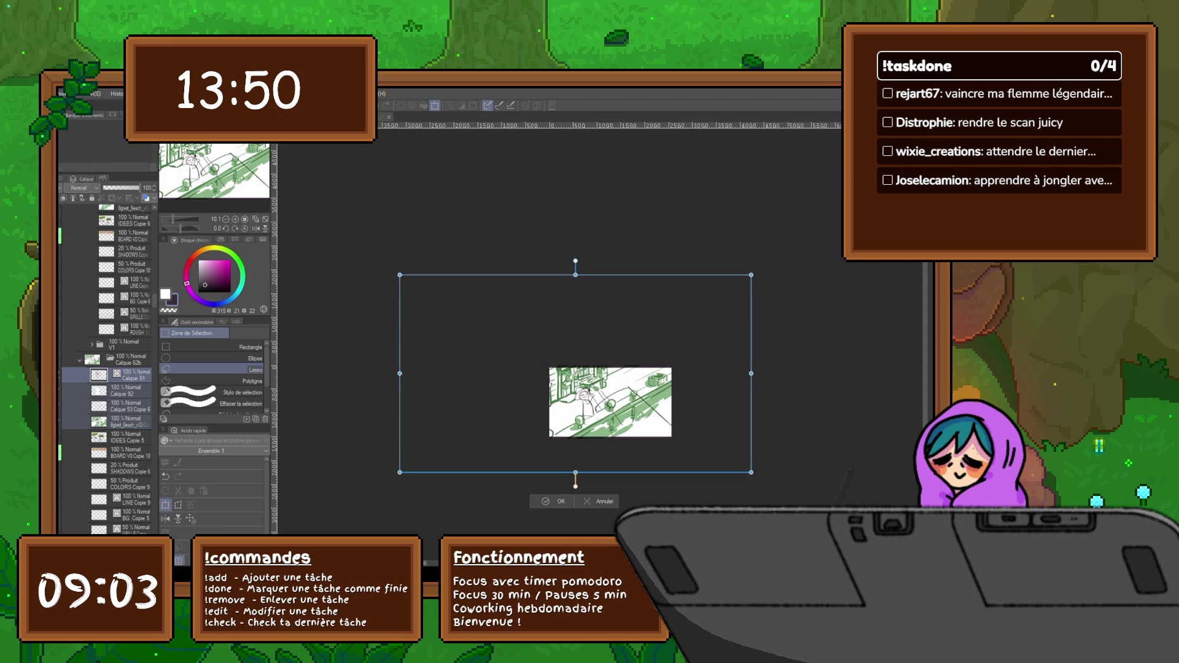
{"action": "key", "text": "Return"}
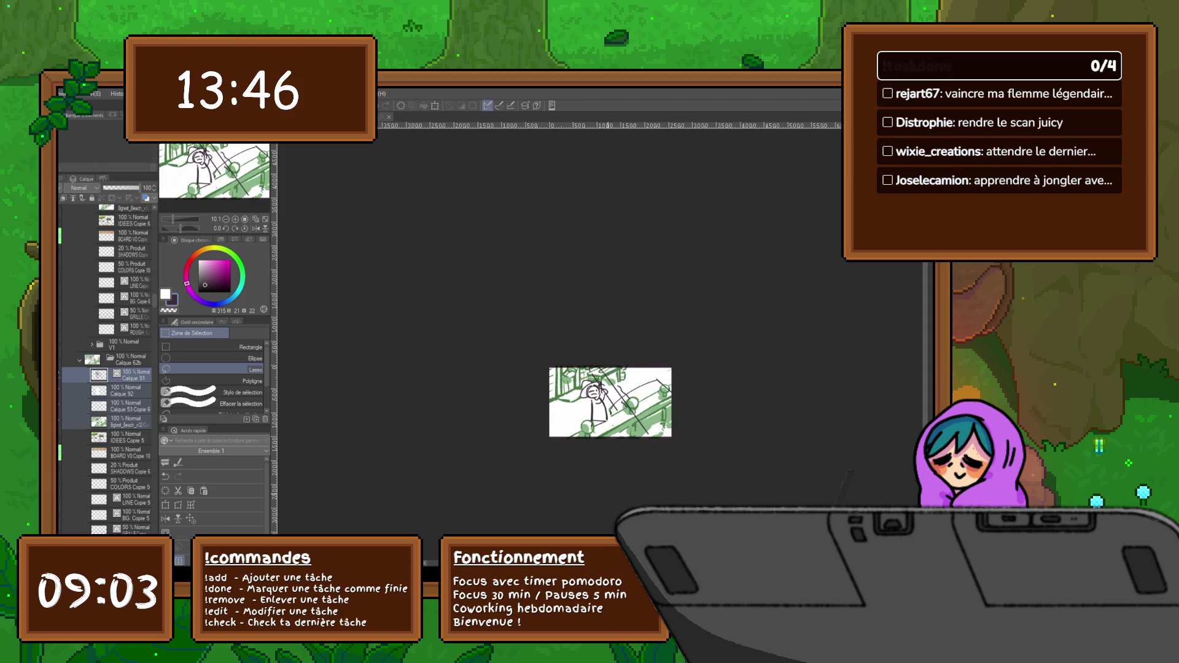
In the fisherman frame, select Calque 94, 93, 91, 92, 53 Copie 6 and Bgtest_Beach.
{"action": "key", "text": "Delete"}
{"action": "left_click", "coordinate": [129, 219]}
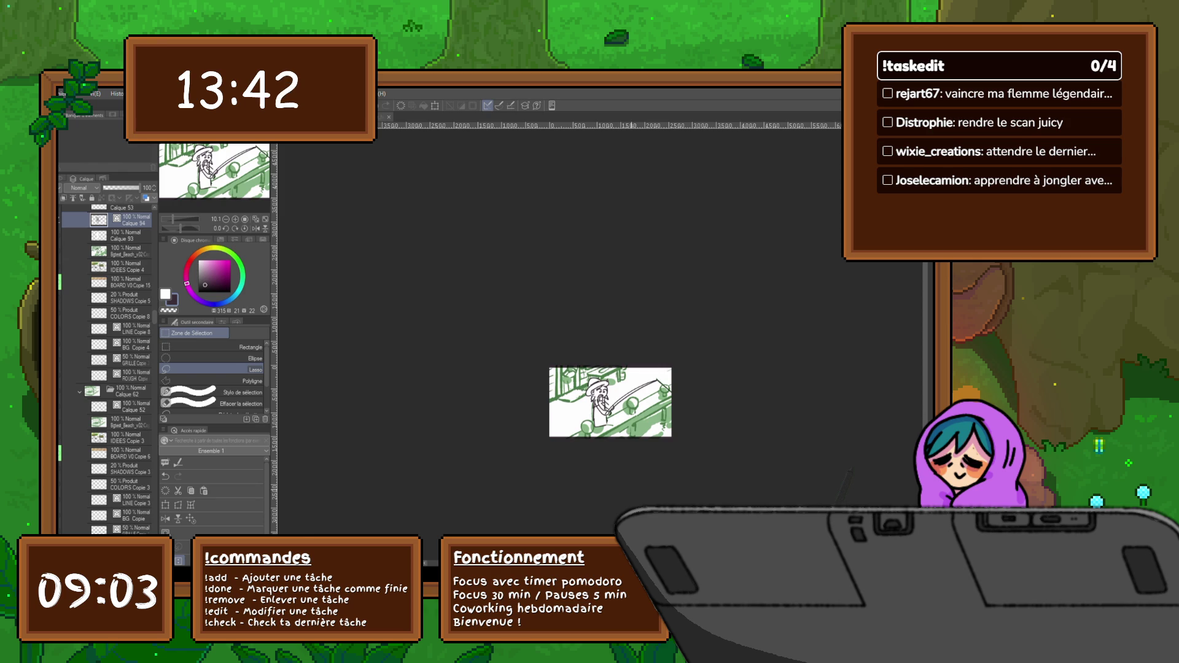
{"action": "scroll", "coordinate": [105, 368], "scroll_direction": "up", "scroll_amount": 2}
{"action": "scroll", "coordinate": [105, 368], "scroll_direction": "up", "scroll_amount": 3}
{"action": "scroll", "coordinate": [105, 369], "scroll_direction": "up", "scroll_amount": 2}
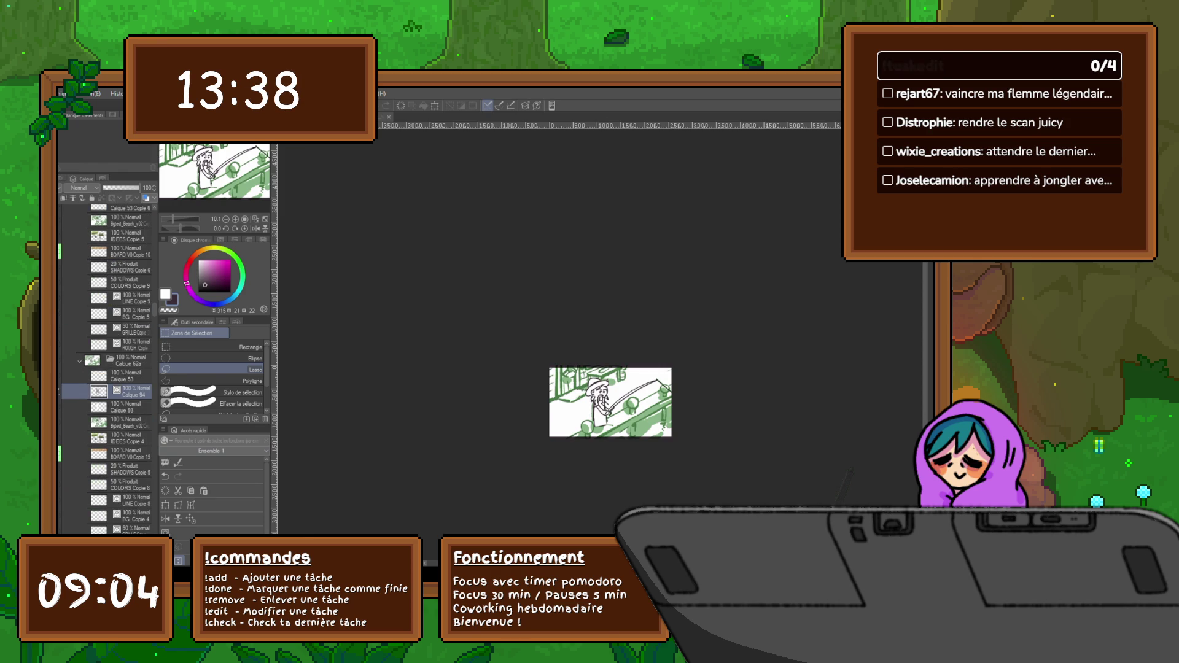
{"action": "left_click", "coordinate": [129, 423], "text": "shift"}
{"action": "scroll", "coordinate": [105, 368], "scroll_direction": "up", "scroll_amount": 4}
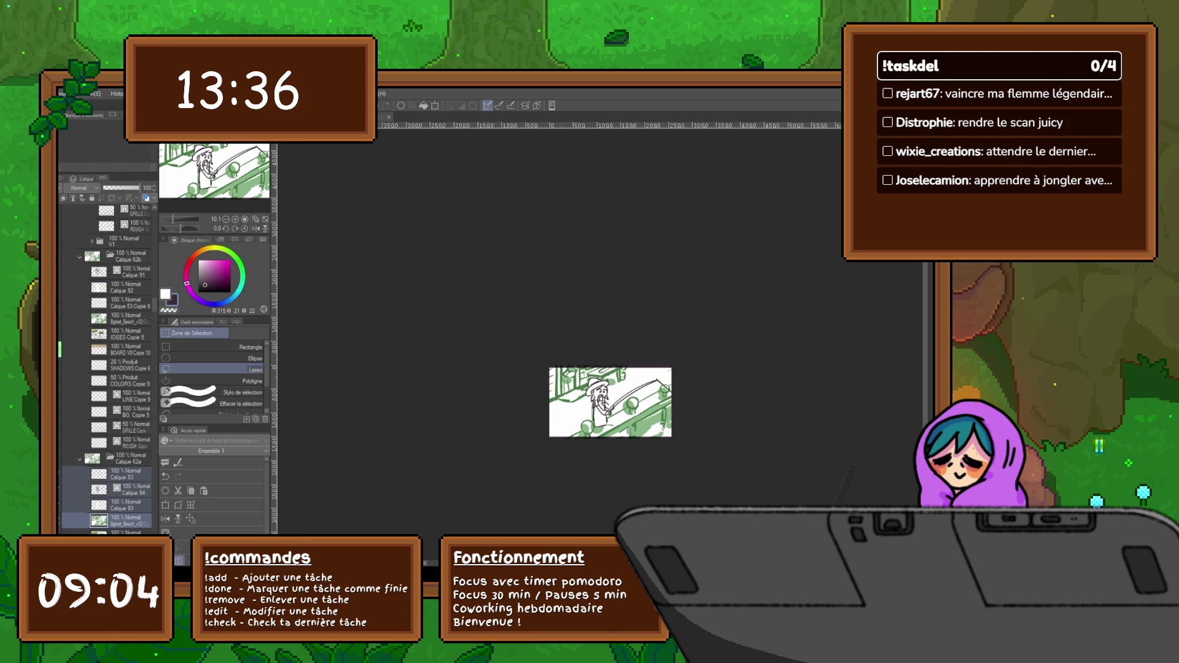
{"action": "left_click", "coordinate": [129, 271], "text": "ctrl"}
{"action": "left_click", "coordinate": [129, 286], "text": "ctrl"}
{"action": "left_click", "coordinate": [129, 302], "text": "ctrl"}
{"action": "left_click", "coordinate": [129, 318], "text": "ctrl"}
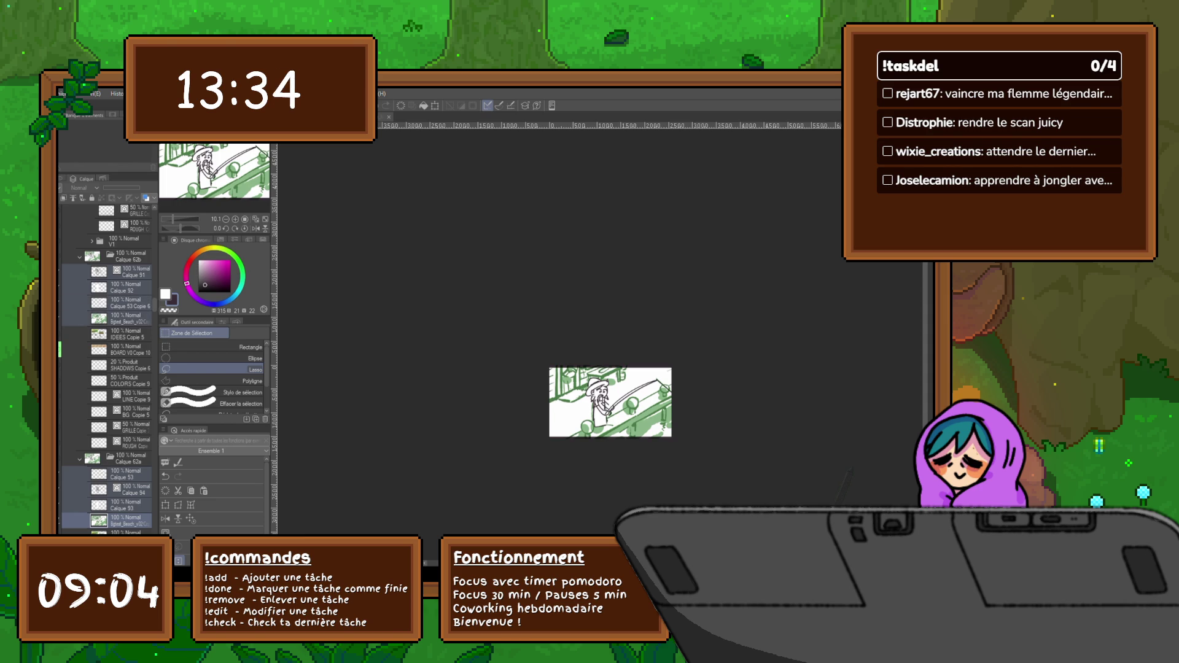
{"action": "scroll", "coordinate": [105, 368], "scroll_direction": "up", "scroll_amount": 2}
{"action": "scroll", "coordinate": [105, 368], "scroll_direction": "up", "scroll_amount": 2}
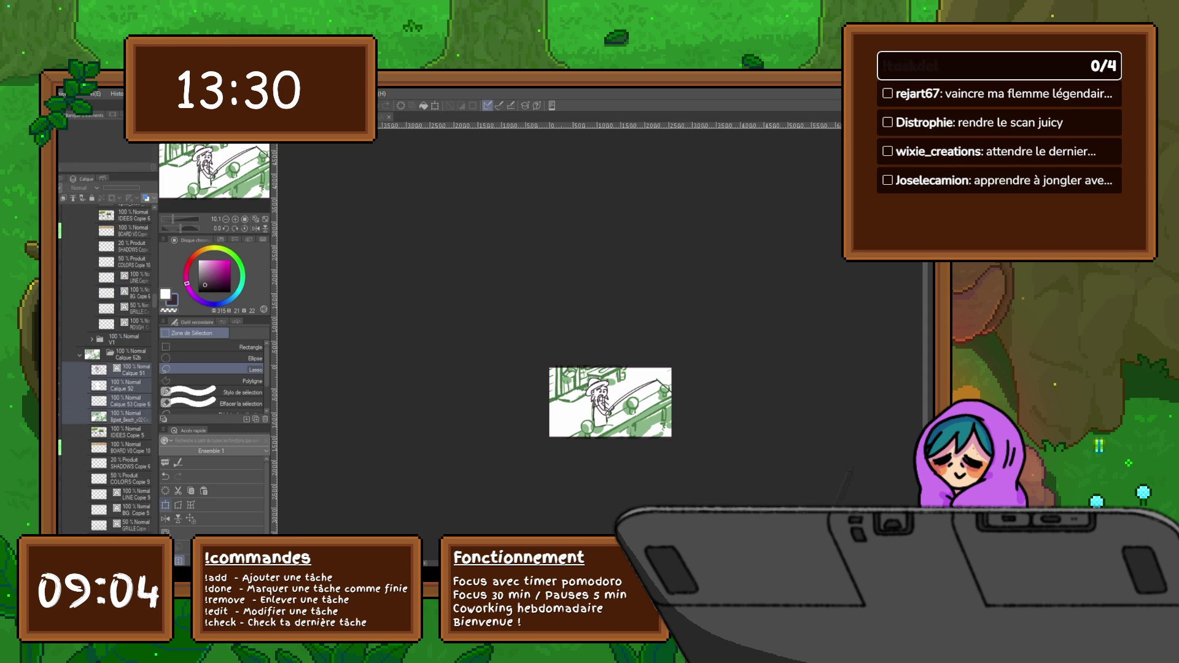
Scale down and fine-tune the position of the fisherman scene artwork, then commit.
{"action": "key", "text": "ctrl+t"}
{"action": "left_click_drag", "start_coordinate": [788, 489], "coordinate": [764, 475]}
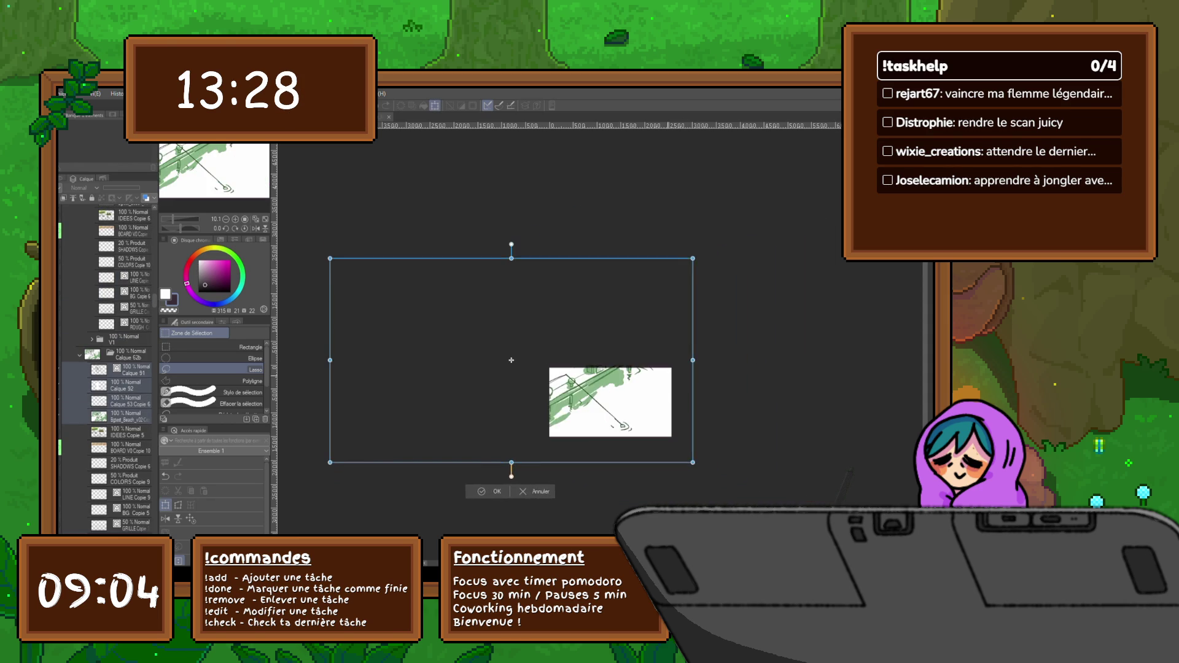
{"action": "mouse_move", "coordinate": [584, 373]}
{"action": "left_mouse_down"}
{"action": "mouse_move", "coordinate": [573, 362]}
{"action": "mouse_move", "coordinate": [594, 378]}
{"action": "left_mouse_up"}
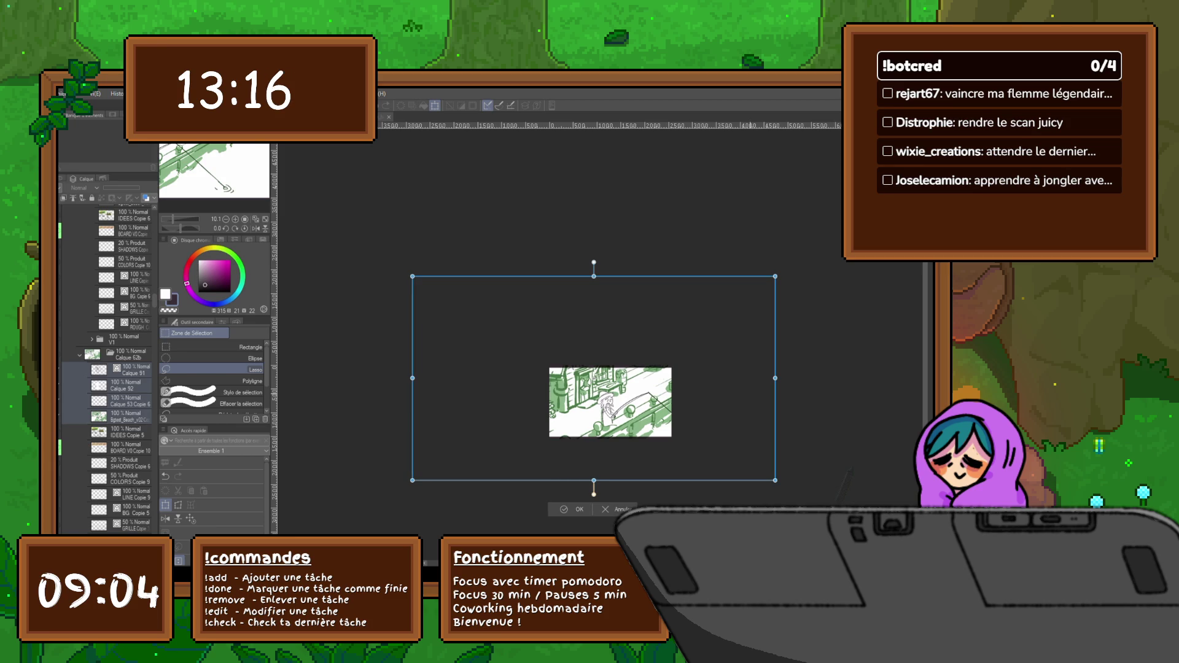
{"action": "left_click_drag", "start_coordinate": [594, 378], "coordinate": [581, 372]}
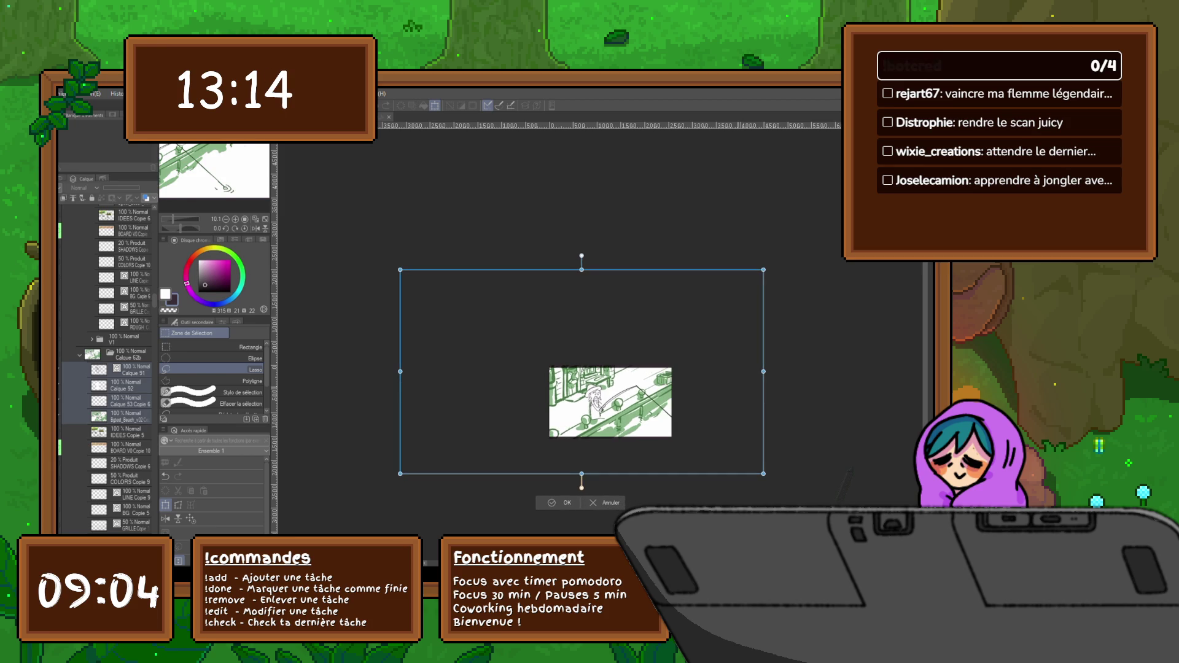
{"action": "left_click_drag", "start_coordinate": [400, 270], "coordinate": [429, 285]}
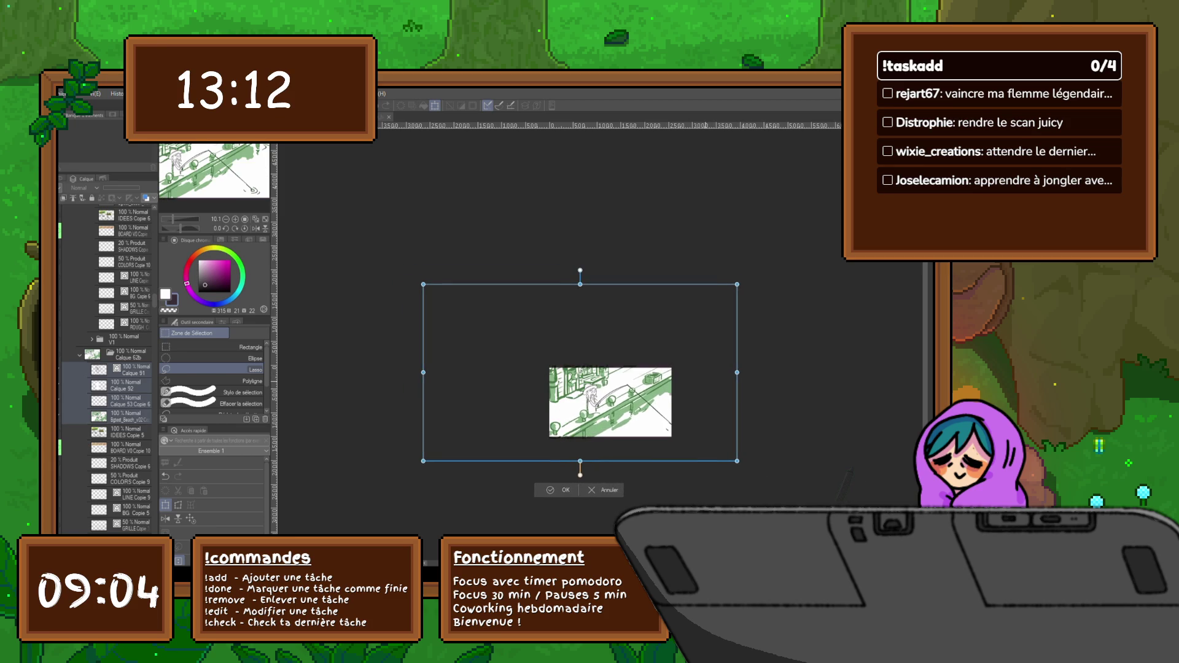
{"action": "mouse_move", "coordinate": [586, 373]}
{"action": "left_mouse_down"}
{"action": "mouse_move", "coordinate": [597, 374]}
{"action": "mouse_move", "coordinate": [574, 373]}
{"action": "left_mouse_up"}
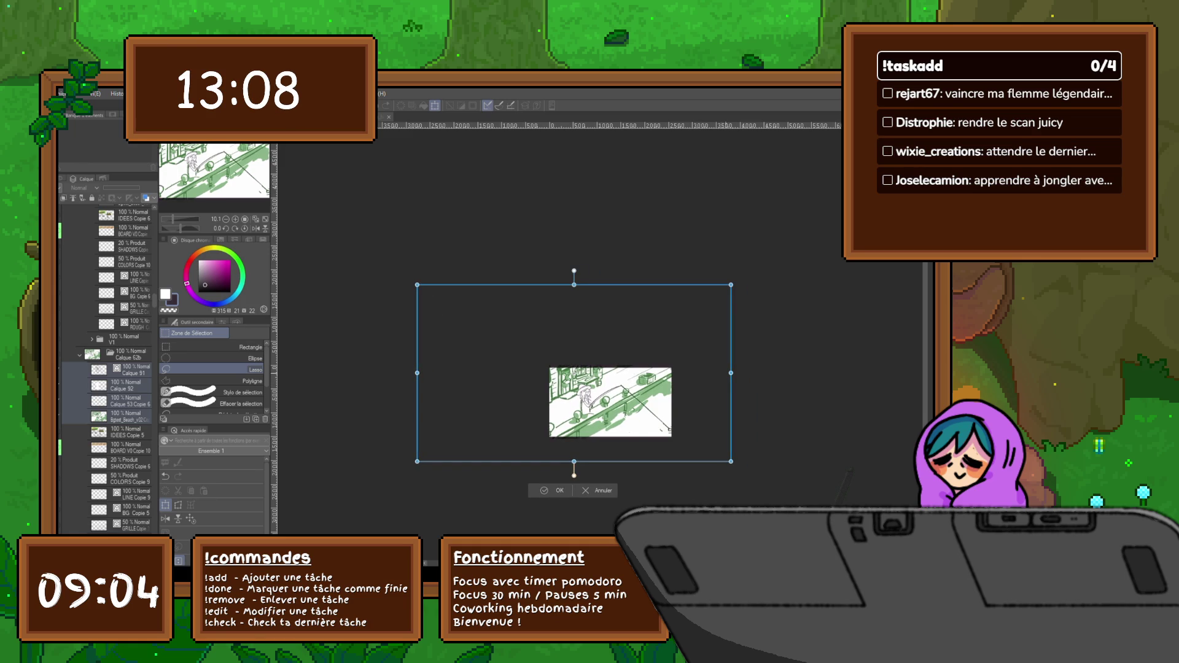
{"action": "left_click_drag", "start_coordinate": [730, 462], "coordinate": [763, 471]}
{"action": "left_click_drag", "start_coordinate": [588, 375], "coordinate": [576, 371]}
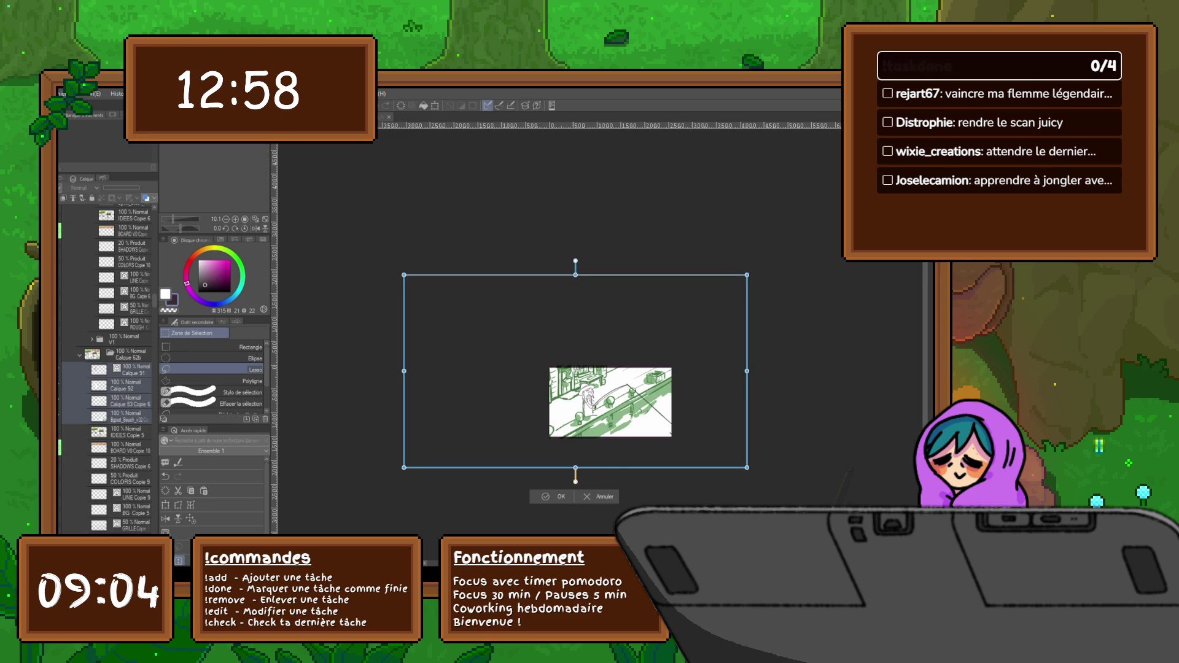
{"action": "key", "text": "Return"}
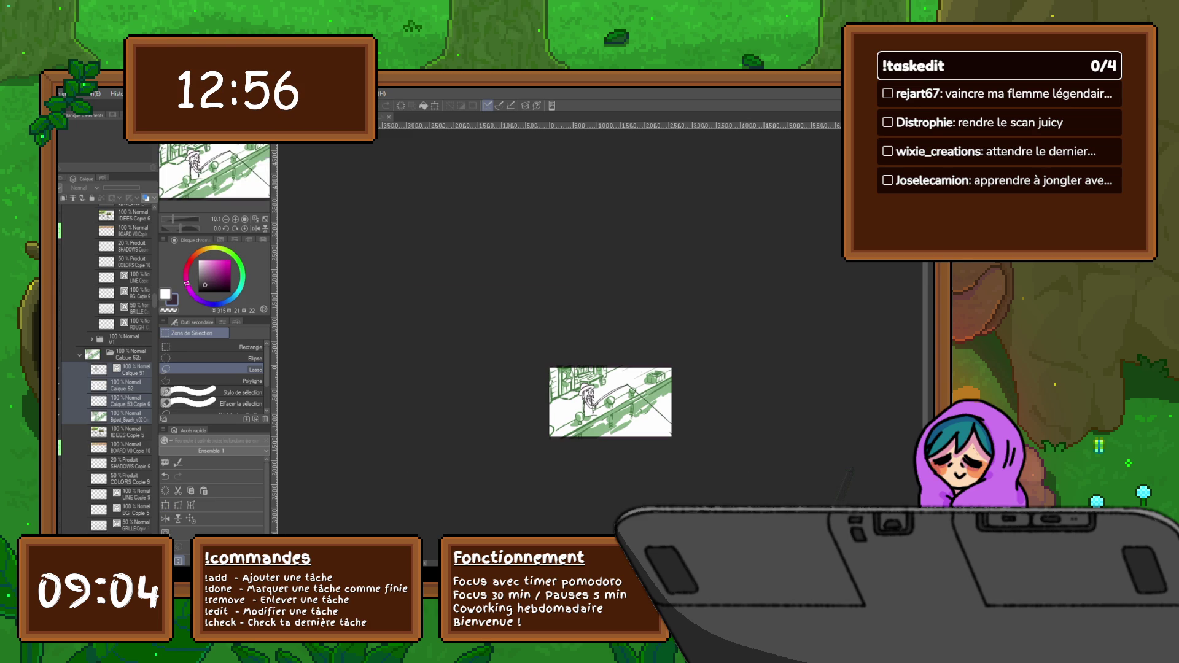
On the house-on-the-dock frame, add a new layer above Calque 52 and pick the pen.
{"action": "key", "text": "ctrl+Tab"}
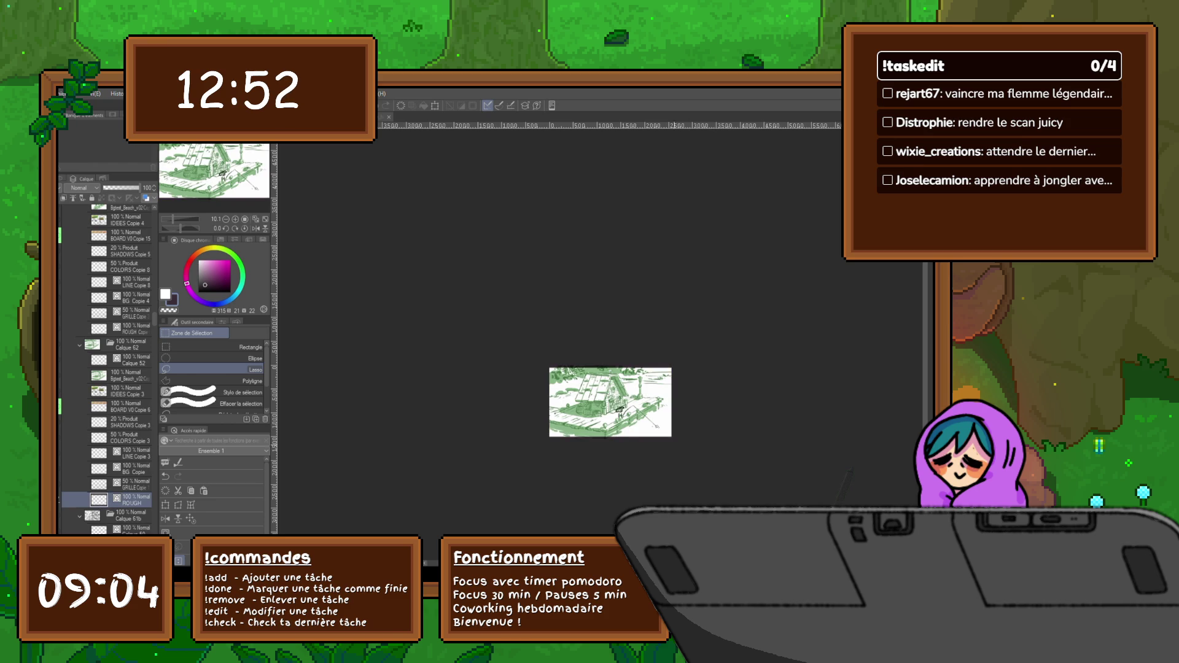
{"action": "scroll", "coordinate": [670, 439], "scroll_direction": "up", "scroll_amount": 2}
{"action": "scroll", "coordinate": [670, 433], "scroll_direction": "up", "scroll_amount": 1}
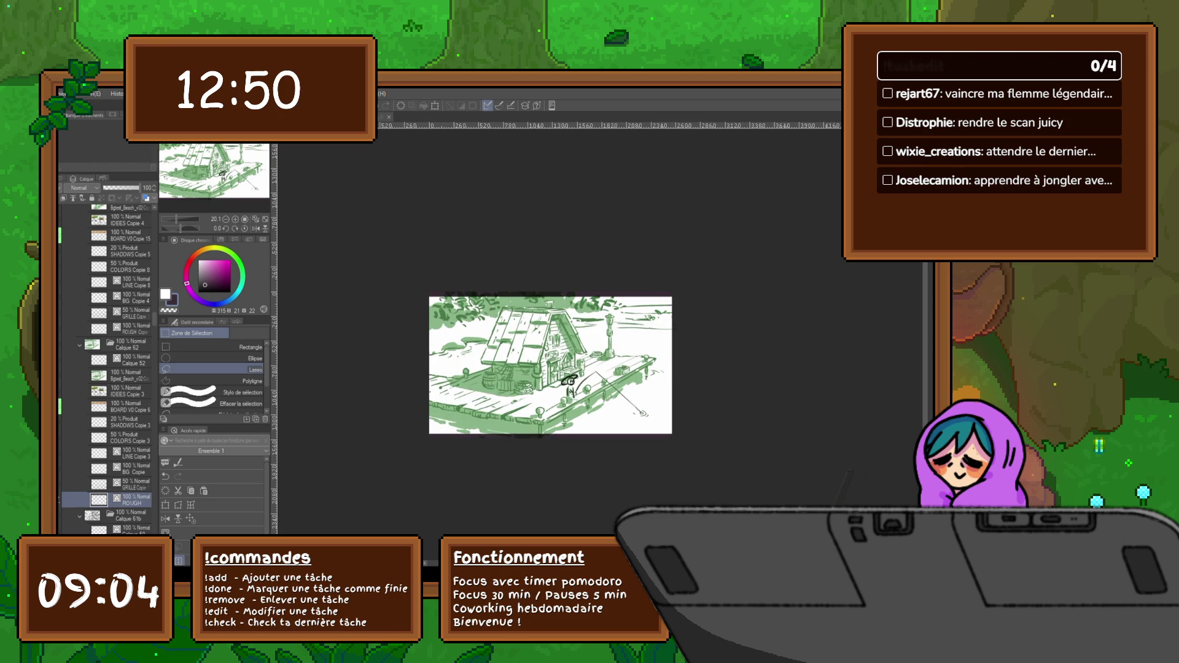
{"action": "left_click", "coordinate": [122, 359]}
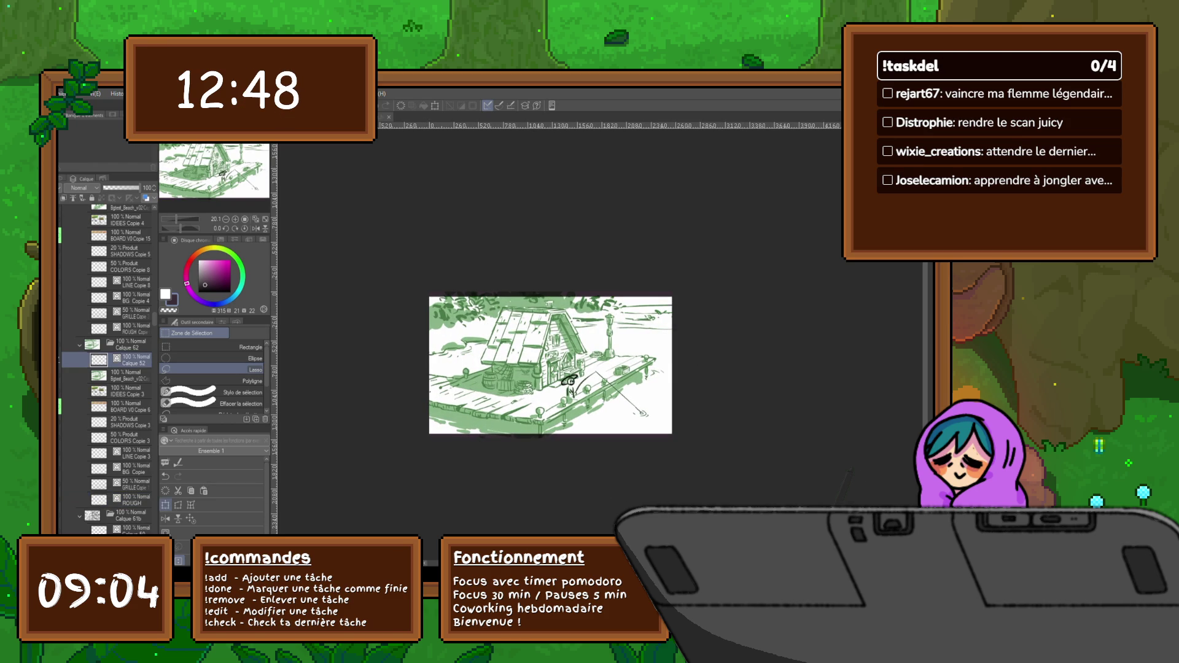
{"action": "key", "text": "ctrl+shift+n"}
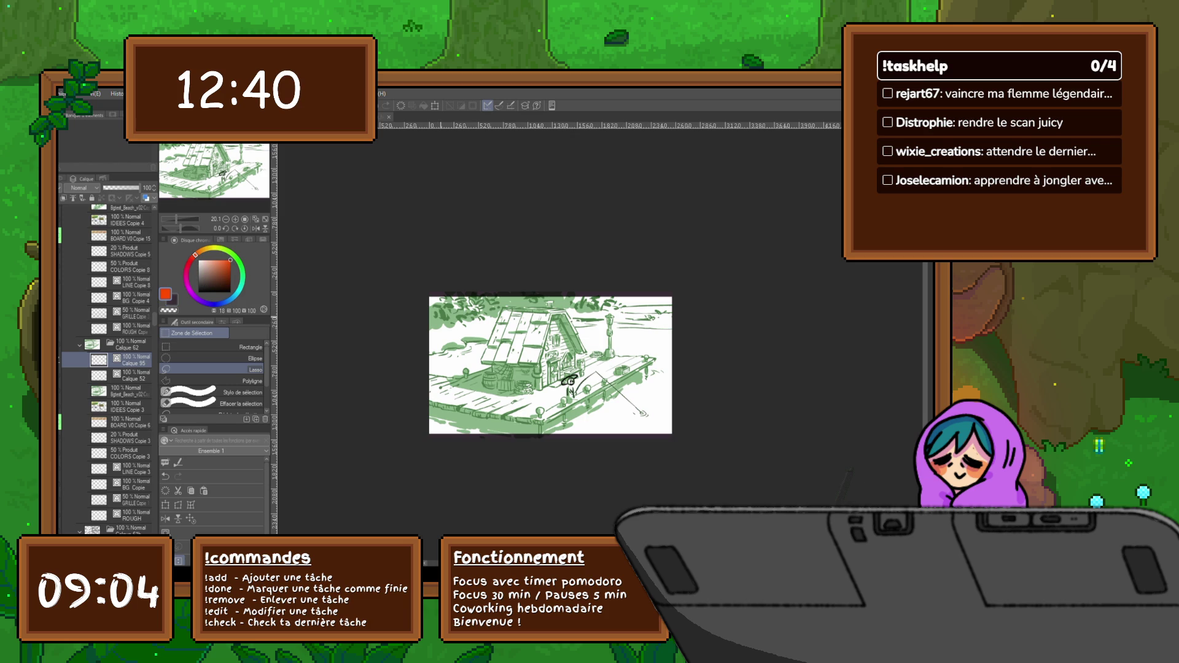
{"action": "key", "text": "ctrl+a"}
{"action": "key", "text": "ctrl+z"}
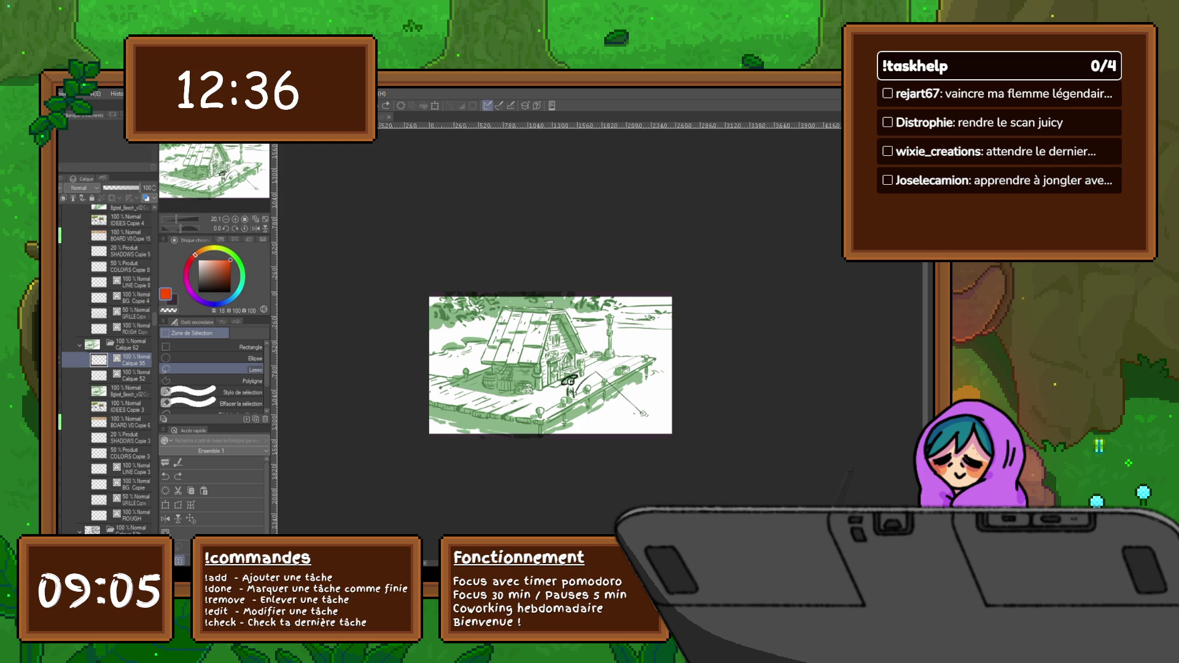
{"action": "key", "text": "p"}
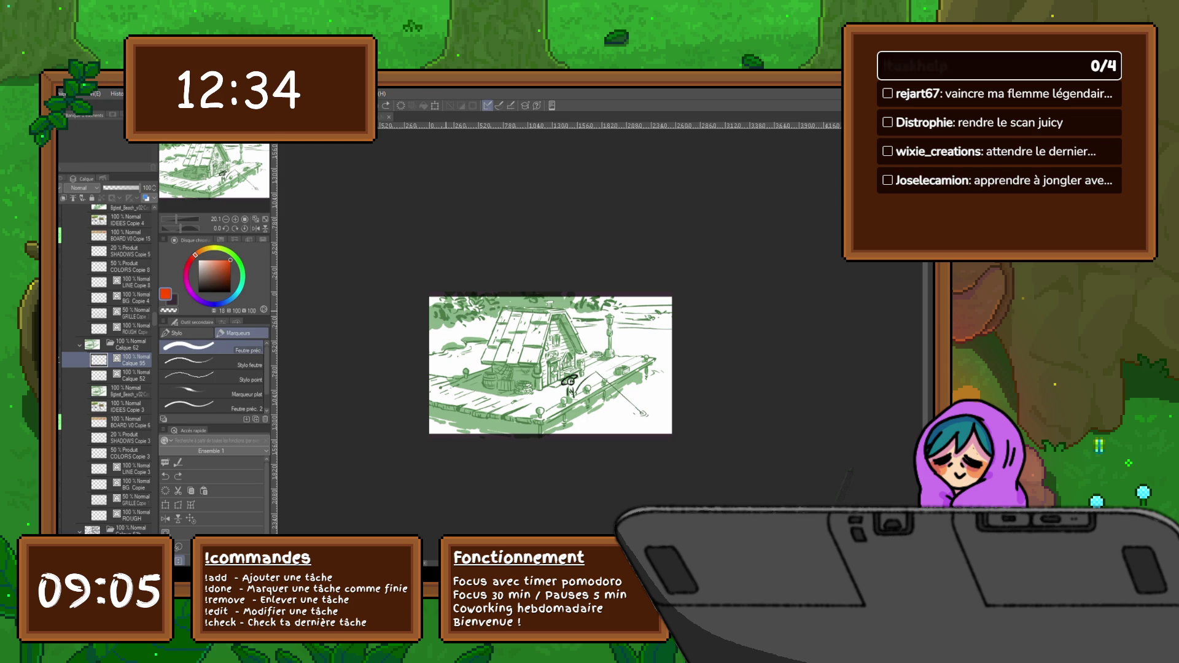
Try a red line across the sketch's top, undo it, then step frames to the soda-can panel.
{"action": "mouse_move", "coordinate": [443, 315]}
{"action": "left_mouse_down"}
{"action": "mouse_move", "coordinate": [661, 313]}
{"action": "mouse_move", "coordinate": [451, 310]}
{"action": "mouse_move", "coordinate": [647, 310]}
{"action": "left_mouse_up"}
{"action": "key", "text": "ctrl+z"}
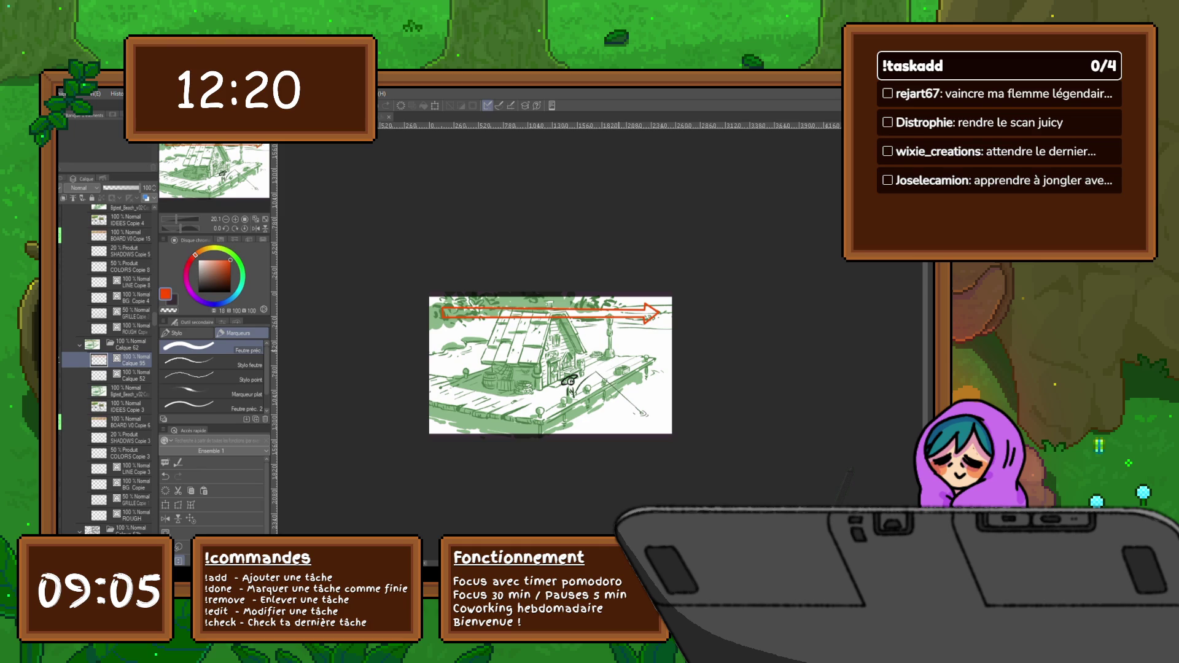
{"action": "key", "text": "ctrl+Tab"}
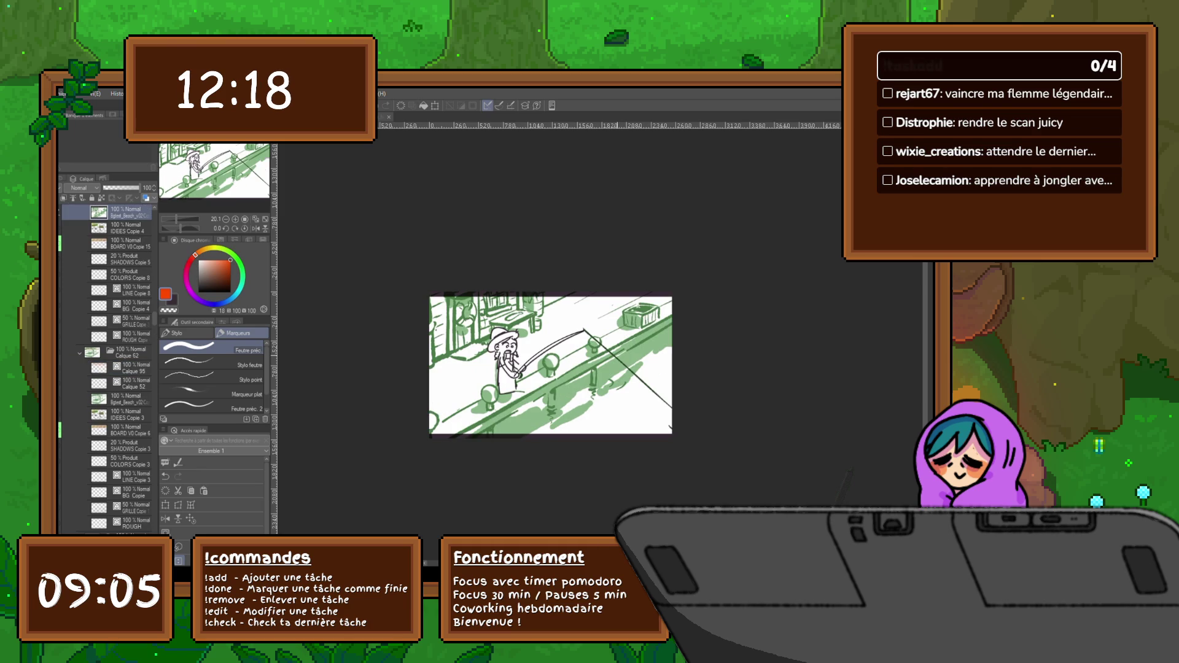
{"action": "key", "text": "ctrl+Tab"}
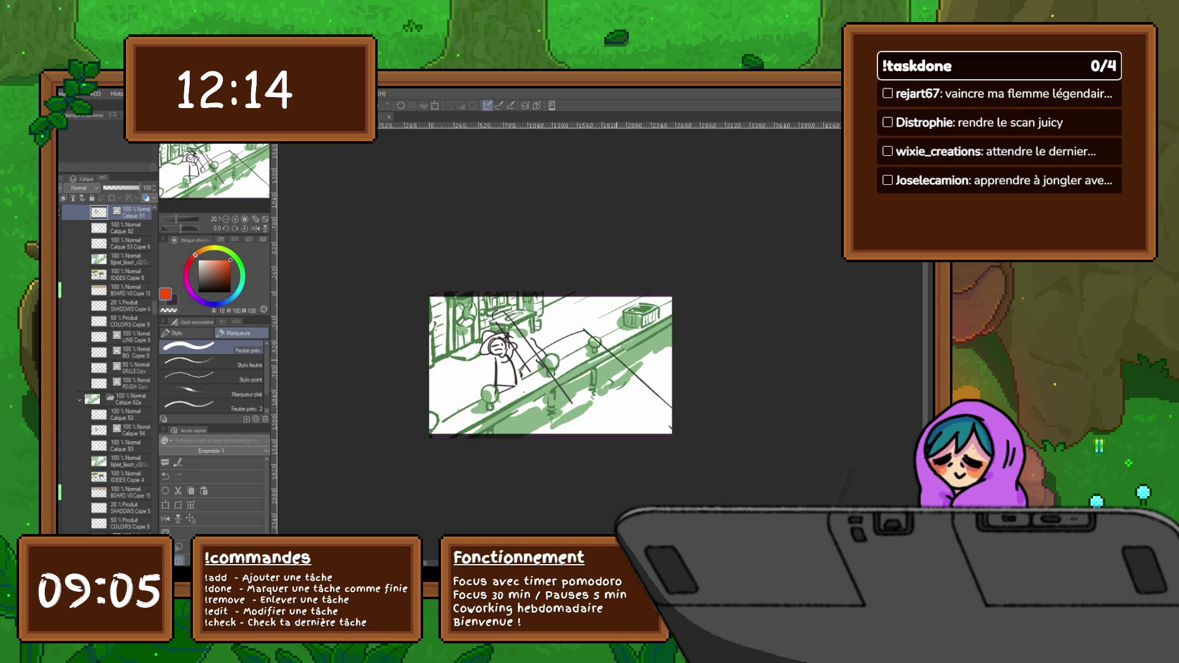
{"action": "key", "text": "ctrl+Tab"}
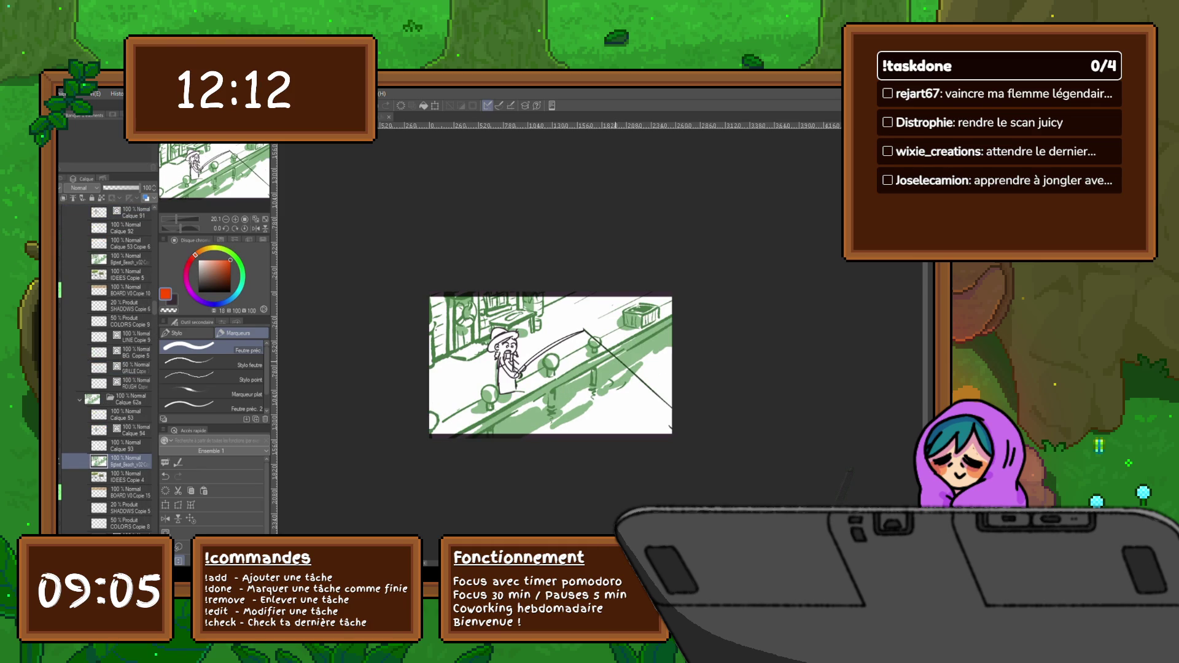
{"action": "key", "text": "ctrl+Tab"}
{"action": "key", "text": "ctrl+Tab"}
{"action": "key", "text": "ctrl+Tab"}
{"action": "key", "text": "ctrl+Tab"}
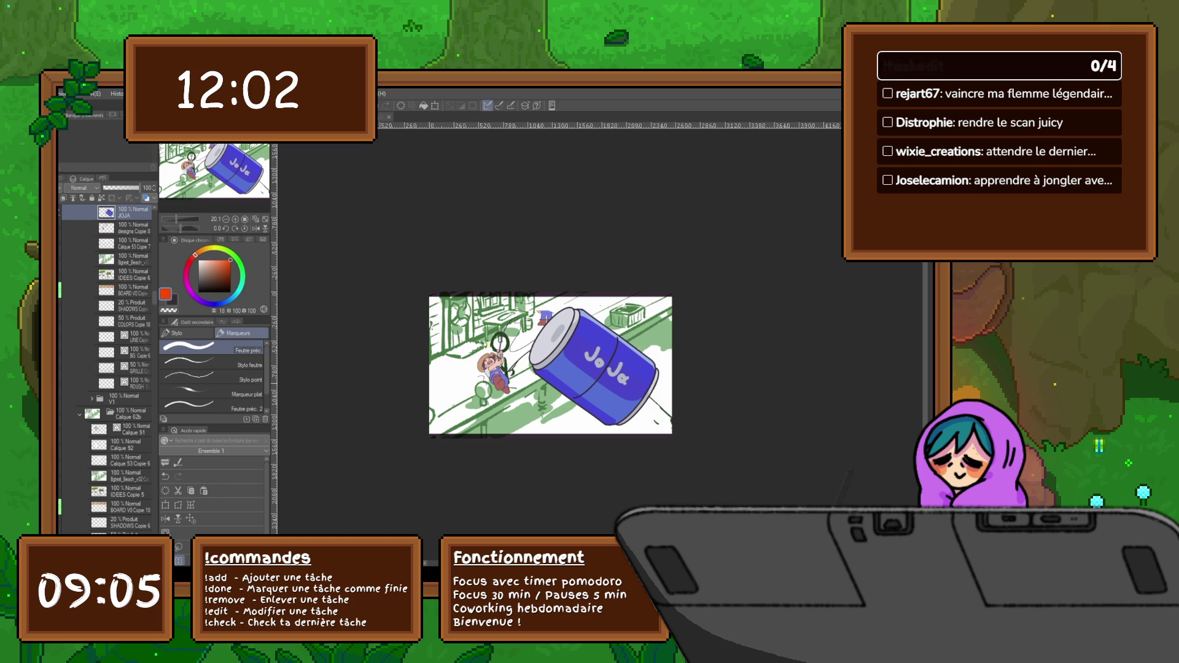
On a new layer, draw a red arrow at the frame's upper right and set pure red.
{"action": "key", "text": "ctrl+shift+n"}
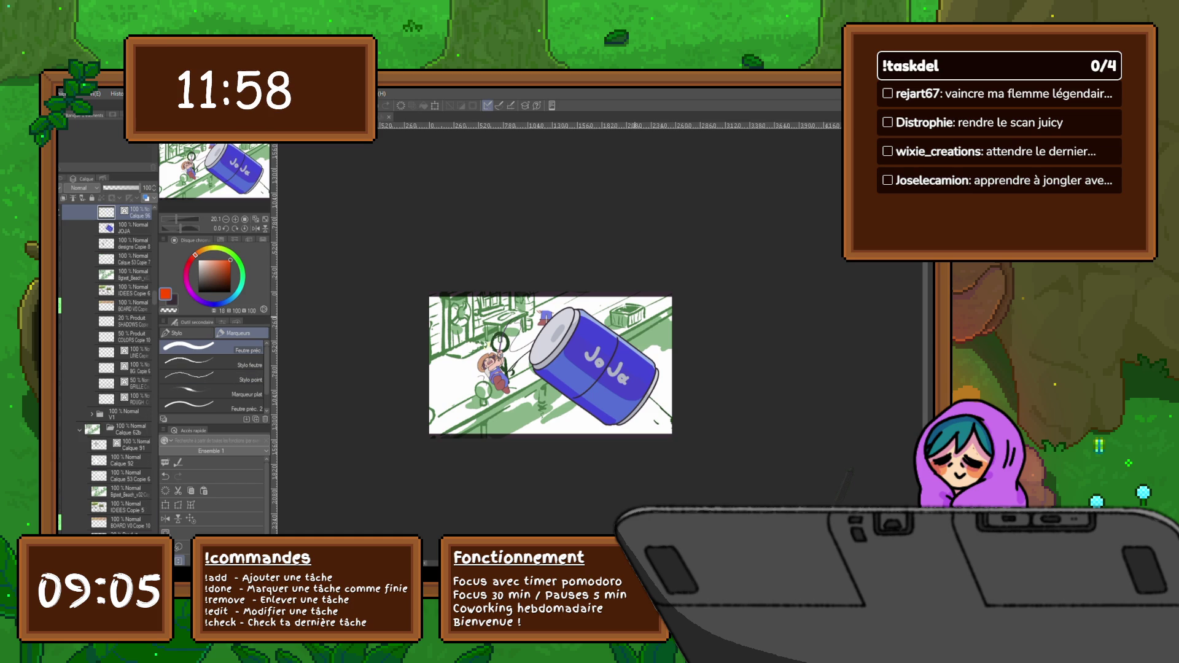
{"action": "mouse_move", "coordinate": [633, 320]}
{"action": "left_mouse_down"}
{"action": "mouse_move", "coordinate": [642, 330]}
{"action": "mouse_move", "coordinate": [663, 299]}
{"action": "mouse_move", "coordinate": [639, 308]}
{"action": "mouse_move", "coordinate": [650, 308]}
{"action": "left_mouse_up"}
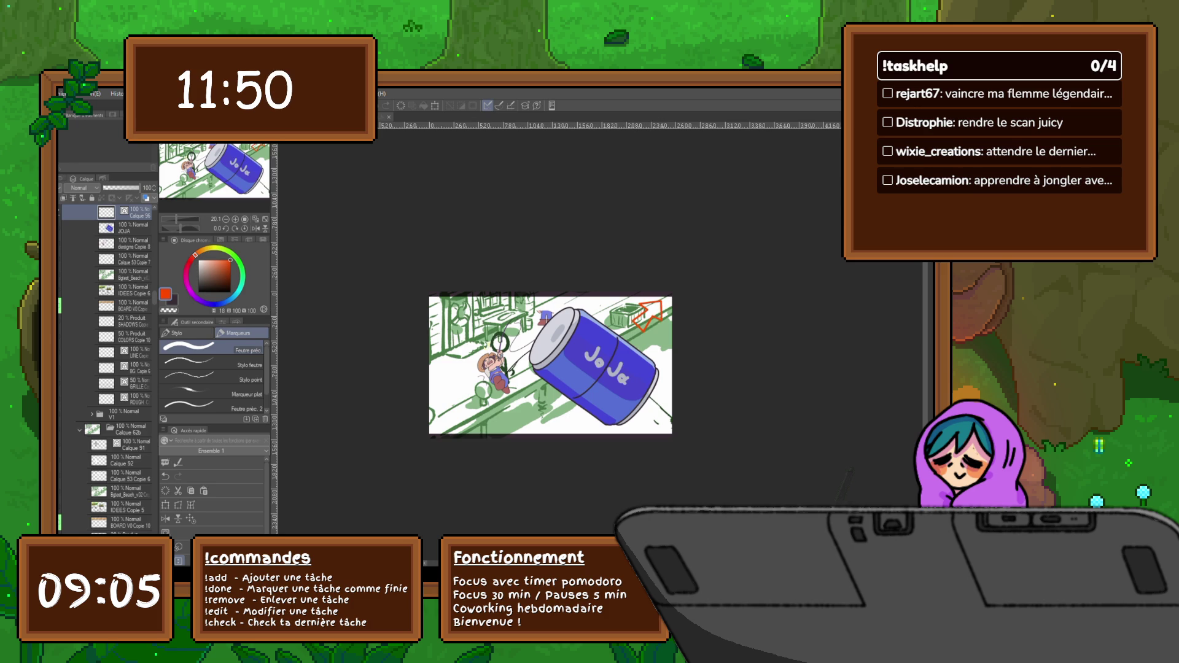
{"action": "key", "text": "ctrl+shift+n"}
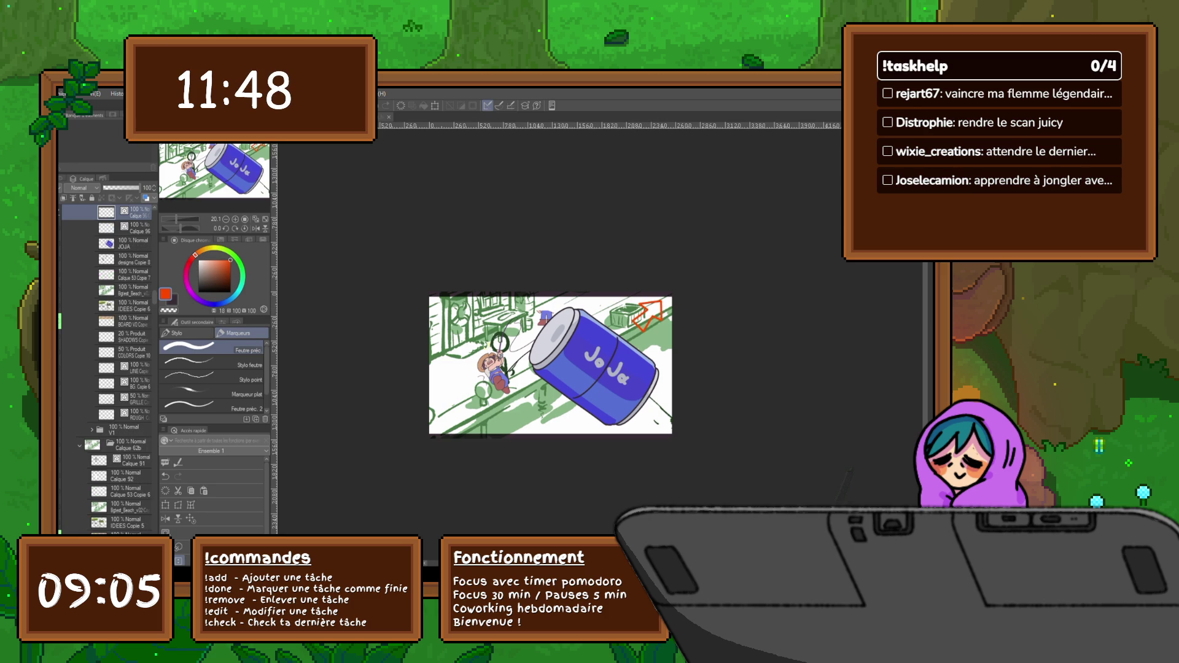
{"action": "key", "text": "c"}
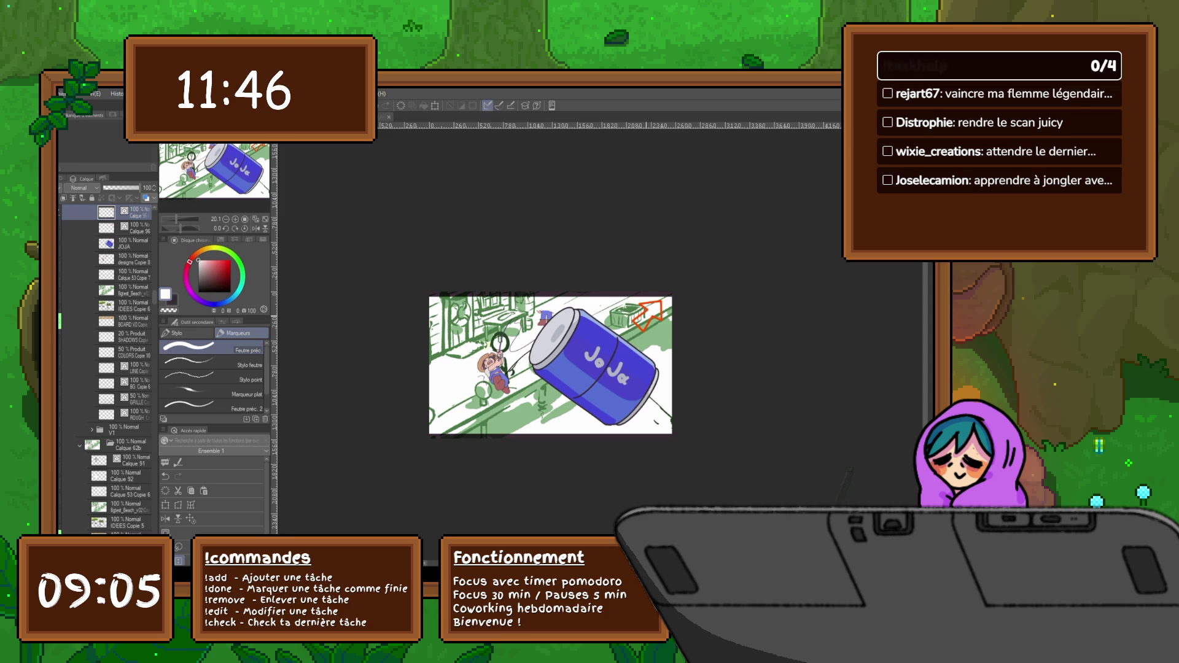
{"action": "left_click", "coordinate": [230, 260]}
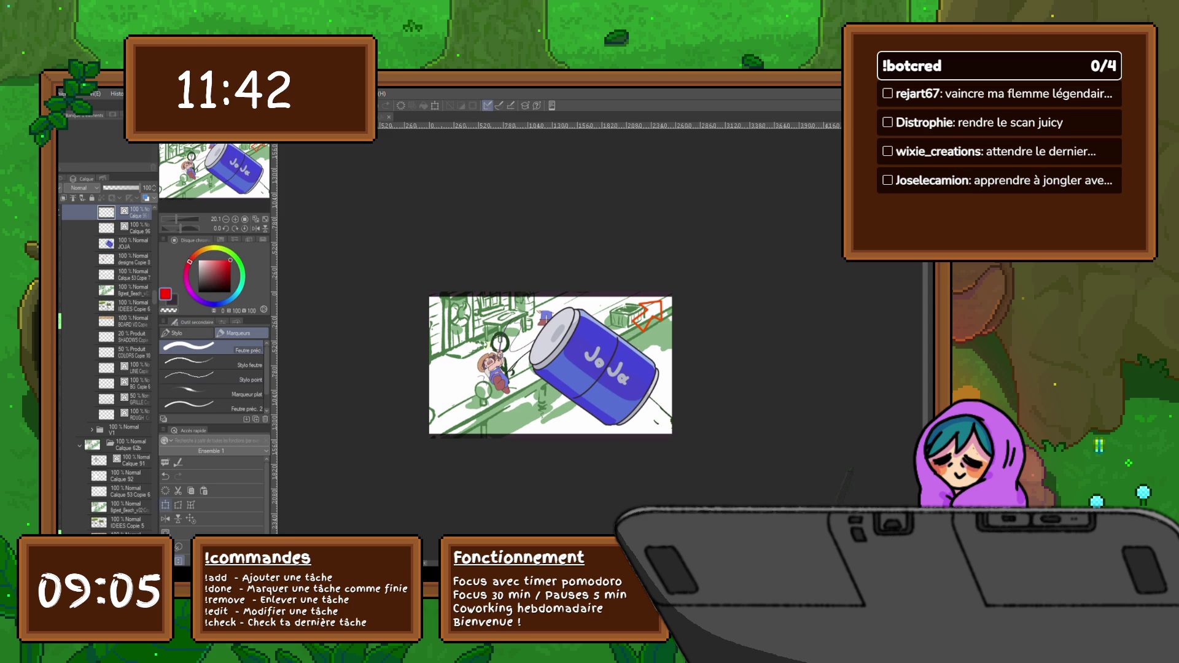
Rotate a copy of the arrow to the upper-left corner and duplicate both arrows.
{"action": "key", "text": "ctrl+t"}
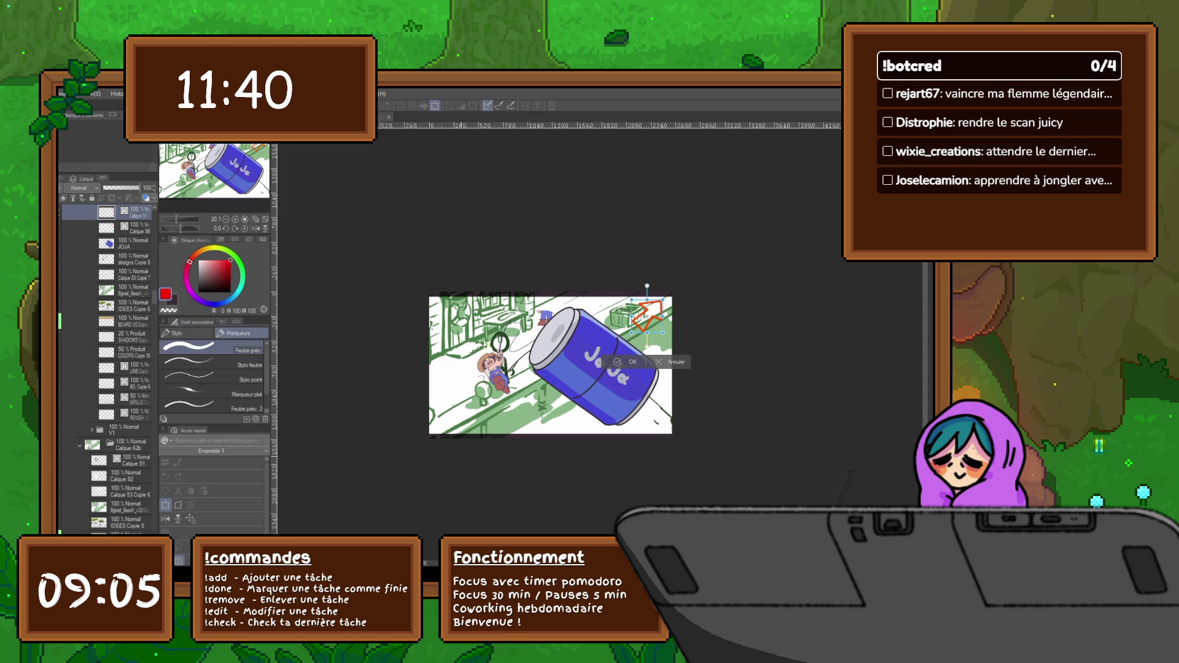
{"action": "mouse_move", "coordinate": [647, 286]}
{"action": "left_mouse_down"}
{"action": "mouse_move", "coordinate": [656, 289]}
{"action": "mouse_move", "coordinate": [448, 316]}
{"action": "left_mouse_up"}
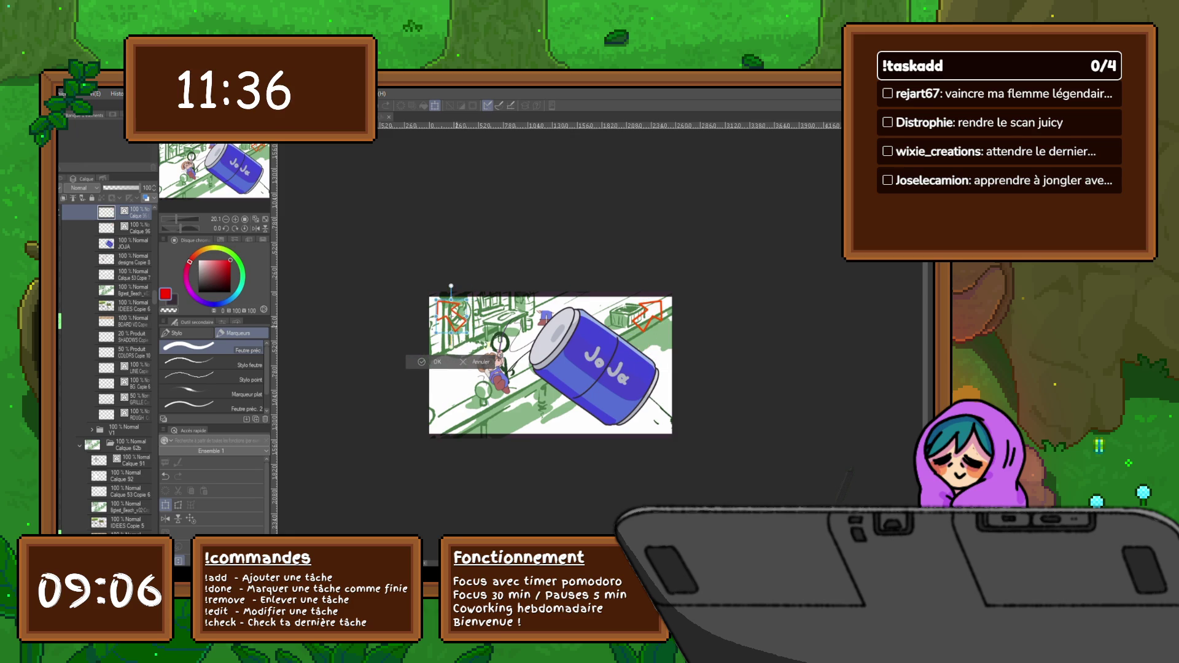
{"action": "key", "text": "Return"}
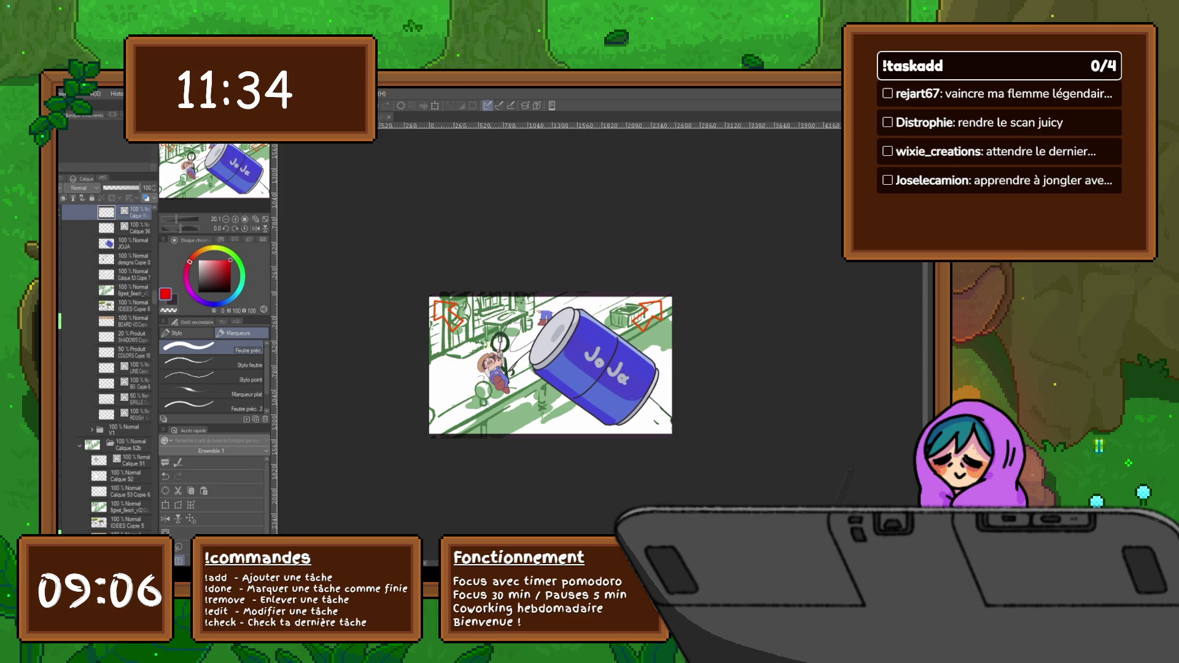
{"action": "key", "text": "ctrl+v"}
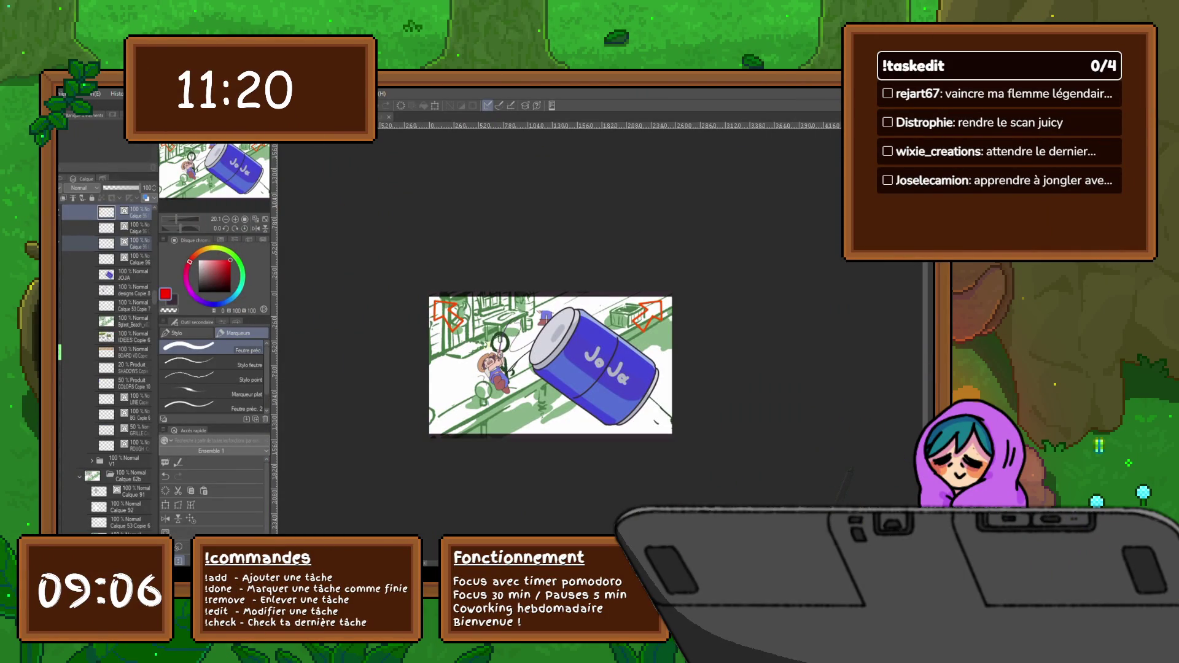
Flip the copied arrows to the bottom corners and merge all four arrows into one layer.
{"action": "left_click", "coordinate": [166, 505]}
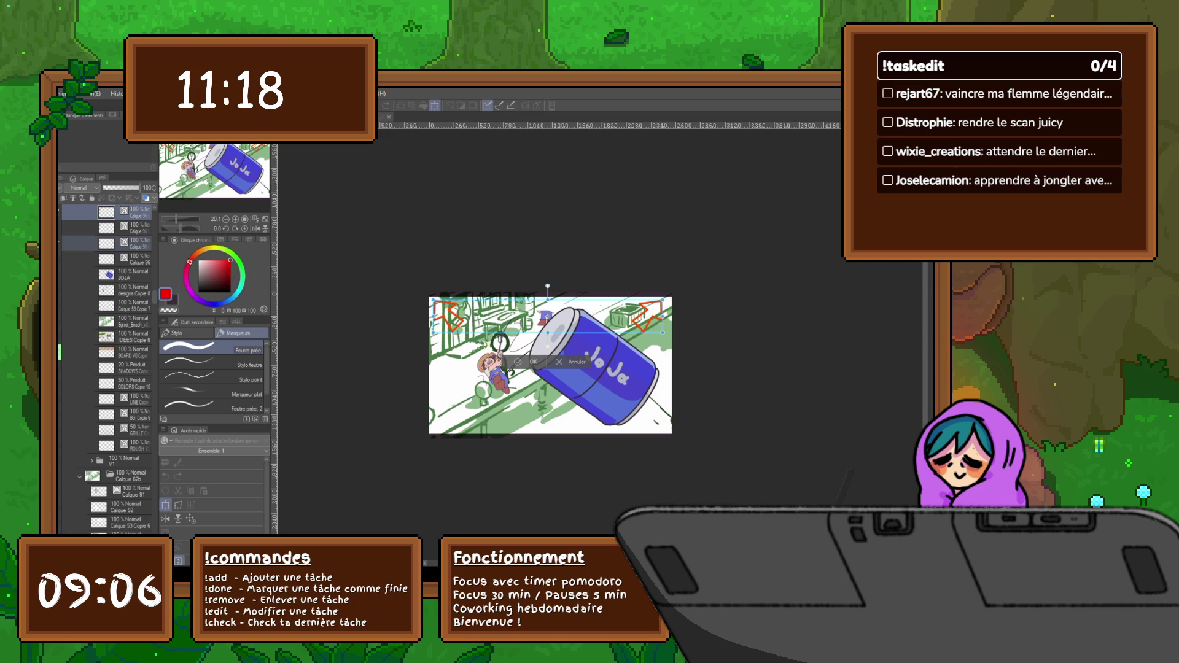
{"action": "left_click_drag", "start_coordinate": [547, 286], "coordinate": [547, 442]}
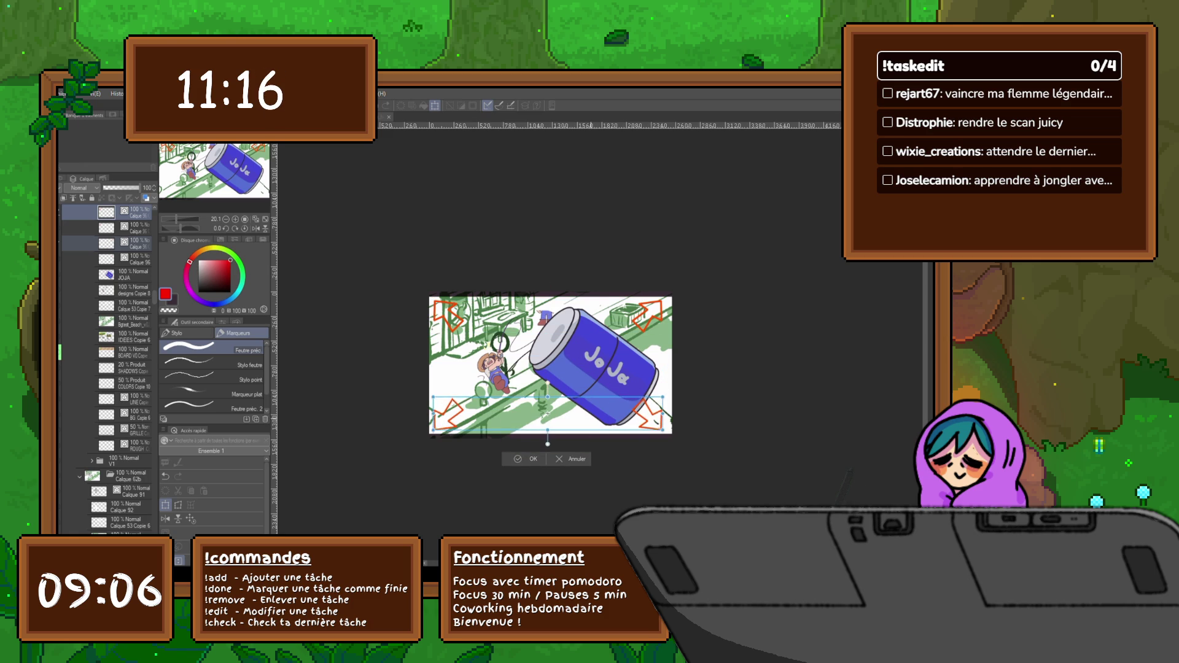
{"action": "key", "text": "Return"}
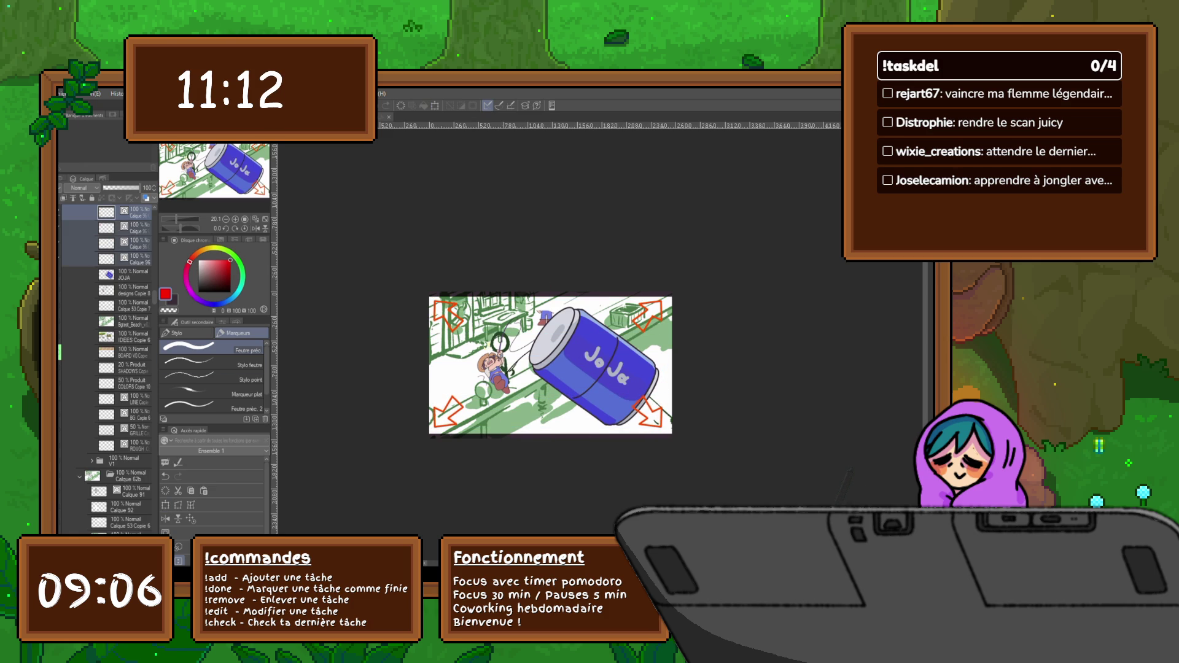
{"action": "key", "text": "shift+alt+e"}
{"action": "key", "text": "ctrl+t"}
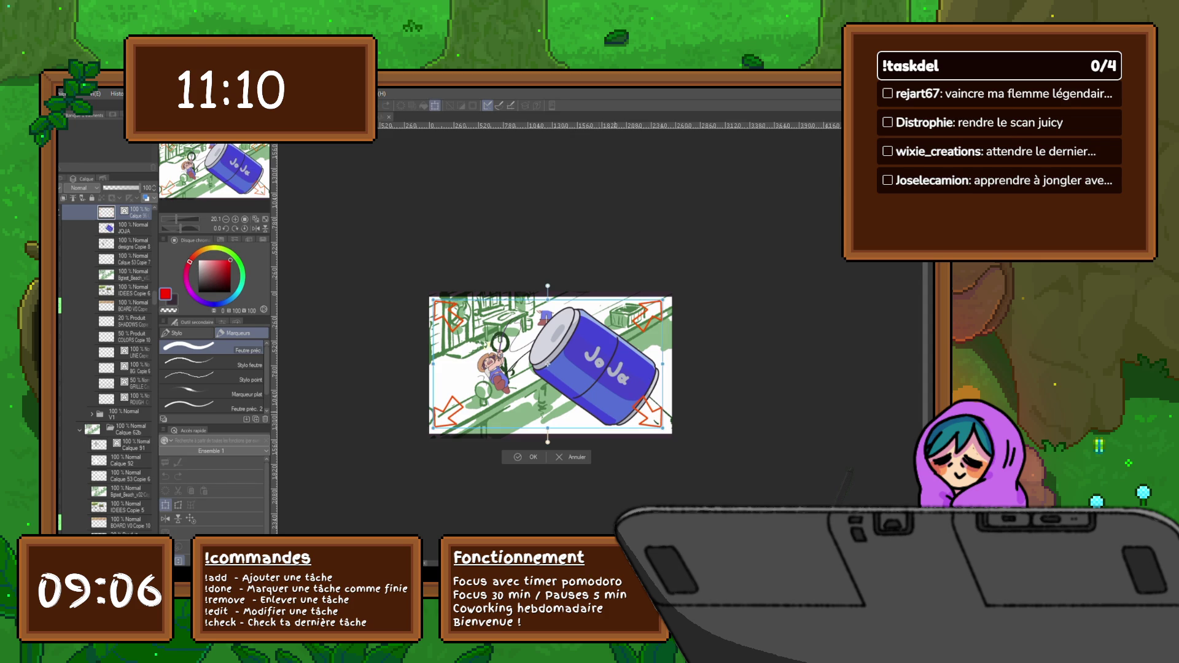
{"action": "left_click_drag", "start_coordinate": [548, 364], "coordinate": [550, 365]}
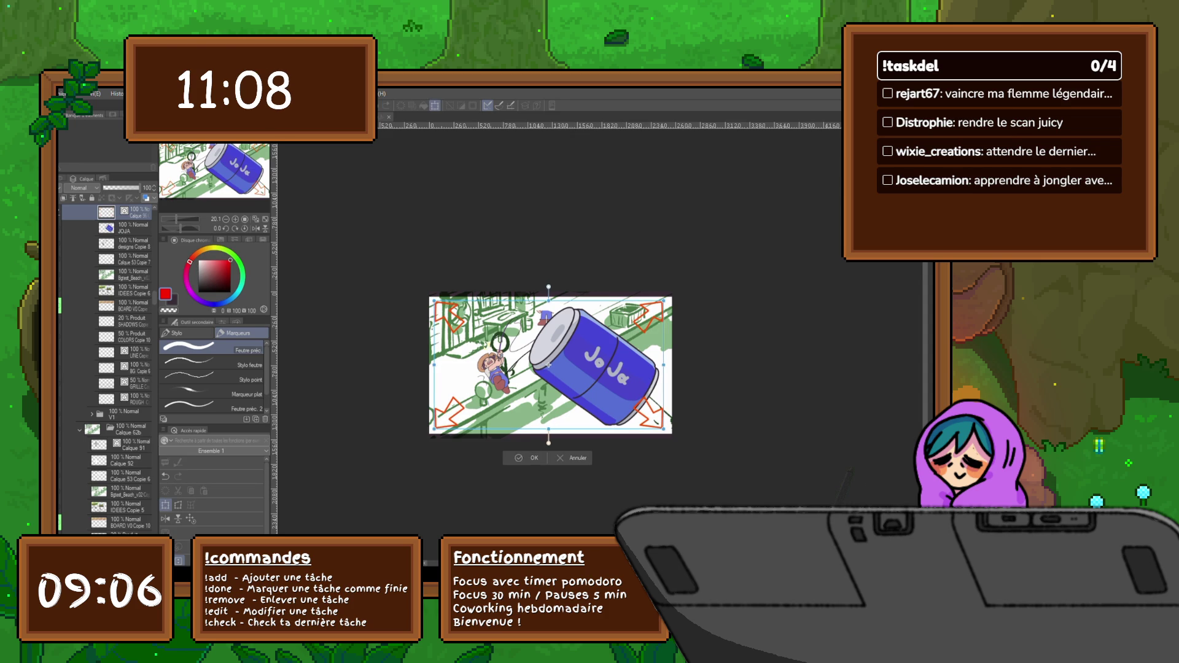
{"action": "key", "text": "Return"}
Lasso the right part of the can, test a transform without changes, and deselect.
{"action": "key", "text": "m"}
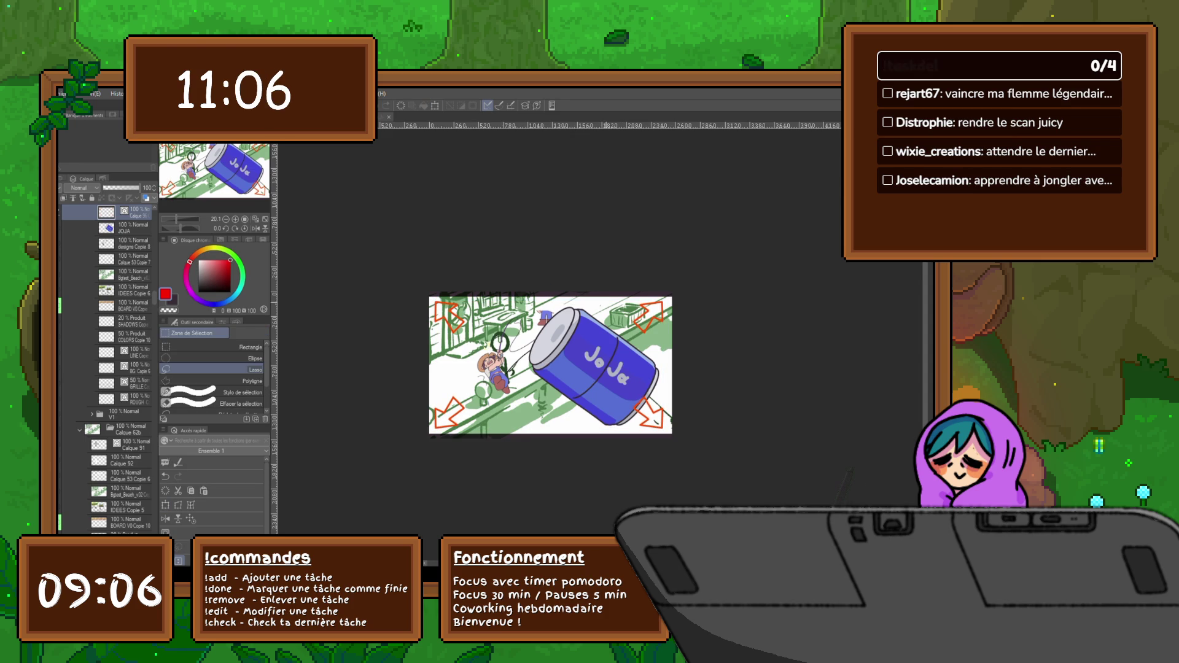
{"action": "left_click_drag", "start_coordinate": [605, 294], "coordinate": [589, 437]}
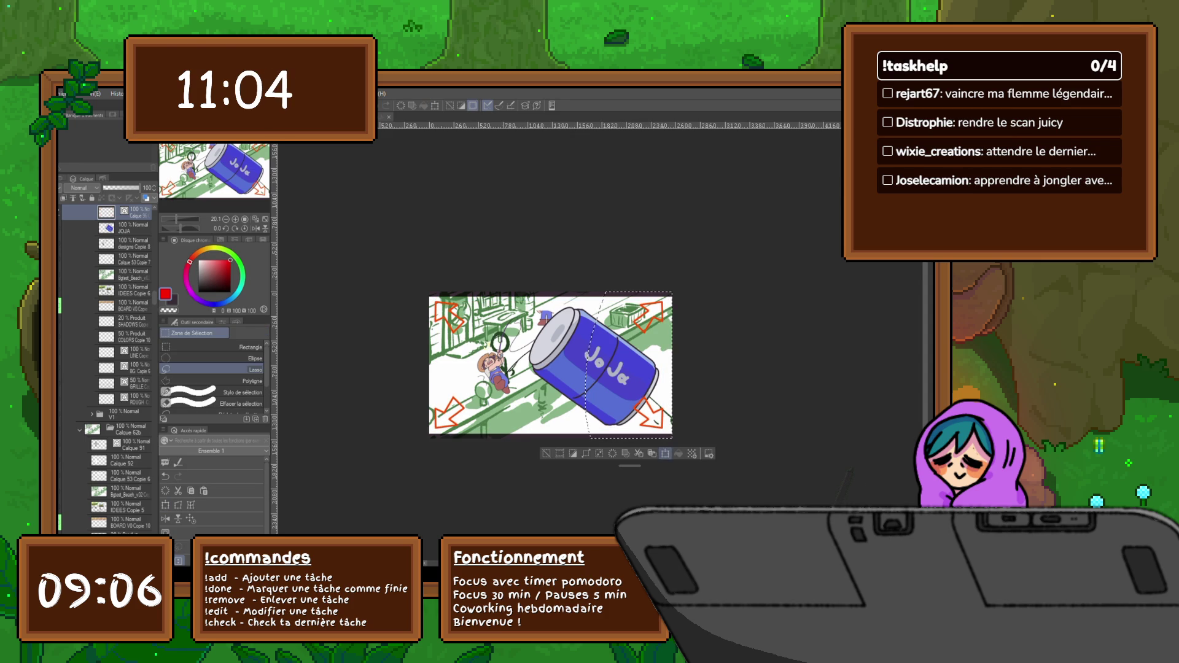
{"action": "key", "text": "ctrl+t"}
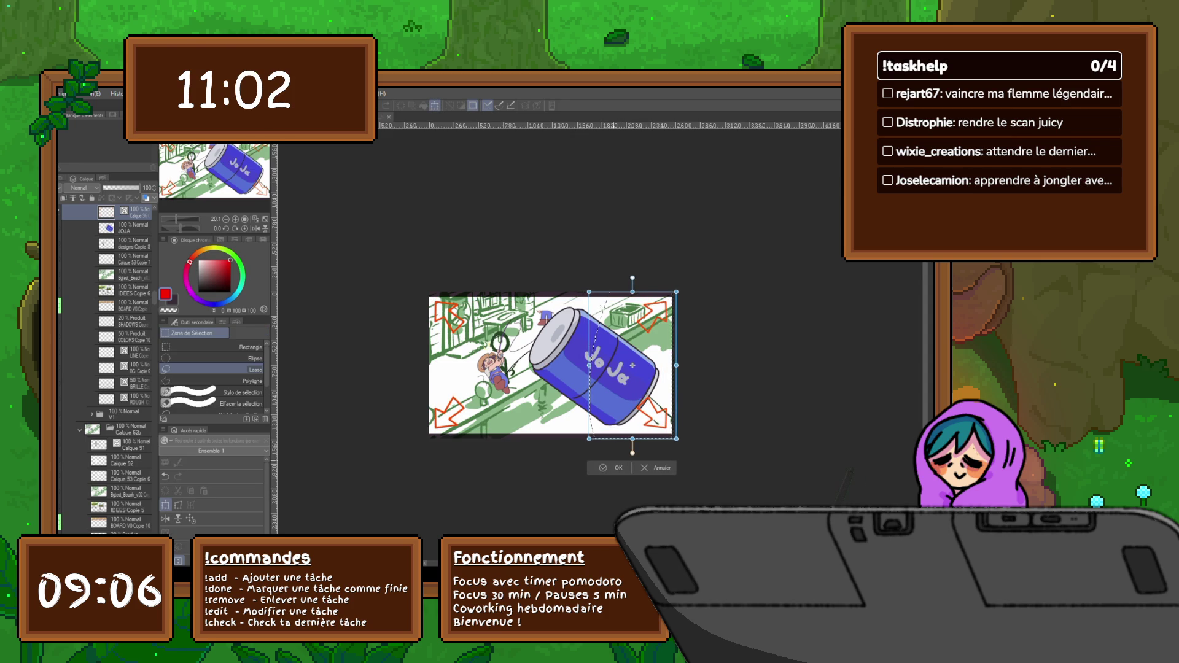
{"action": "key", "text": "Return"}
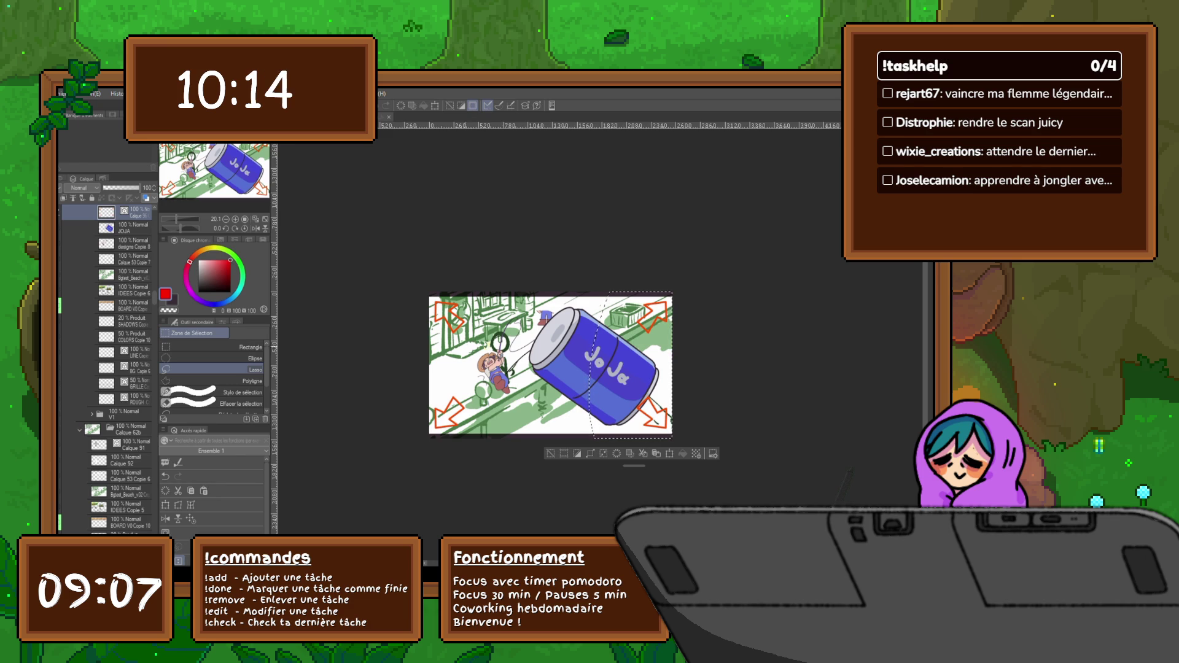
{"action": "key", "text": "ctrl+d"}
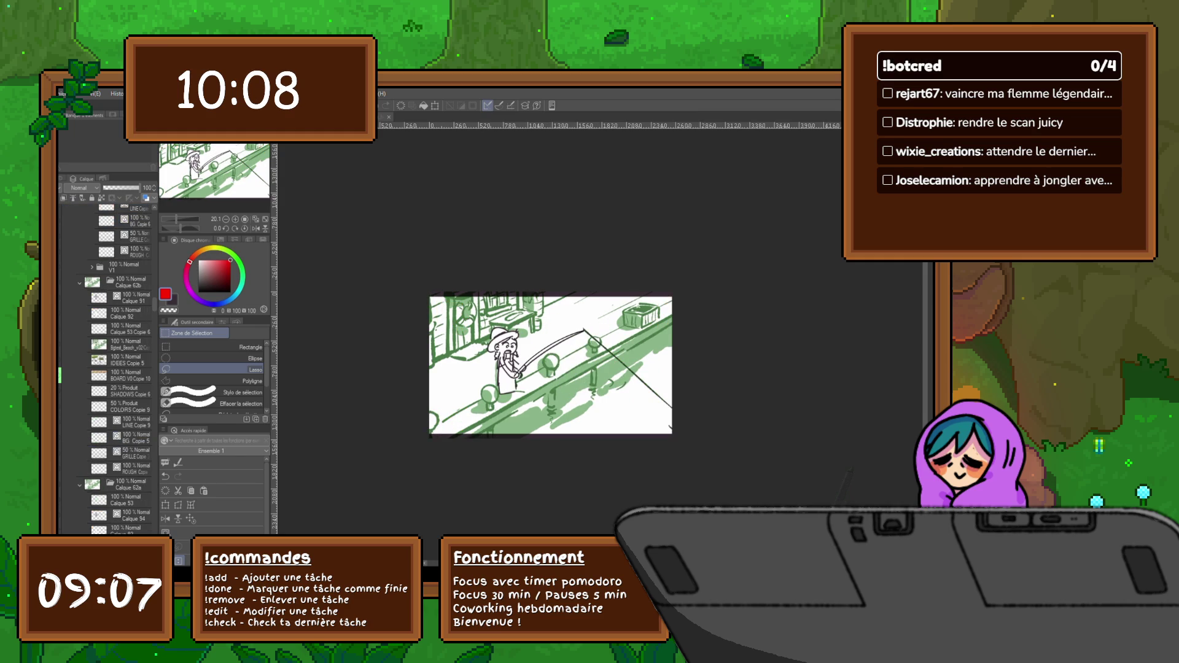
Select the fishing frame's Calque 53 layer in the Layer panel.
{"action": "scroll", "coordinate": [105, 368], "scroll_direction": "down", "scroll_amount": 3}
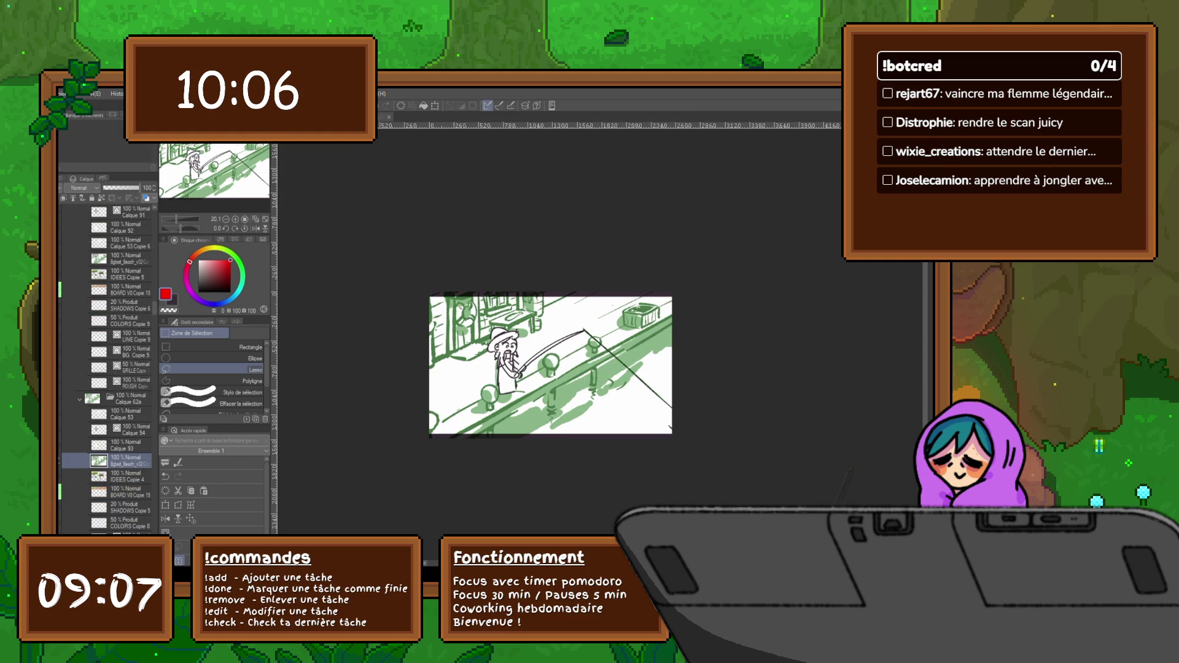
{"action": "scroll", "coordinate": [105, 369], "scroll_direction": "down", "scroll_amount": 2}
{"action": "scroll", "coordinate": [105, 368], "scroll_direction": "down", "scroll_amount": 1}
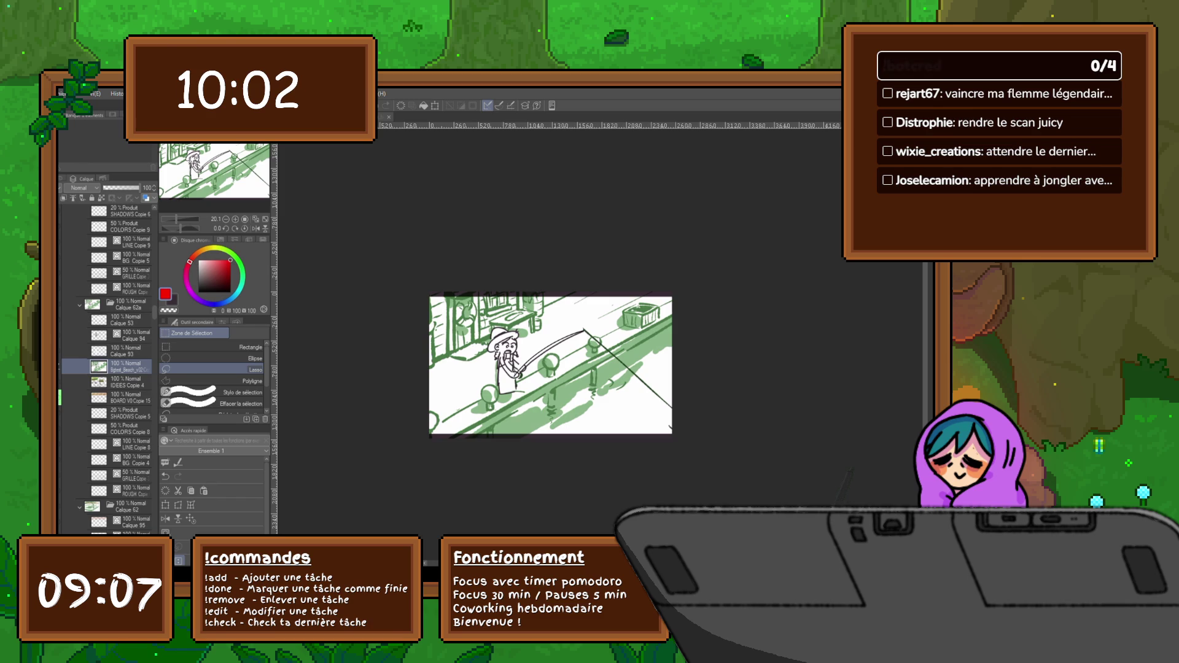
{"action": "left_click", "coordinate": [129, 319]}
{"action": "left_click", "coordinate": [129, 367], "text": "shift"}
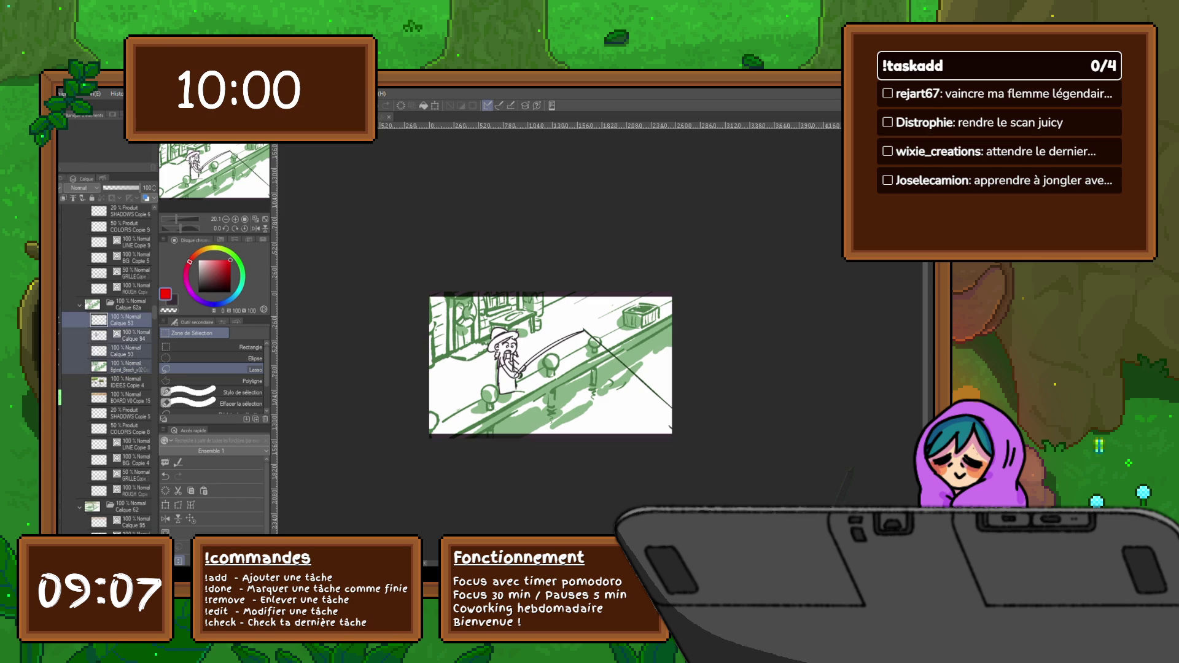
{"action": "scroll", "coordinate": [105, 369], "scroll_direction": "down", "scroll_amount": 2}
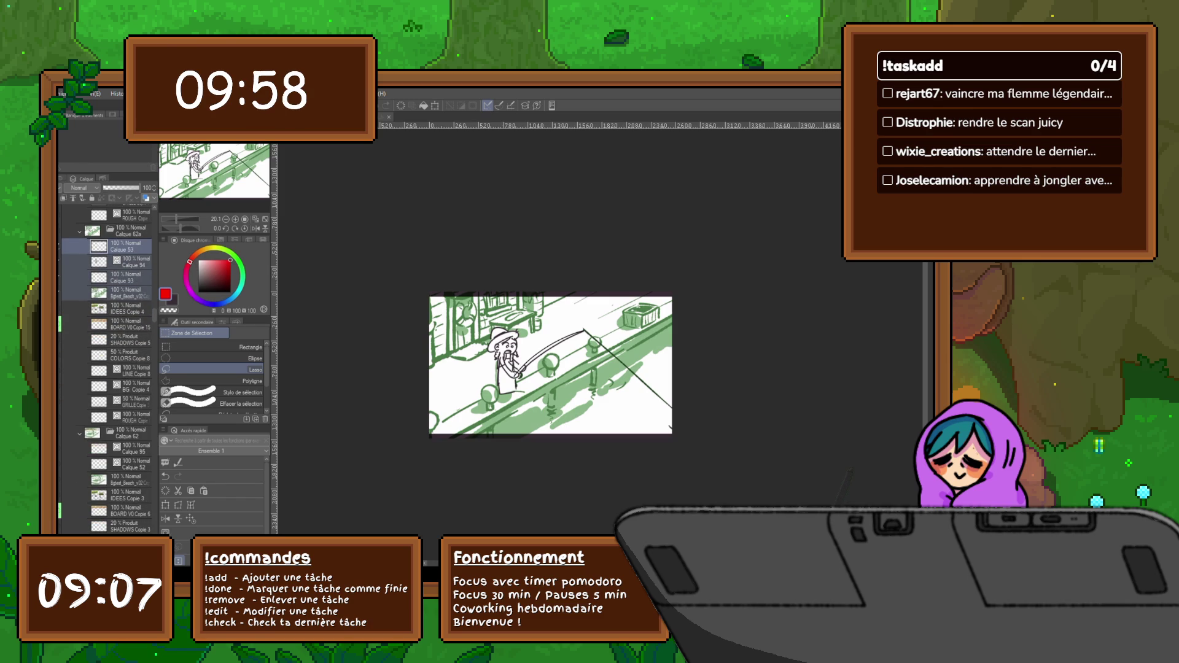
{"action": "scroll", "coordinate": [107, 369], "scroll_direction": "down", "scroll_amount": 2}
{"action": "left_click", "coordinate": [130, 443]}
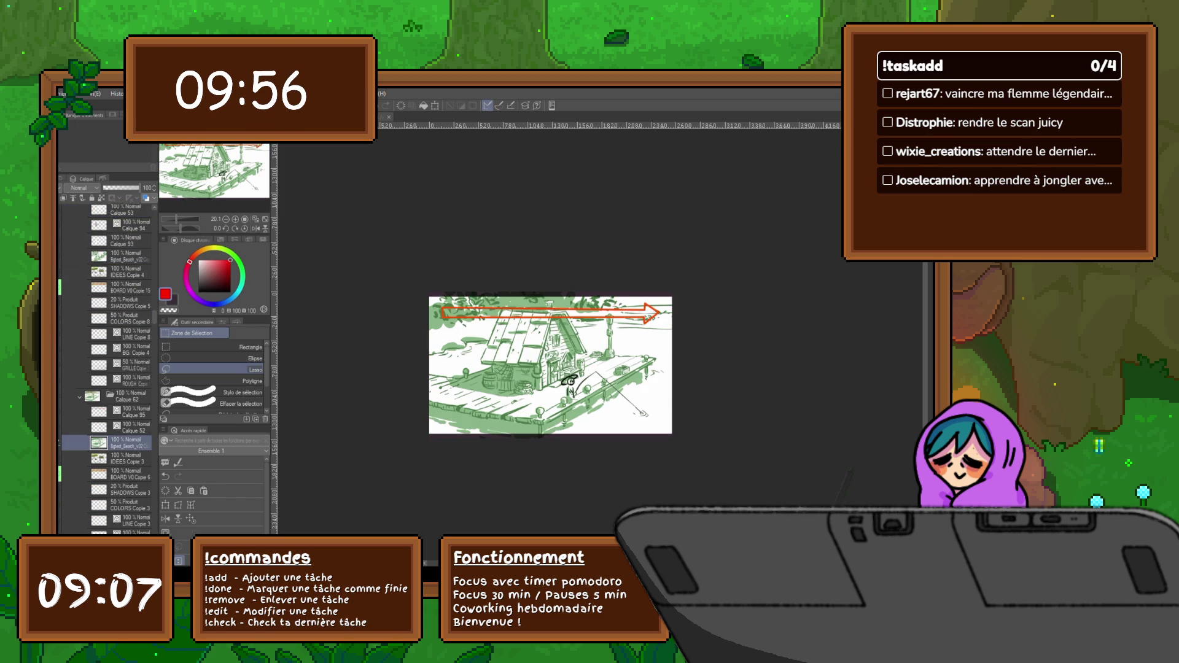
{"action": "scroll", "coordinate": [107, 369], "scroll_direction": "up", "scroll_amount": 3}
{"action": "left_click", "coordinate": [131, 298]}
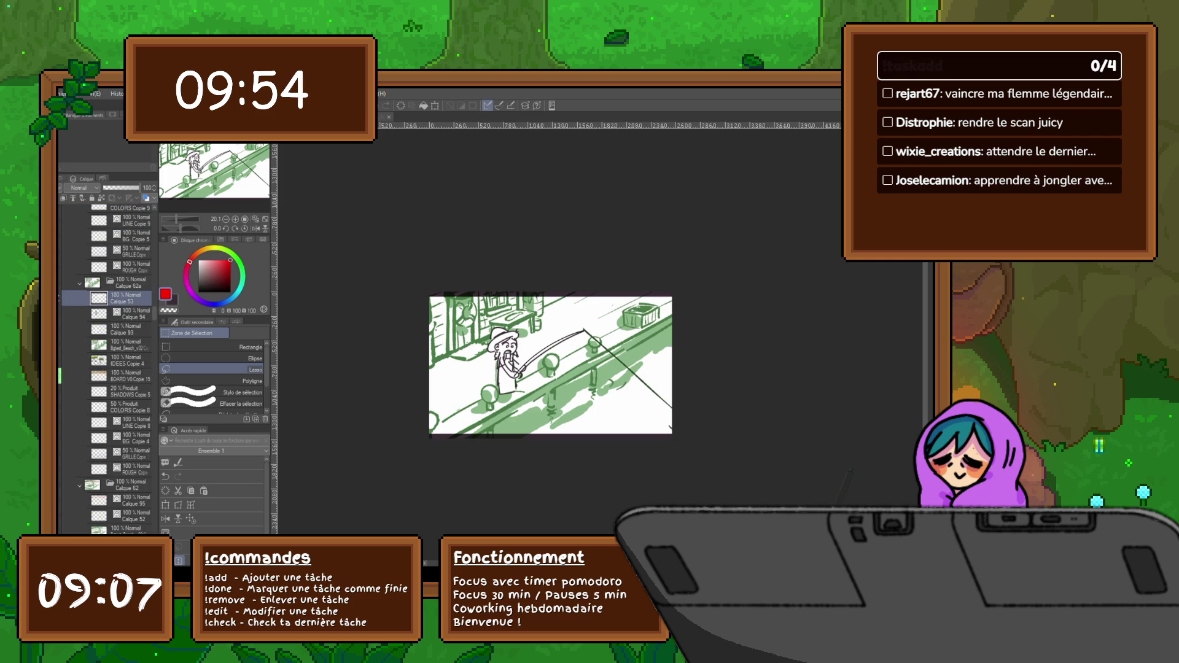
{"action": "scroll", "coordinate": [107, 369], "scroll_direction": "up", "scroll_amount": 3}
{"action": "scroll", "coordinate": [107, 368], "scroll_direction": "up", "scroll_amount": 2}
{"action": "scroll", "coordinate": [108, 368], "scroll_direction": "up", "scroll_amount": 2}
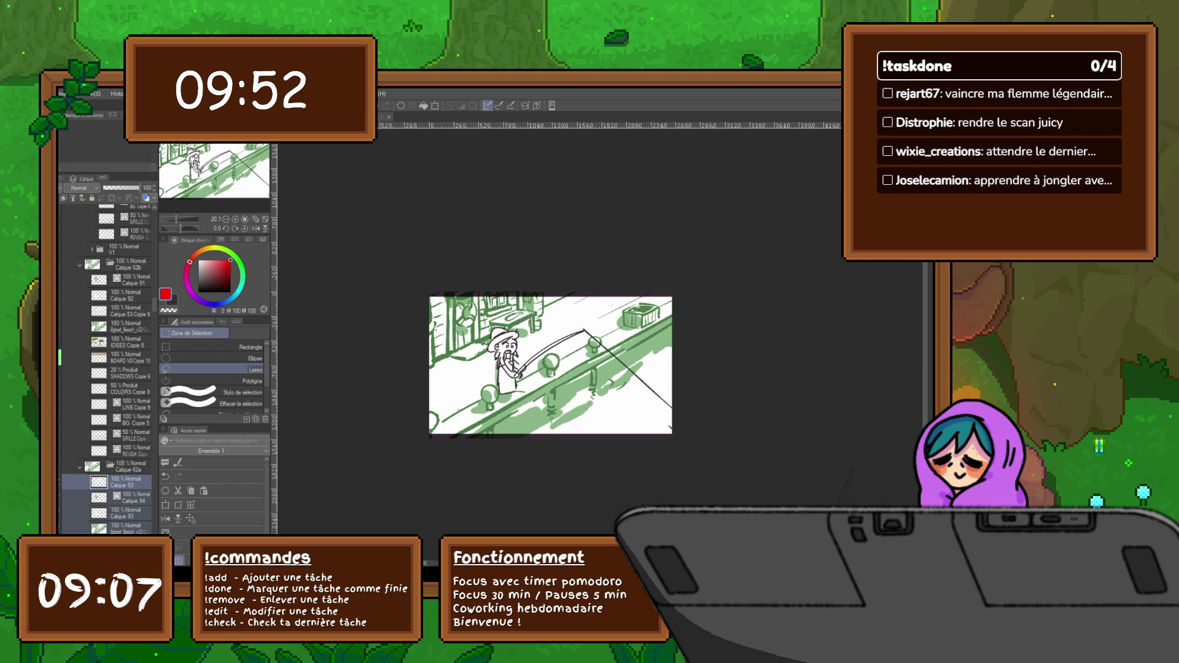
Add Calque 91, Calque 92, Calque 53 Copie 6 and Bgtest_Beach, then start resizing the scene.
{"action": "left_click", "coordinate": [131, 279], "text": "ctrl"}
{"action": "left_click", "coordinate": [131, 295], "text": "ctrl"}
{"action": "left_click", "coordinate": [130, 311], "text": "ctrl"}
{"action": "left_click", "coordinate": [131, 326], "text": "ctrl"}
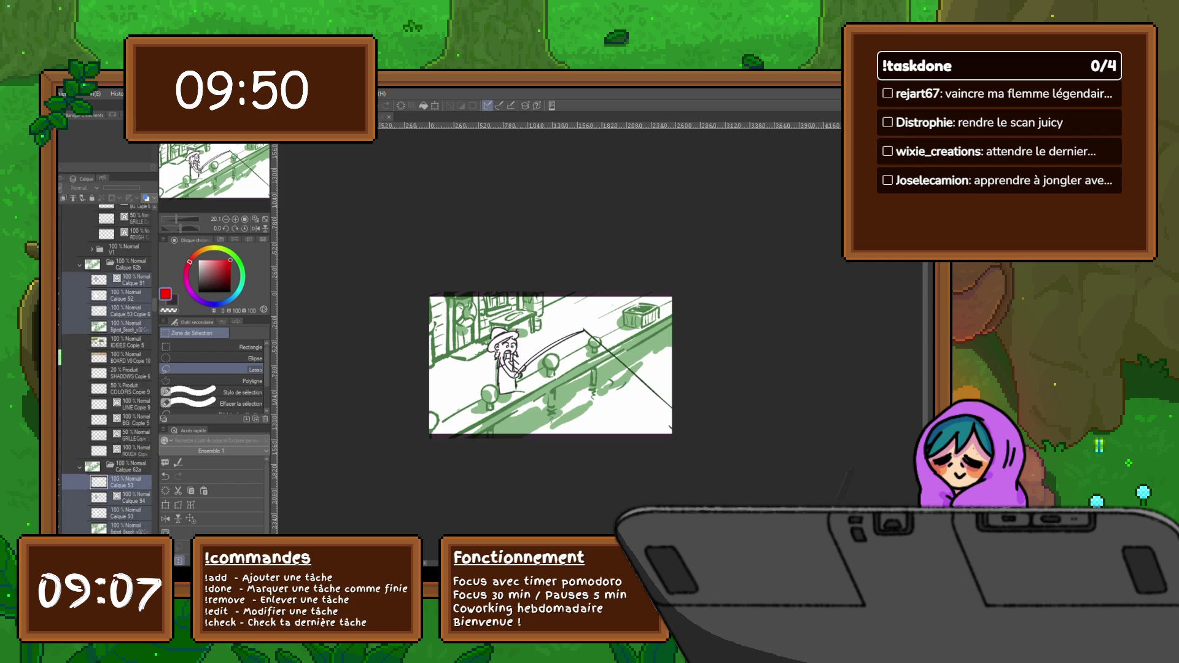
{"action": "key", "text": "ctrl+t"}
{"action": "key", "text": "ctrl+minus"}
{"action": "key", "text": "ctrl+minus"}
{"action": "left_click_drag", "start_coordinate": [362, 470], "coordinate": [231, 513]}
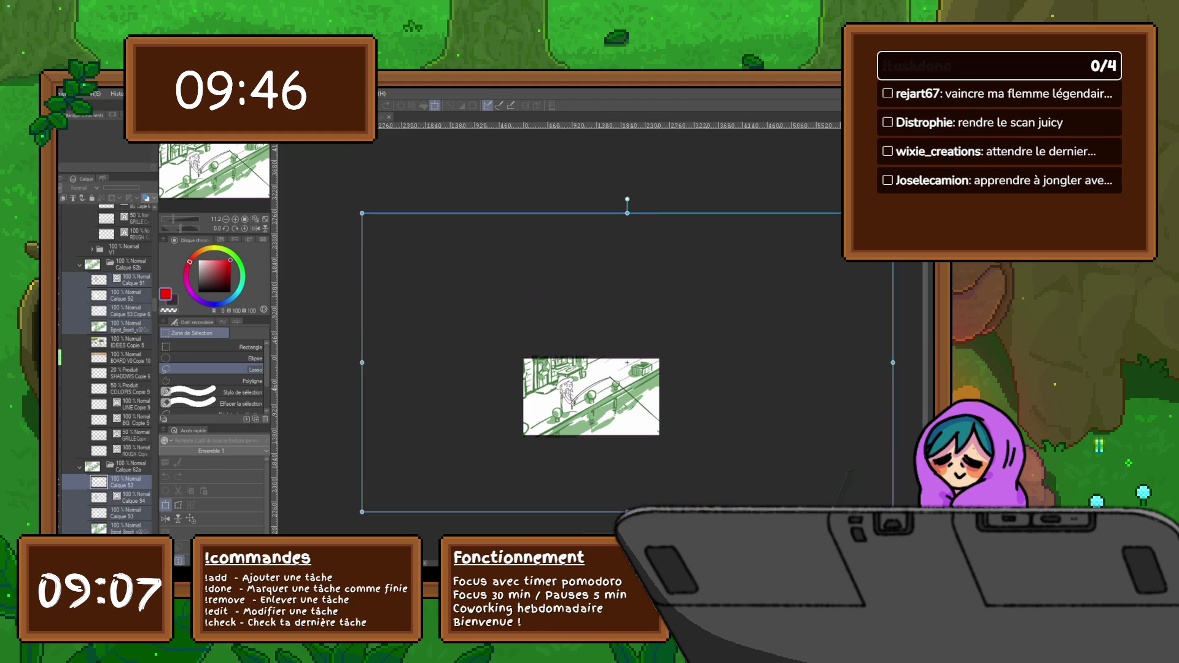
Adjust the fishing-dock scene's size and position, then end the transform.
{"action": "left_click_drag", "start_coordinate": [497, 363], "coordinate": [529, 360]}
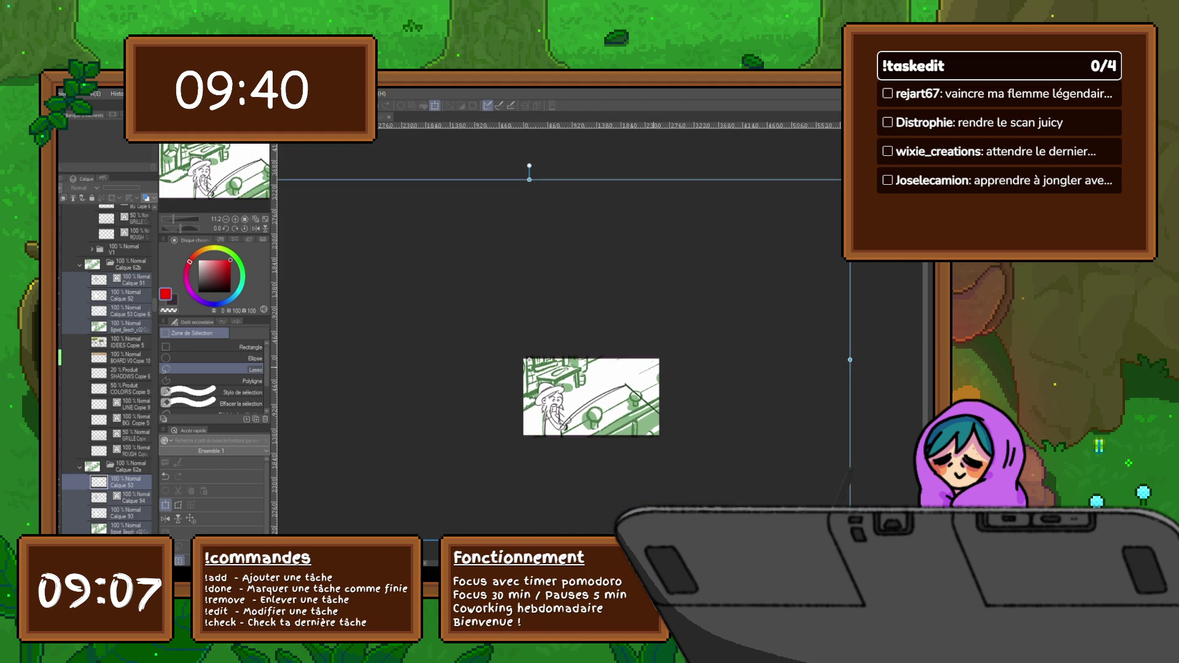
{"action": "left_click_drag", "start_coordinate": [529, 360], "coordinate": [434, 323]}
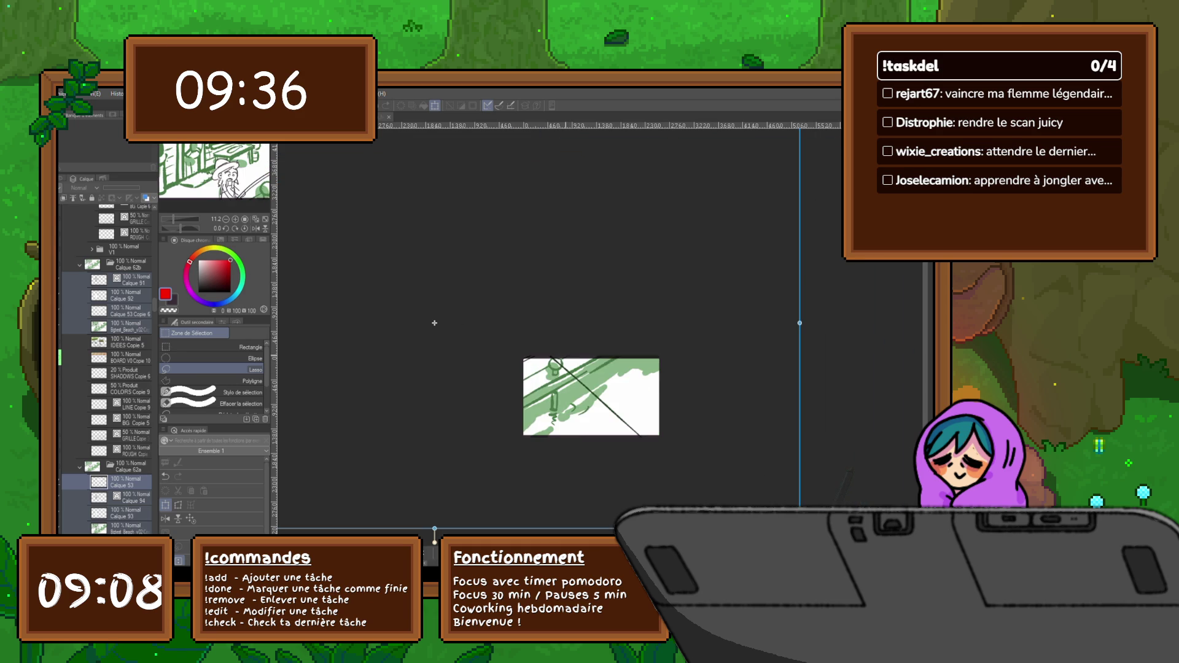
{"action": "key", "text": "Escape"}
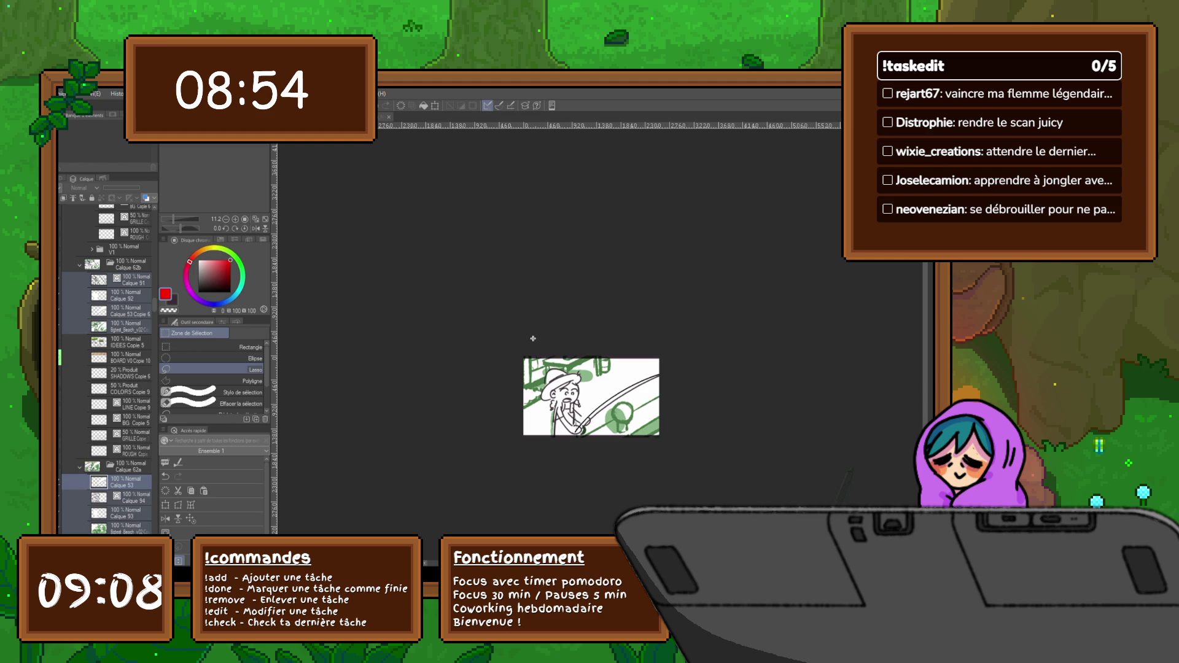
Select Bgtest_Beach_v02 and Calque 91, then switch to the JoJa can frame and zoom in.
{"action": "left_click", "coordinate": [126, 375]}
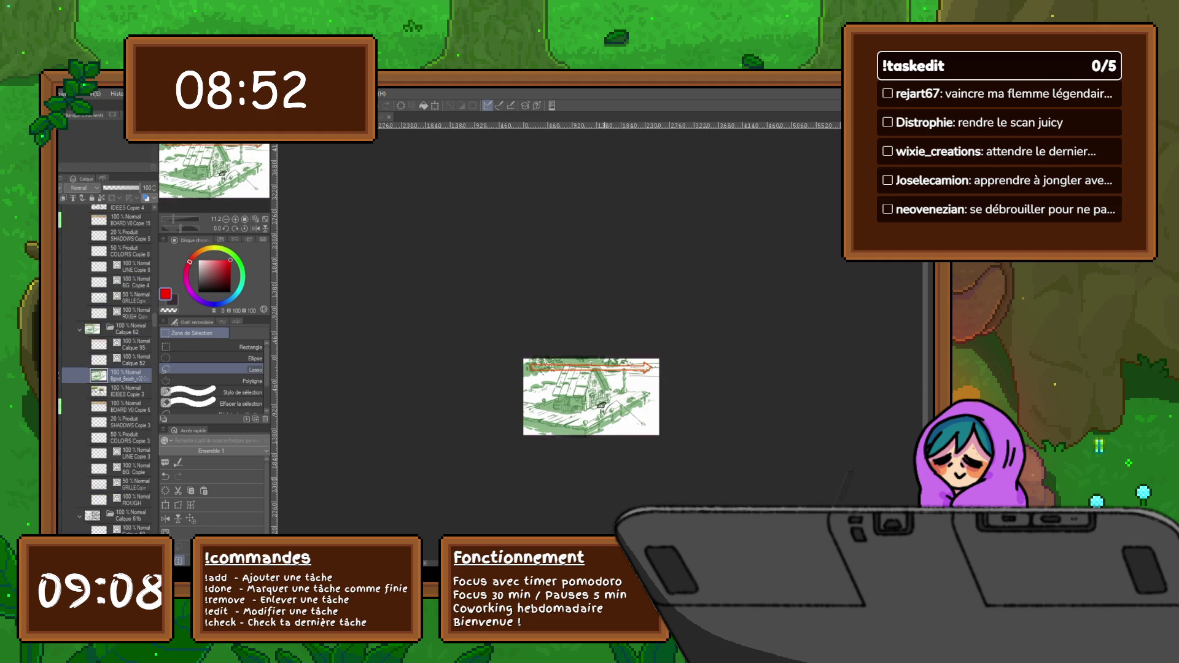
{"action": "left_click", "coordinate": [126, 212]}
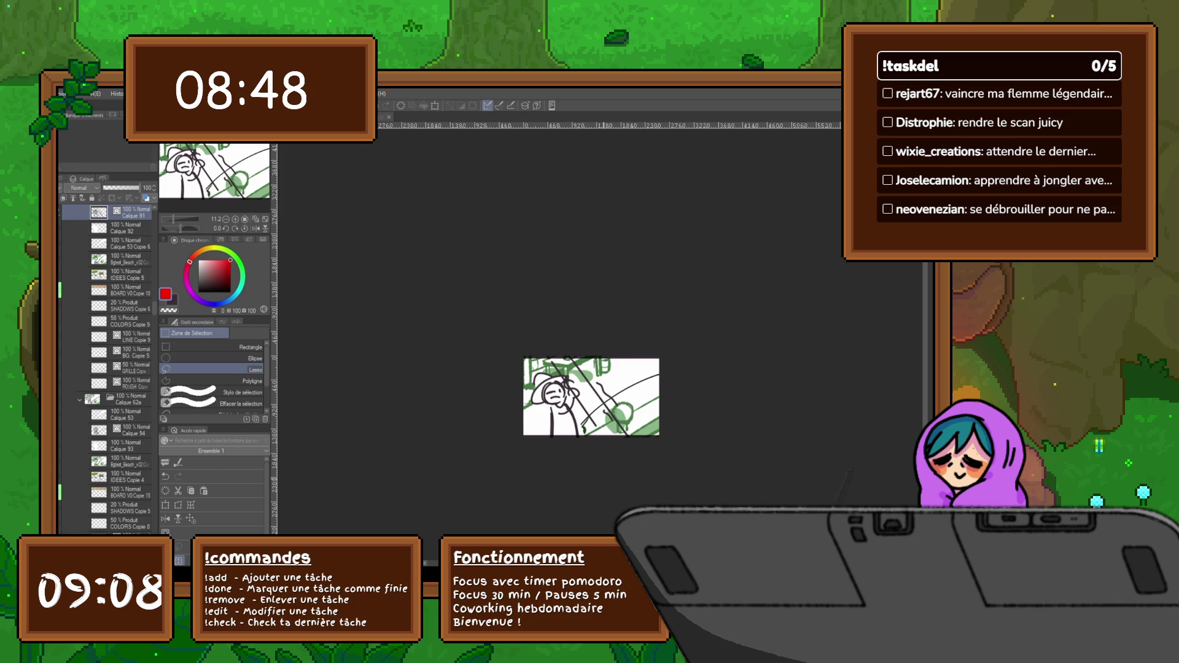
{"action": "key", "text": "ctrl+Tab"}
{"action": "scroll", "coordinate": [584, 438], "scroll_direction": "up", "scroll_amount": 2}
{"action": "scroll", "coordinate": [584, 437], "scroll_direction": "up", "scroll_amount": 2}
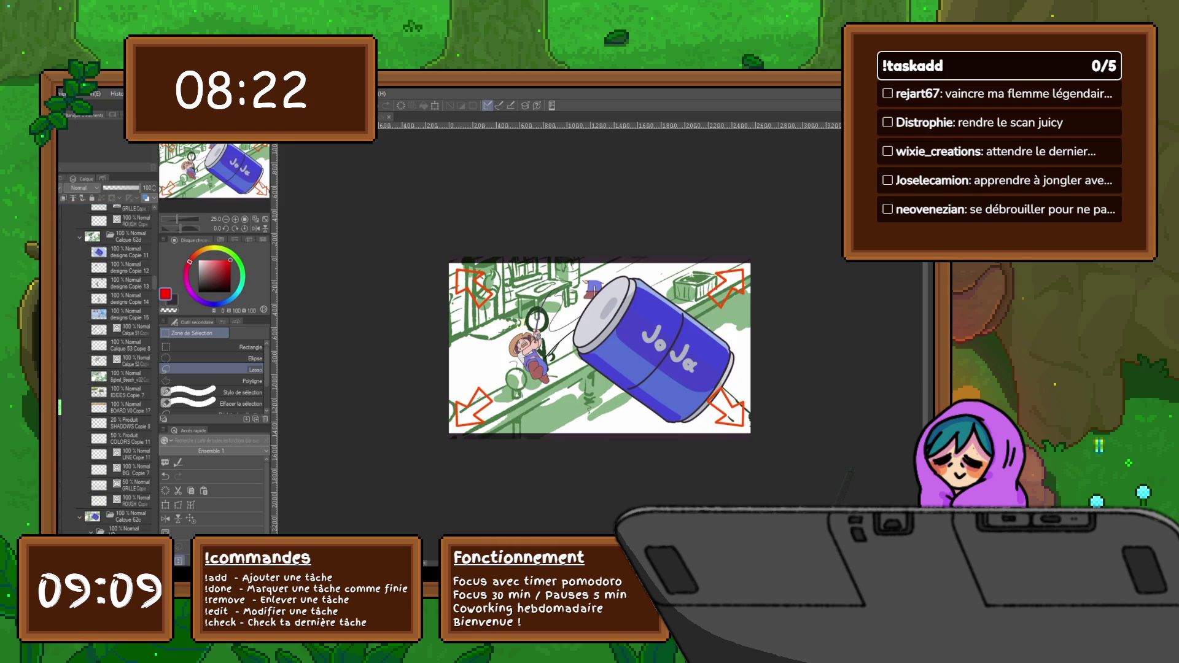
Browse the JoJa can frame's layers: Calque 52 Copie, Calque 62d, IDEES Copie 8, Calque 62e.
{"action": "scroll", "coordinate": [105, 369], "scroll_direction": "up", "scroll_amount": 2}
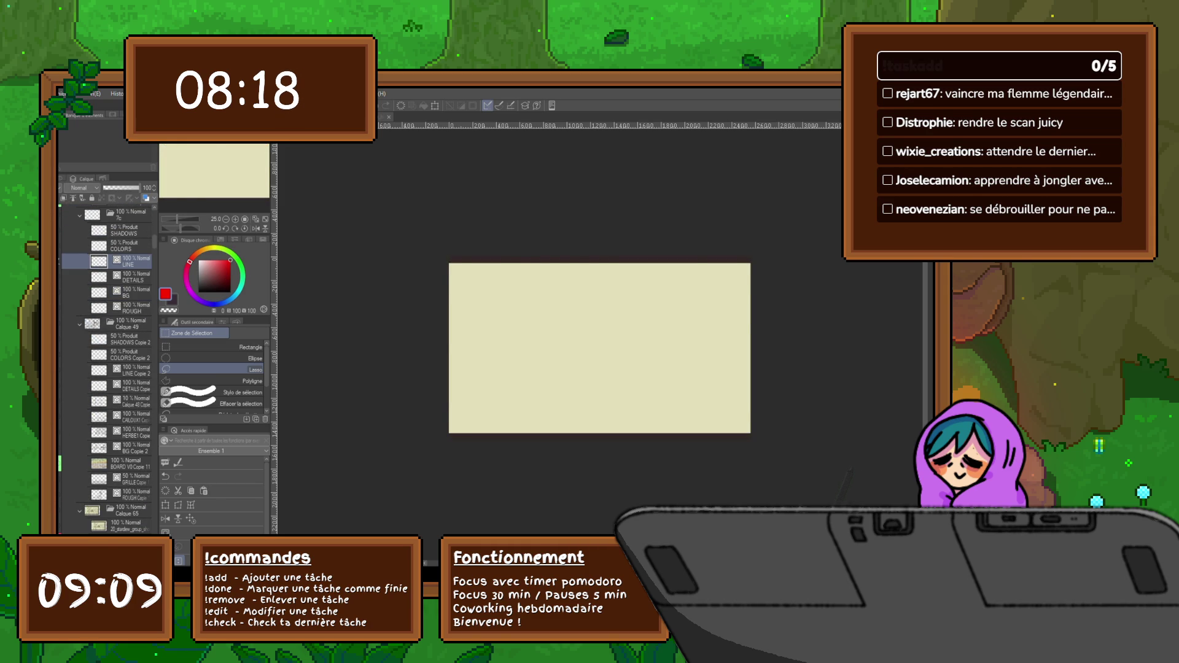
{"action": "left_click", "coordinate": [132, 361]}
{"action": "scroll", "coordinate": [105, 369], "scroll_direction": "up", "scroll_amount": 1}
{"action": "scroll", "coordinate": [105, 369], "scroll_direction": "up", "scroll_amount": 1}
{"action": "left_click", "coordinate": [129, 332]}
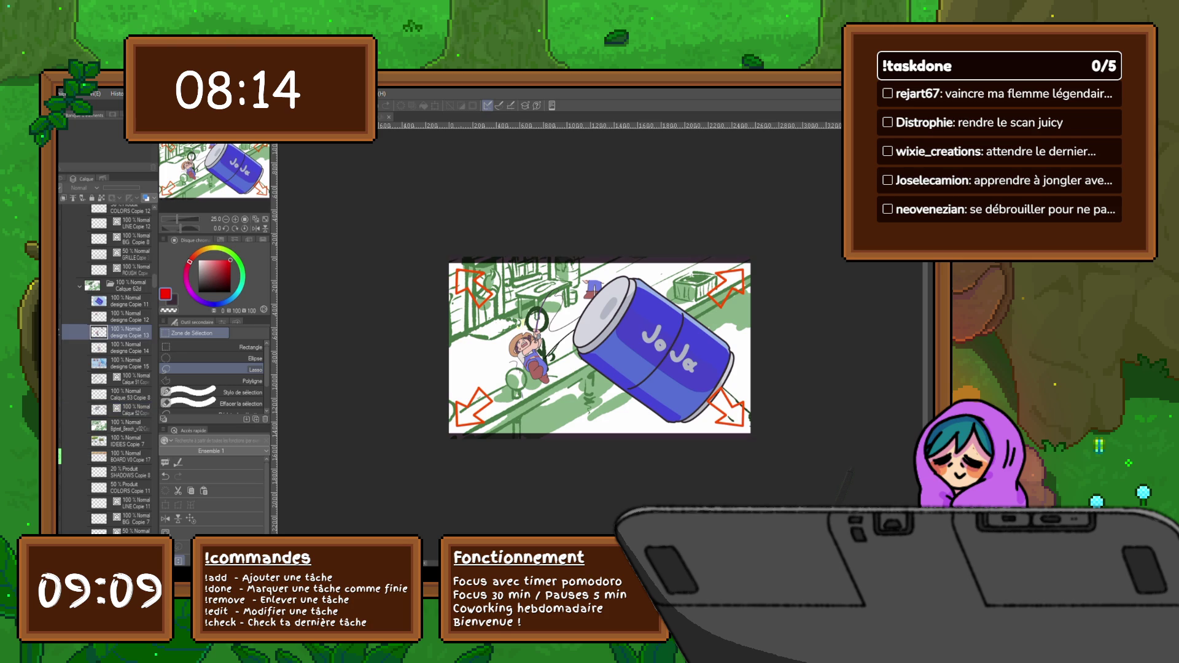
{"action": "left_click", "coordinate": [131, 285]}
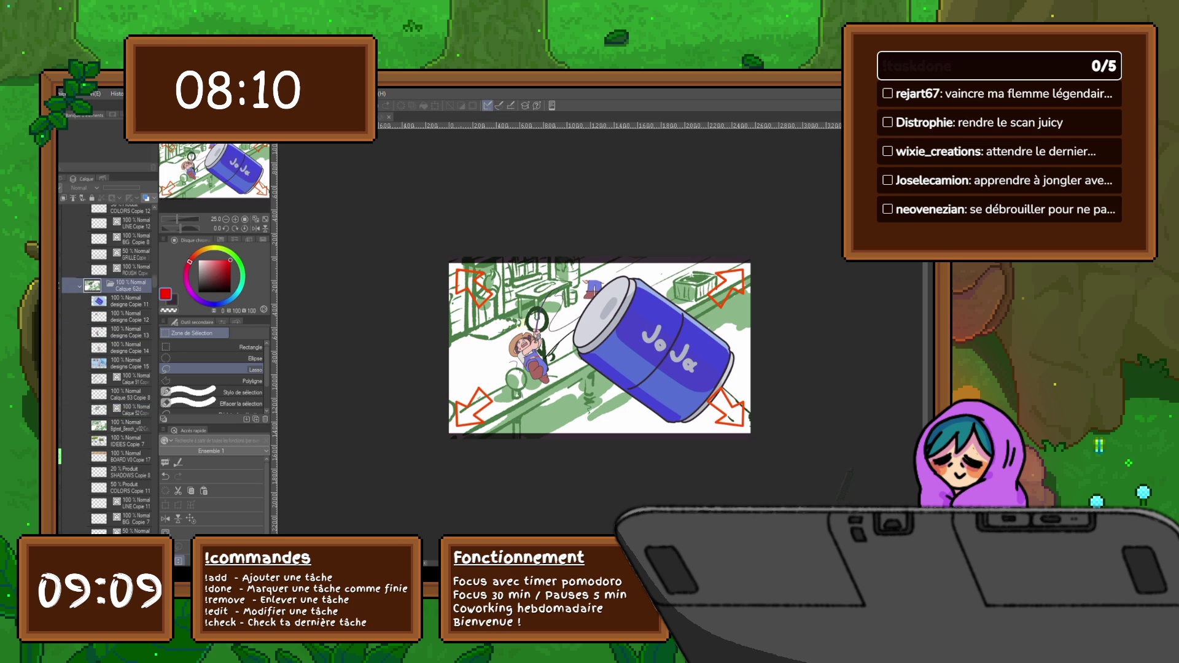
{"action": "scroll", "coordinate": [107, 369], "scroll_direction": "up", "scroll_amount": 4}
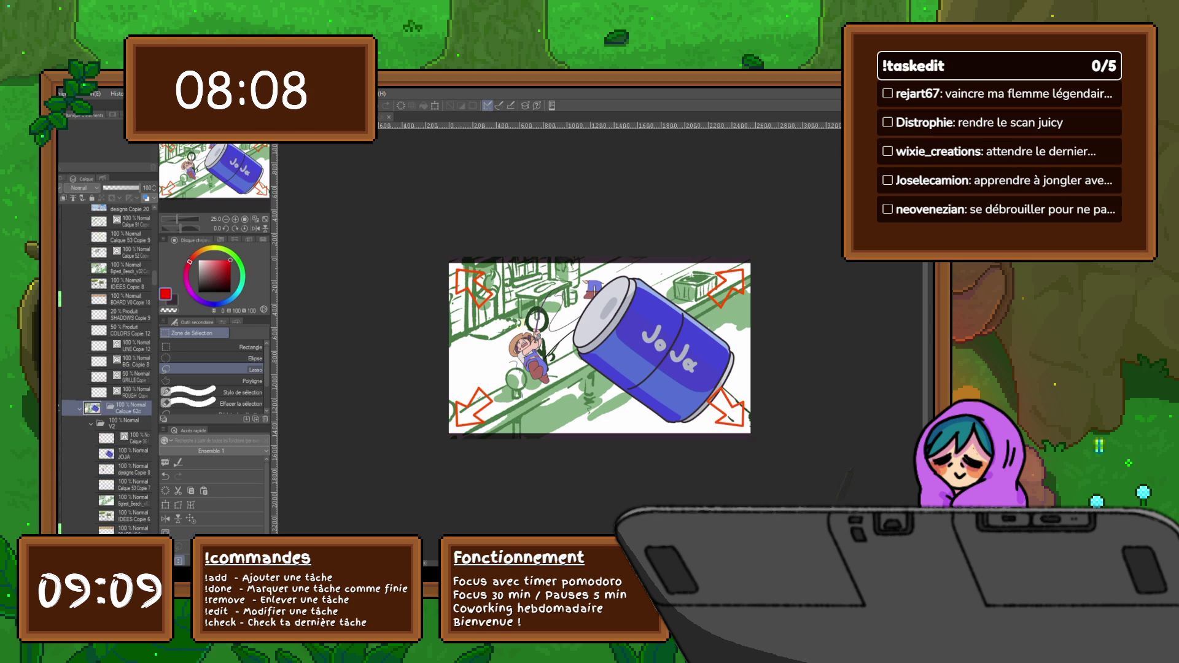
{"action": "scroll", "coordinate": [107, 369], "scroll_direction": "up", "scroll_amount": 4}
{"action": "left_click", "coordinate": [129, 418]}
{"action": "scroll", "coordinate": [107, 368], "scroll_direction": "up", "scroll_amount": 2}
{"action": "left_click", "coordinate": [129, 312]}
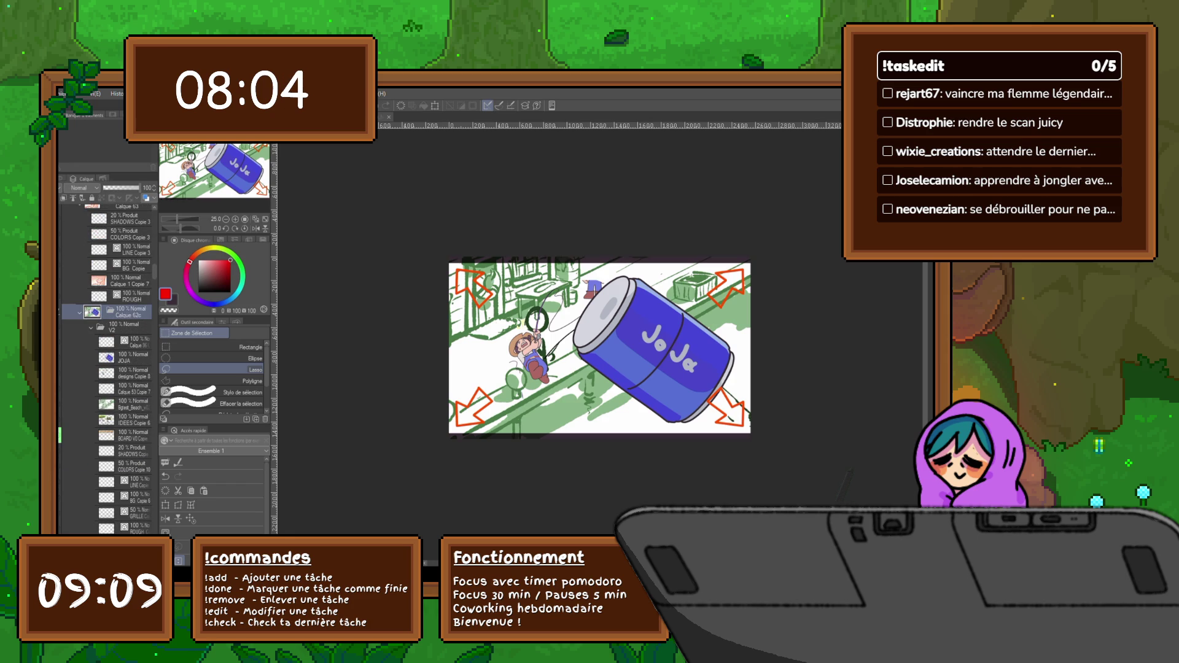
{"action": "scroll", "coordinate": [108, 368], "scroll_direction": "up", "scroll_amount": 1}
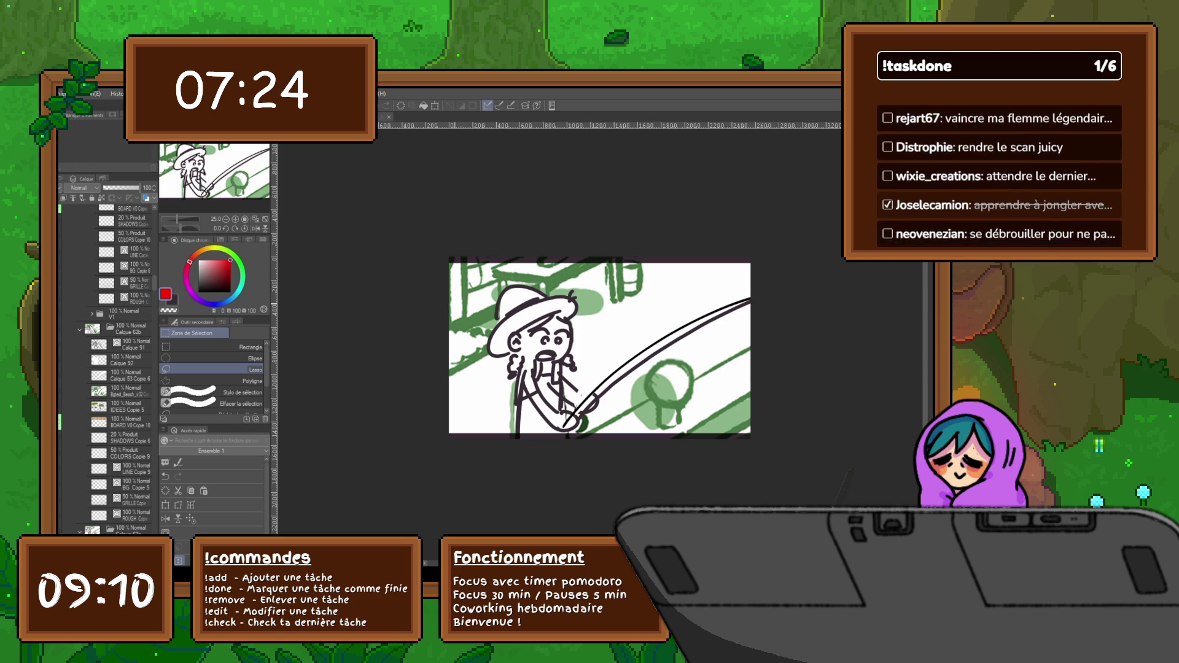
Select Calque 91, Calque 92, Calque 53 Copie 6 and Bgset_Beach together.
{"action": "left_click", "coordinate": [132, 344]}
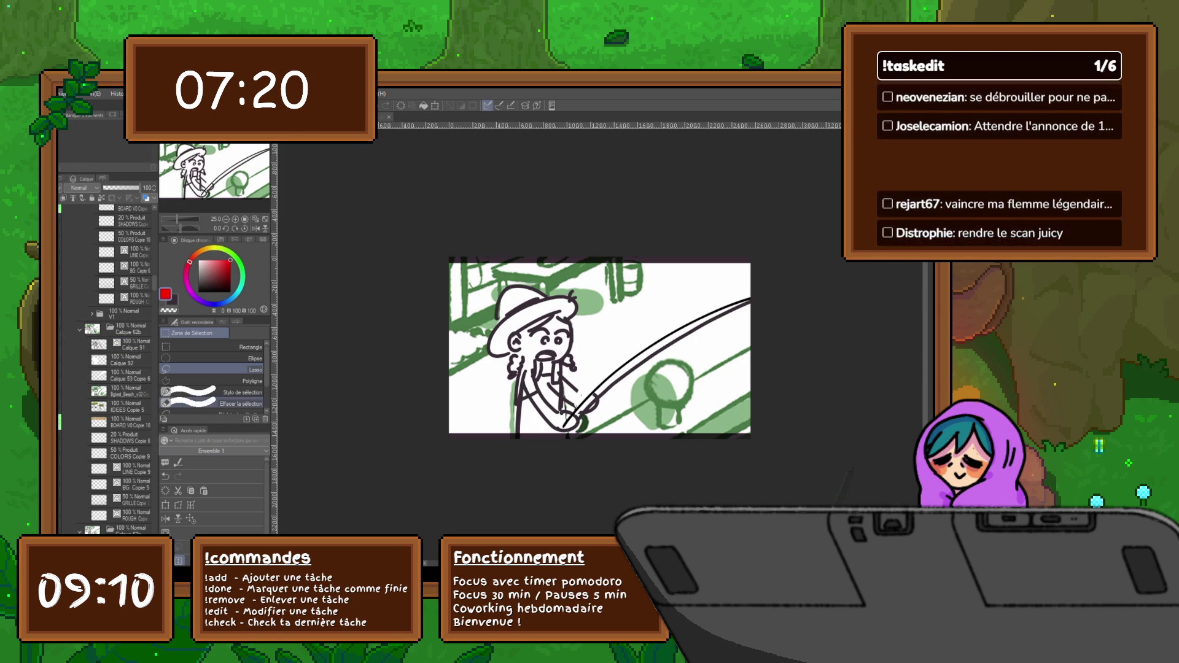
{"action": "scroll", "coordinate": [105, 368], "scroll_direction": "down", "scroll_amount": 1}
{"action": "scroll", "coordinate": [105, 368], "scroll_direction": "down", "scroll_amount": 2}
{"action": "scroll", "coordinate": [105, 369], "scroll_direction": "down", "scroll_amount": 1}
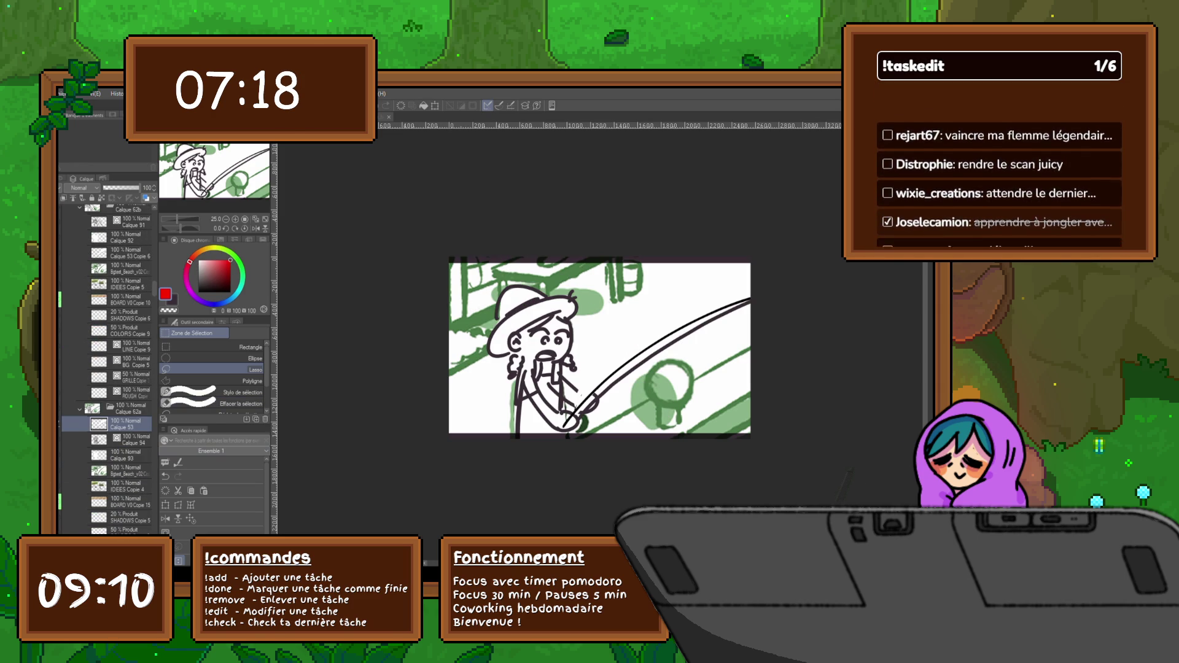
{"action": "left_click", "coordinate": [126, 470], "text": "shift"}
{"action": "left_click", "coordinate": [126, 221], "text": "ctrl"}
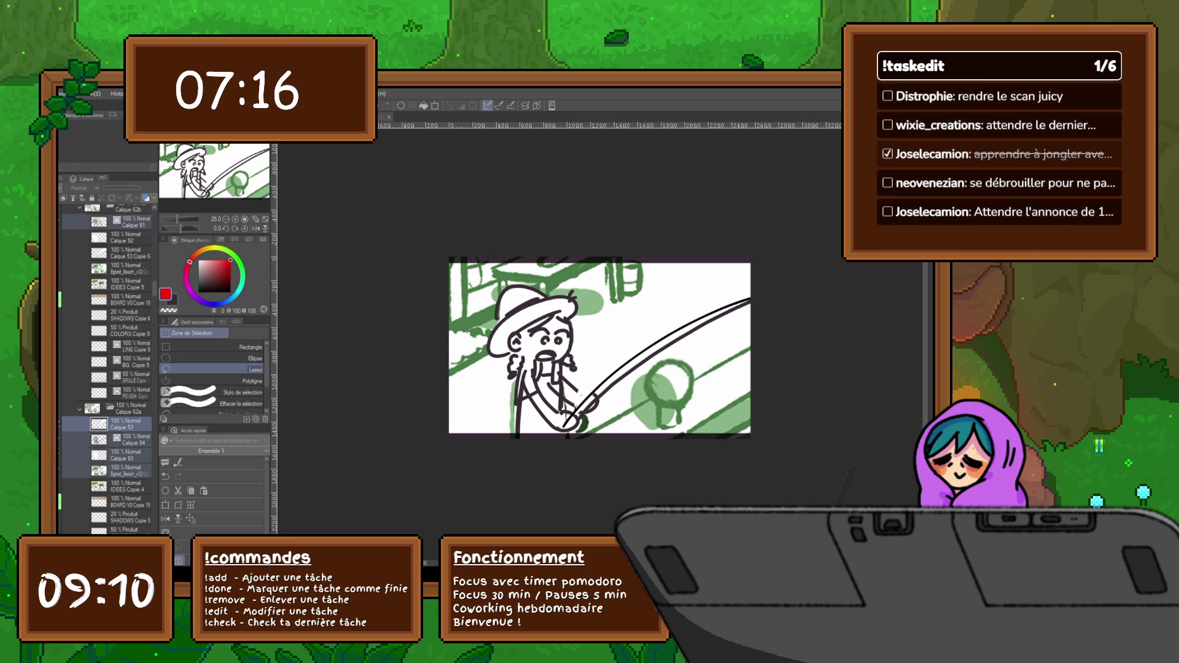
{"action": "left_click", "coordinate": [125, 237], "text": "ctrl"}
{"action": "left_click", "coordinate": [125, 254], "text": "ctrl"}
{"action": "left_click", "coordinate": [126, 269], "text": "ctrl"}
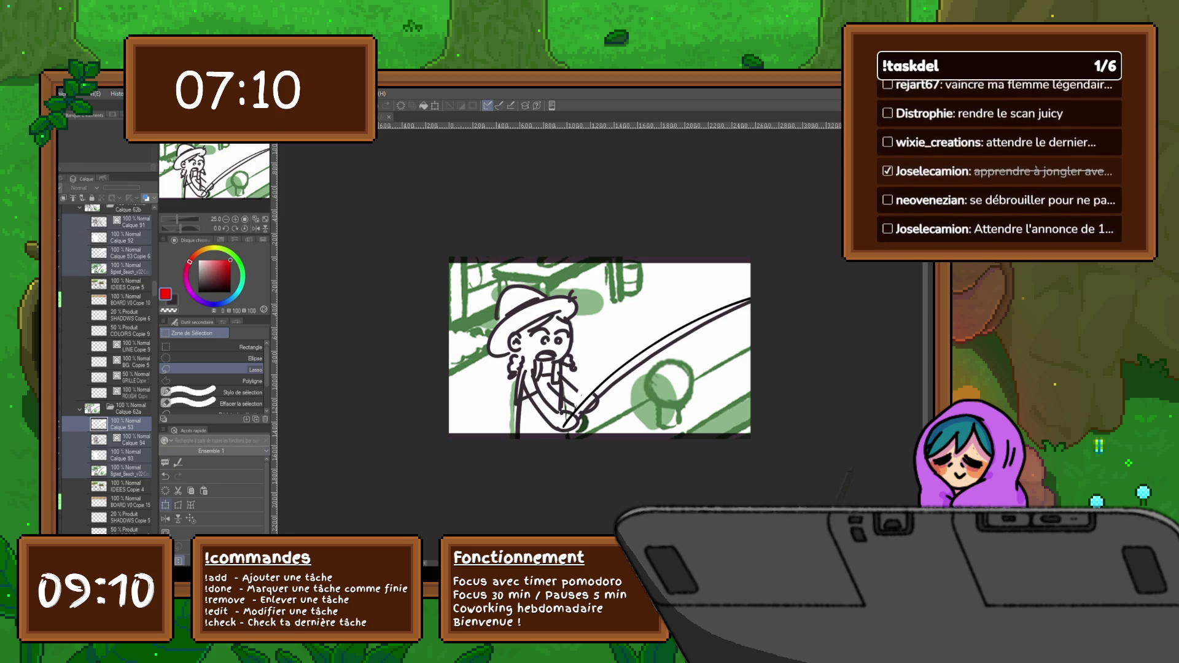
{"action": "left_click", "coordinate": [471, 218]}
{"action": "scroll", "coordinate": [553, 381], "scroll_direction": "down", "scroll_amount": 5}
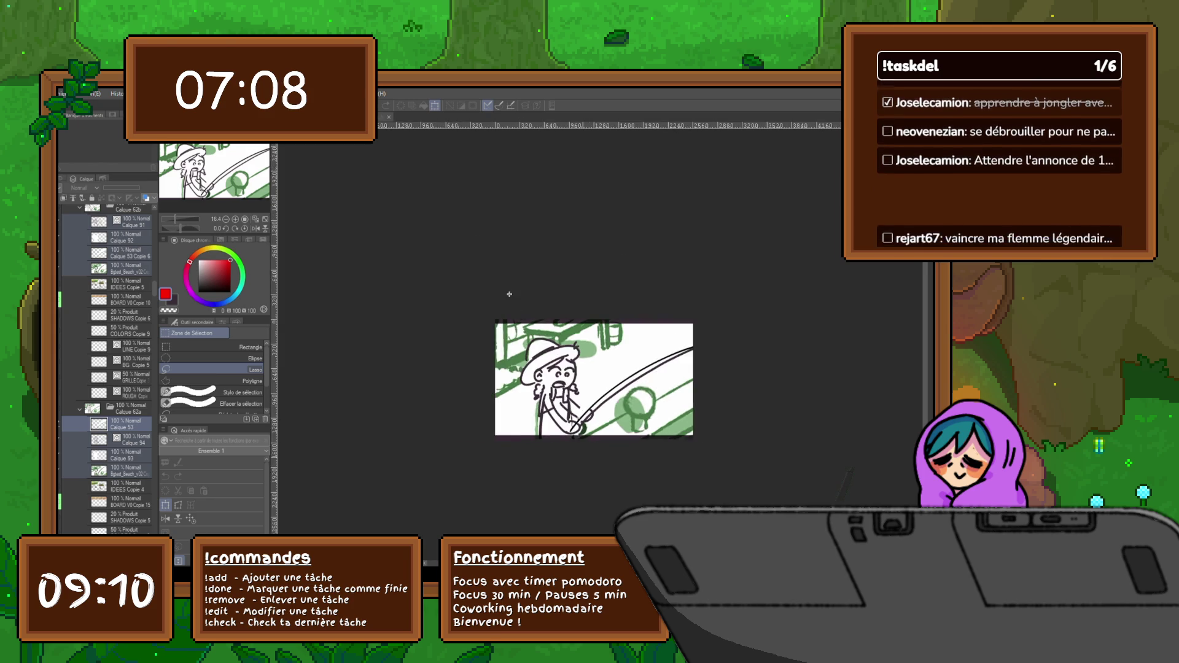
Free-transform the four beach layers slightly up and left, then apply it.
{"action": "key", "text": "ctrl+t"}
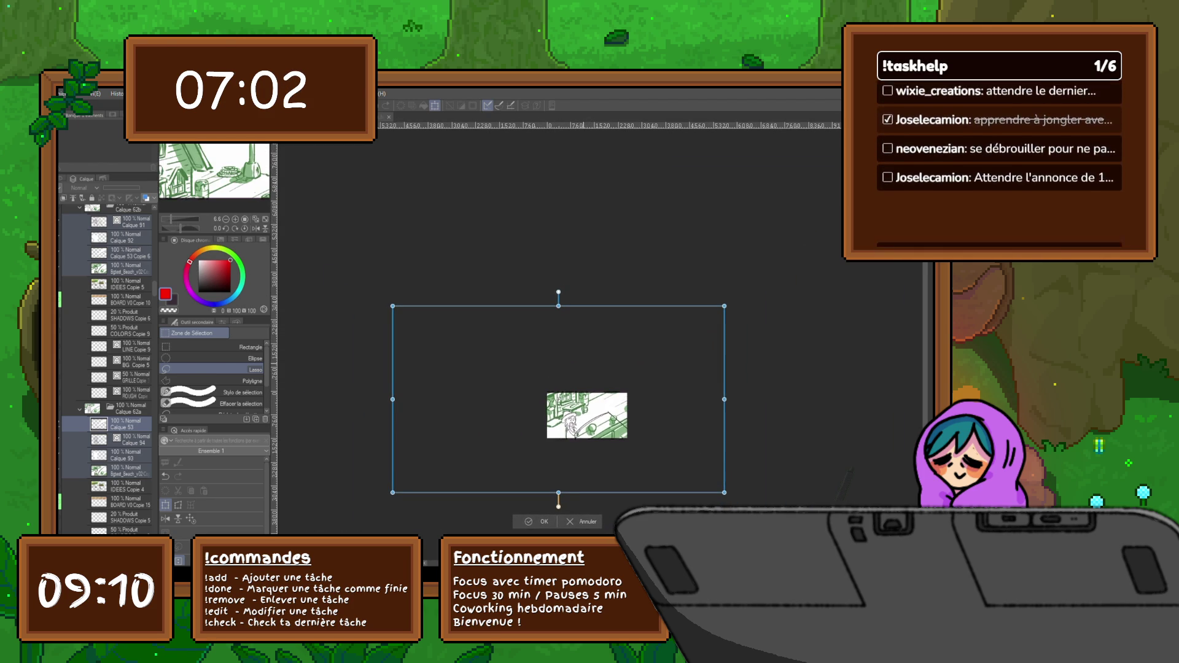
{"action": "left_click_drag", "start_coordinate": [558, 398], "coordinate": [556, 391]}
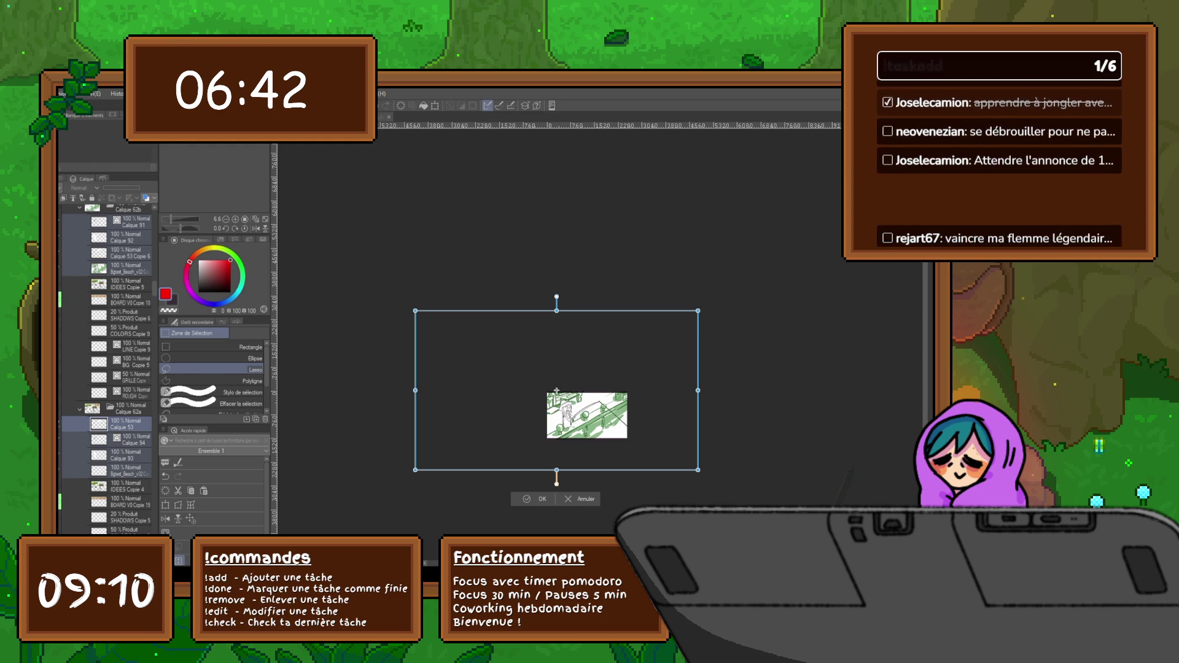
{"action": "key", "text": "Return"}
{"action": "scroll", "coordinate": [105, 369], "scroll_direction": "down", "scroll_amount": 3}
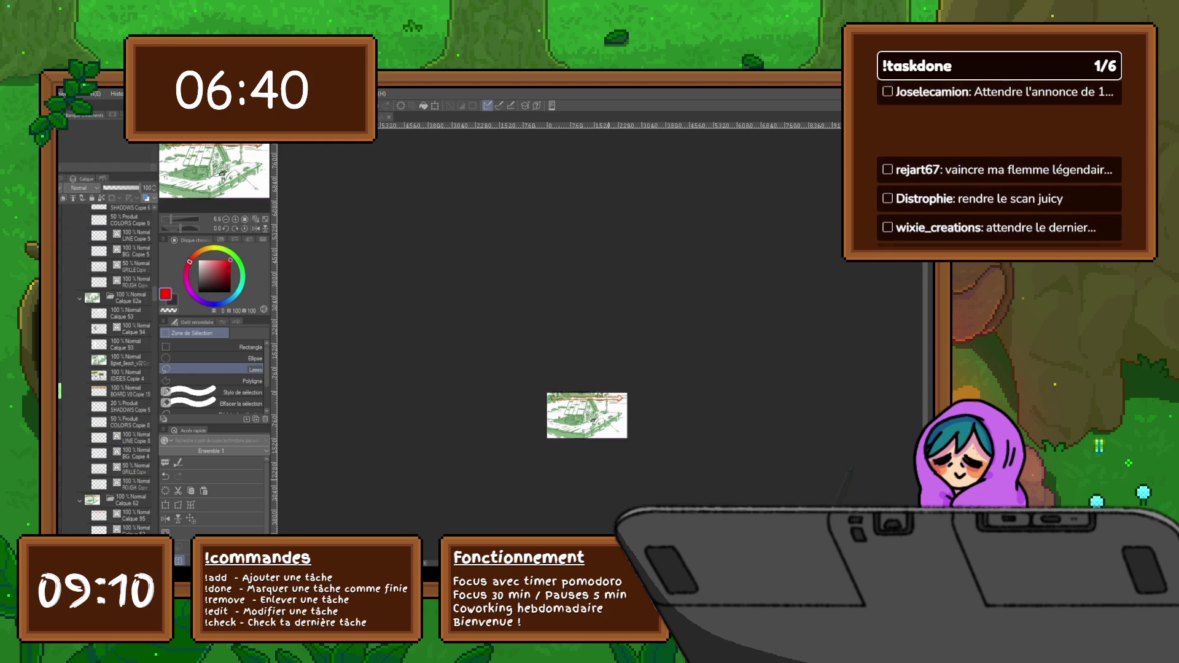
Select Calque 95 and create the new raster layer Calque 96 above it.
{"action": "scroll", "coordinate": [618, 453], "scroll_direction": "up", "scroll_amount": 2}
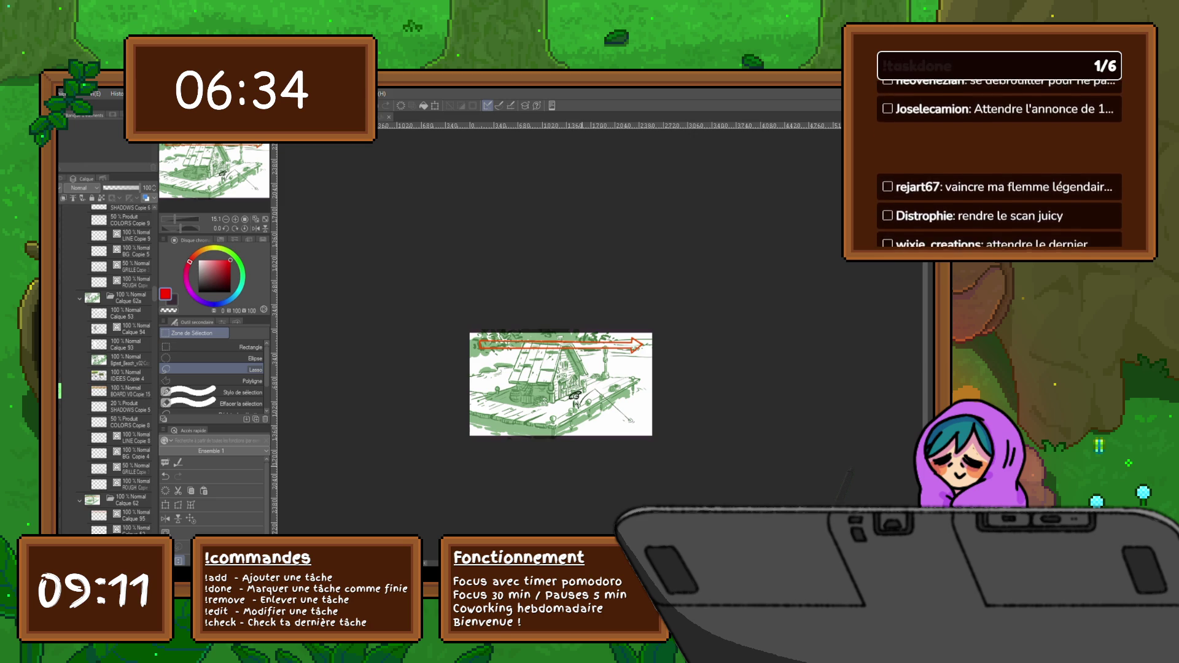
{"action": "scroll", "coordinate": [583, 439], "scroll_direction": "up", "scroll_amount": 1}
{"action": "scroll", "coordinate": [583, 439], "scroll_direction": "up", "scroll_amount": 1}
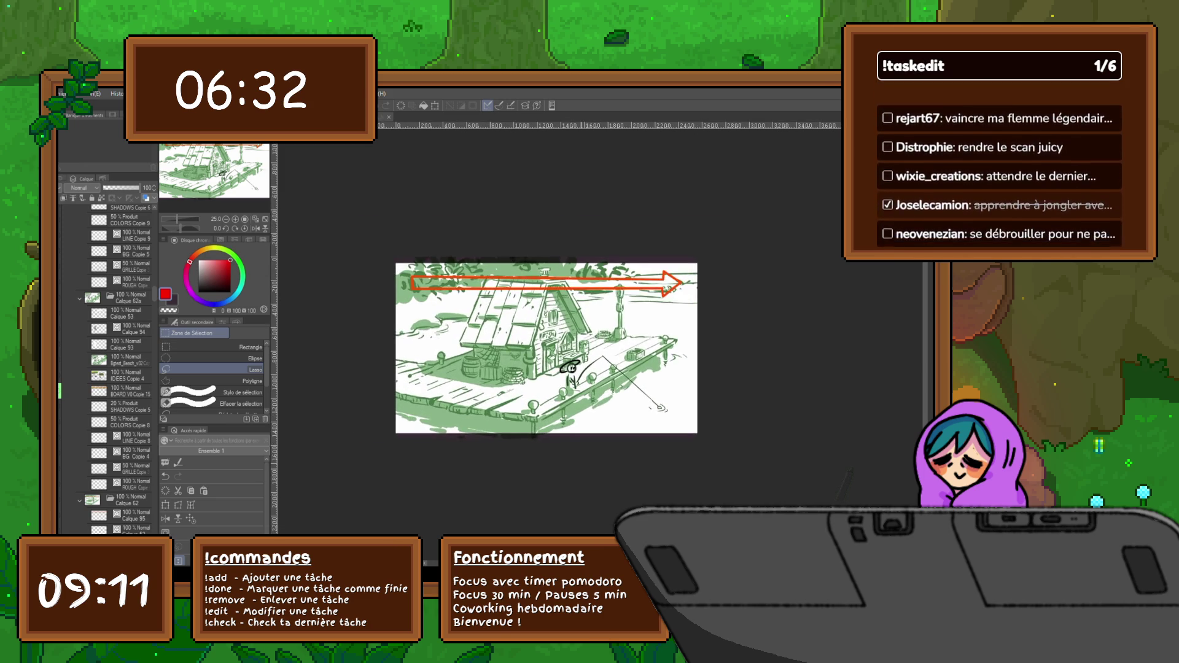
{"action": "scroll", "coordinate": [583, 439], "scroll_direction": "up", "scroll_amount": 2}
{"action": "scroll", "coordinate": [105, 369], "scroll_direction": "down", "scroll_amount": 2}
{"action": "scroll", "coordinate": [105, 368], "scroll_direction": "down", "scroll_amount": 1}
{"action": "left_click", "coordinate": [132, 380]}
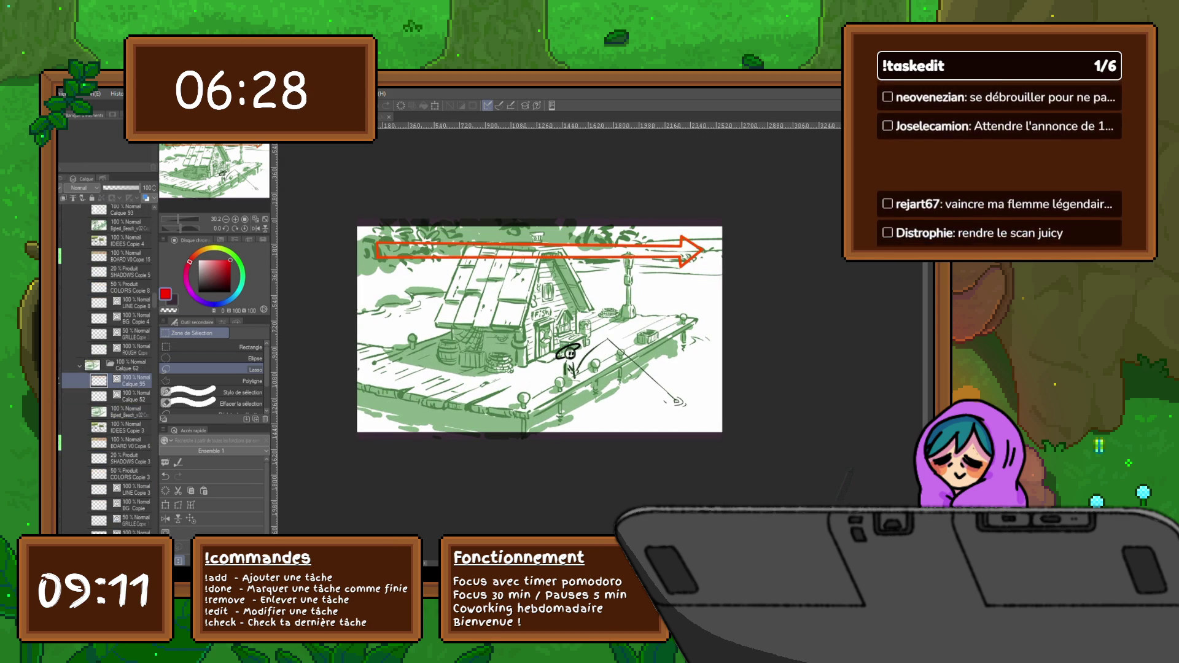
{"action": "key", "text": "ctrl+shift+n"}
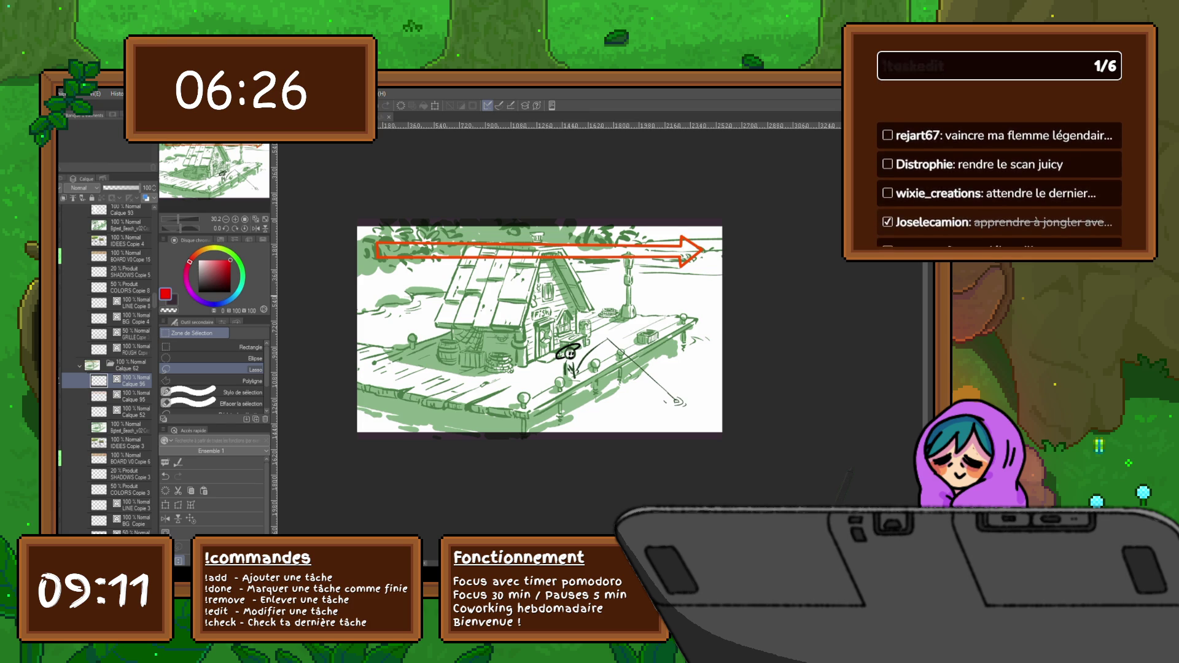
Draw two trial rectangle outlines over the dock, undo both, and start Free Transform.
{"action": "key", "text": "u"}
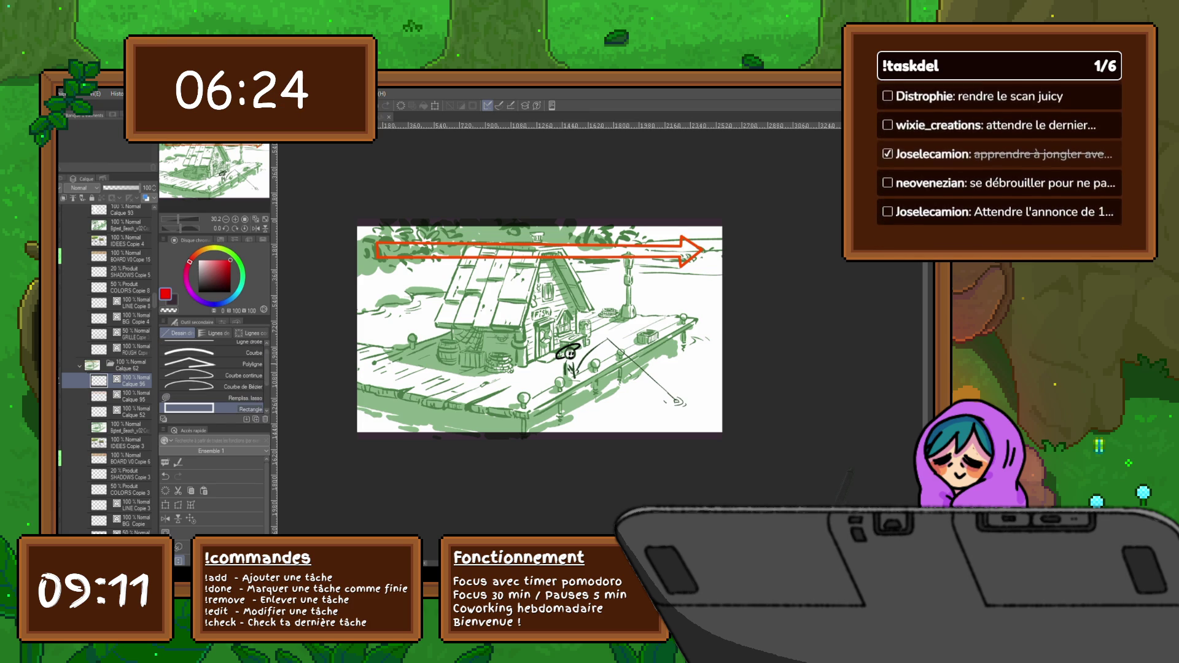
{"action": "left_click", "coordinate": [222, 321]}
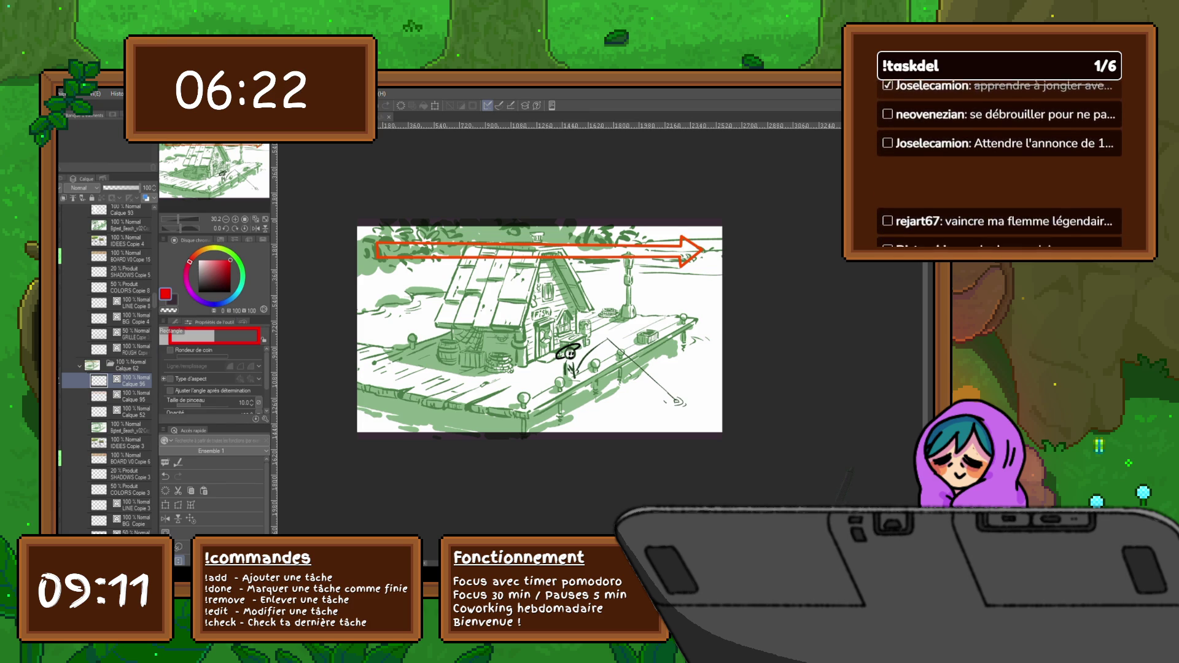
{"action": "left_click_drag", "start_coordinate": [389, 334], "coordinate": [422, 375]}
{"action": "key", "text": "ctrl+z"}
{"action": "left_click_drag", "start_coordinate": [510, 320], "coordinate": [649, 395]}
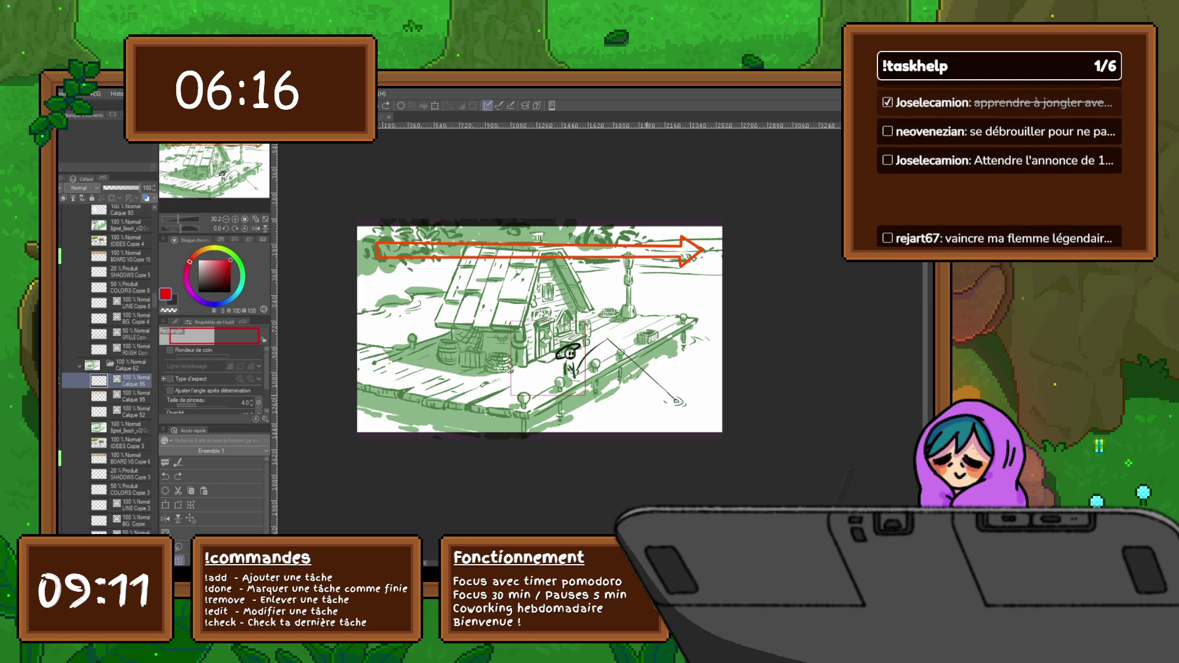
{"action": "key", "text": "ctrl+z"}
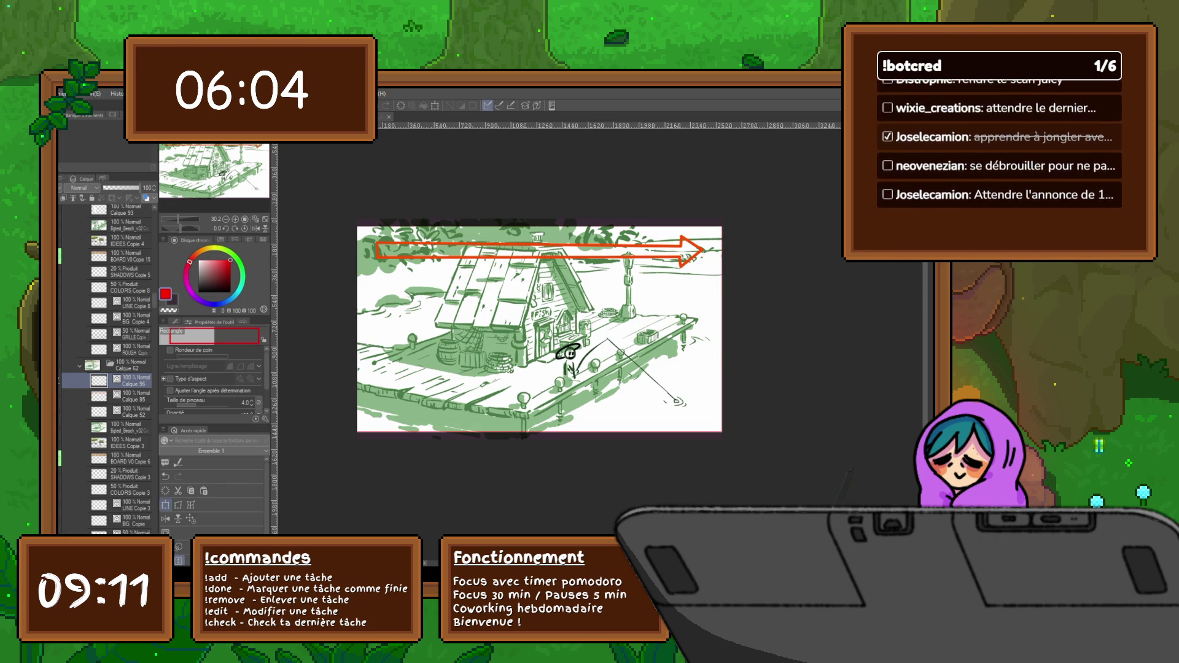
{"action": "key", "text": "ctrl+t"}
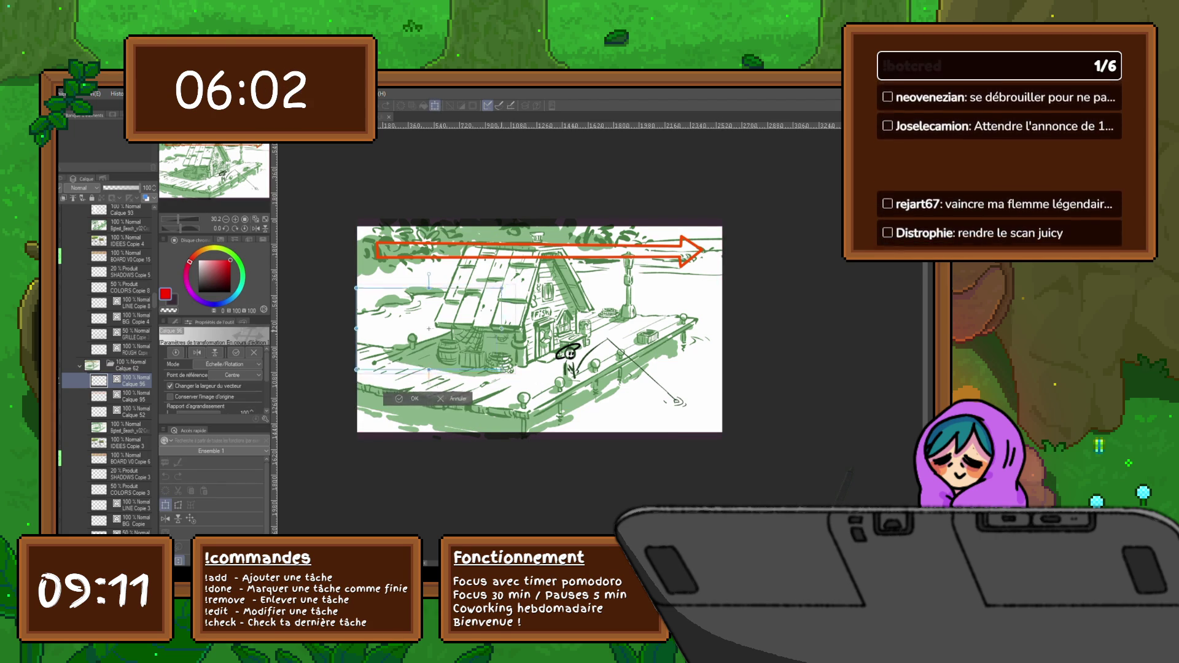
Move and enlarge the small fisherman sketch onto the dock and apply the transform.
{"action": "left_click_drag", "start_coordinate": [406, 329], "coordinate": [595, 359]}
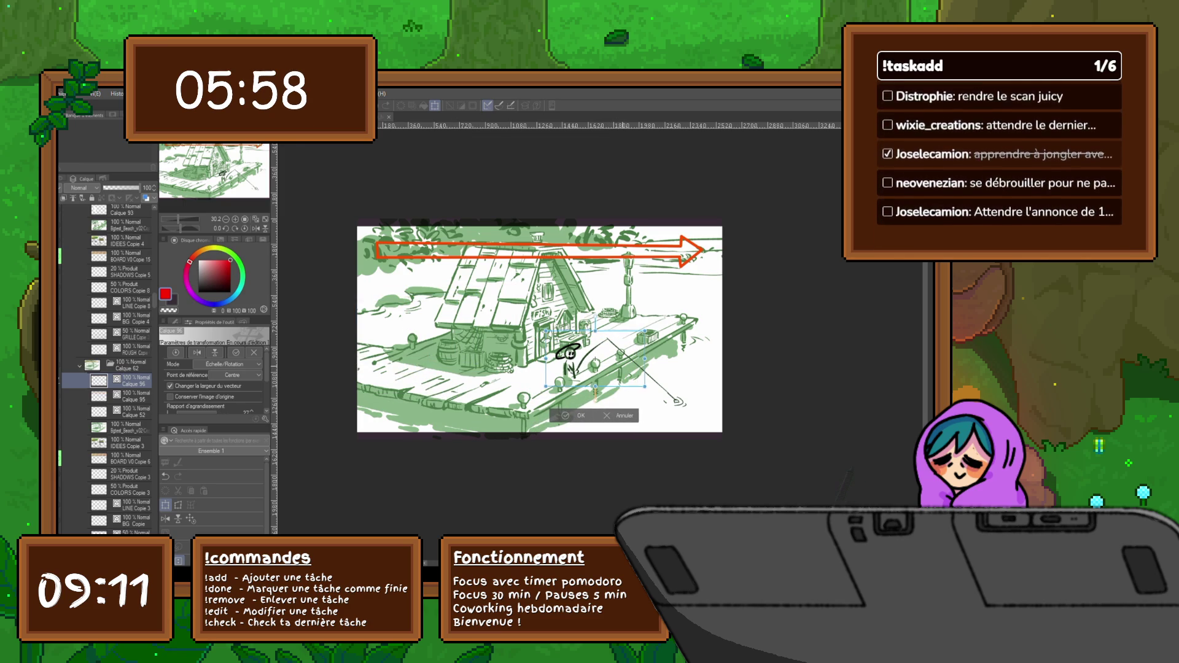
{"action": "left_click_drag", "start_coordinate": [645, 330], "coordinate": [667, 305]}
{"action": "left_click_drag", "start_coordinate": [595, 346], "coordinate": [600, 348]}
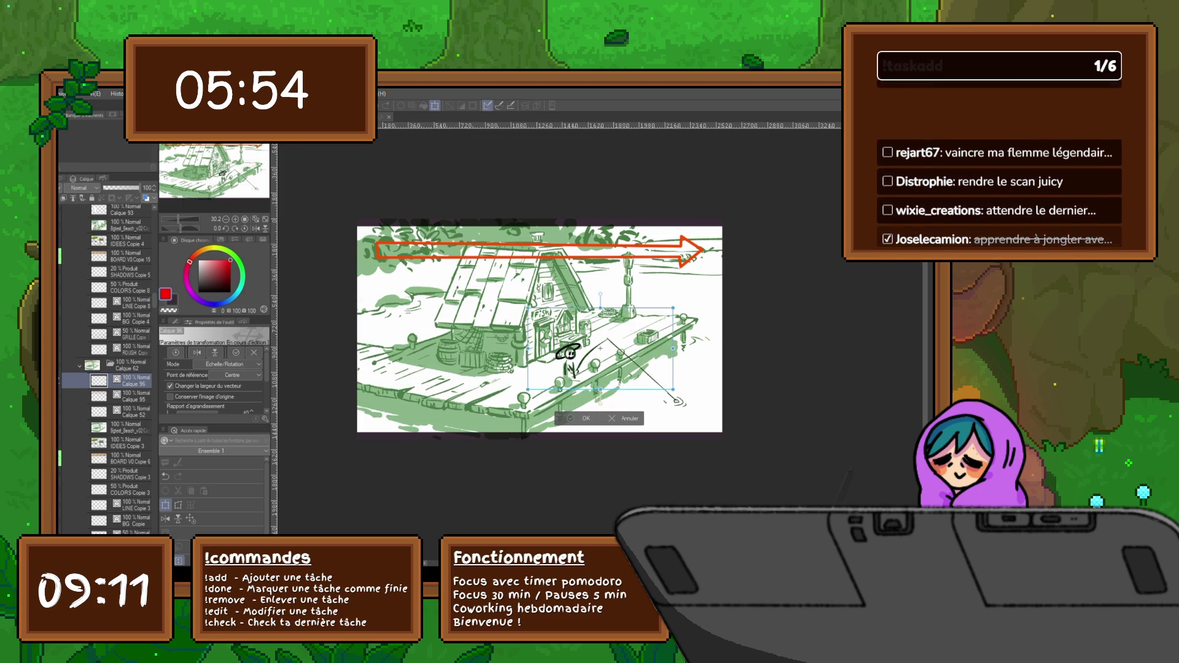
{"action": "key", "text": "Return"}
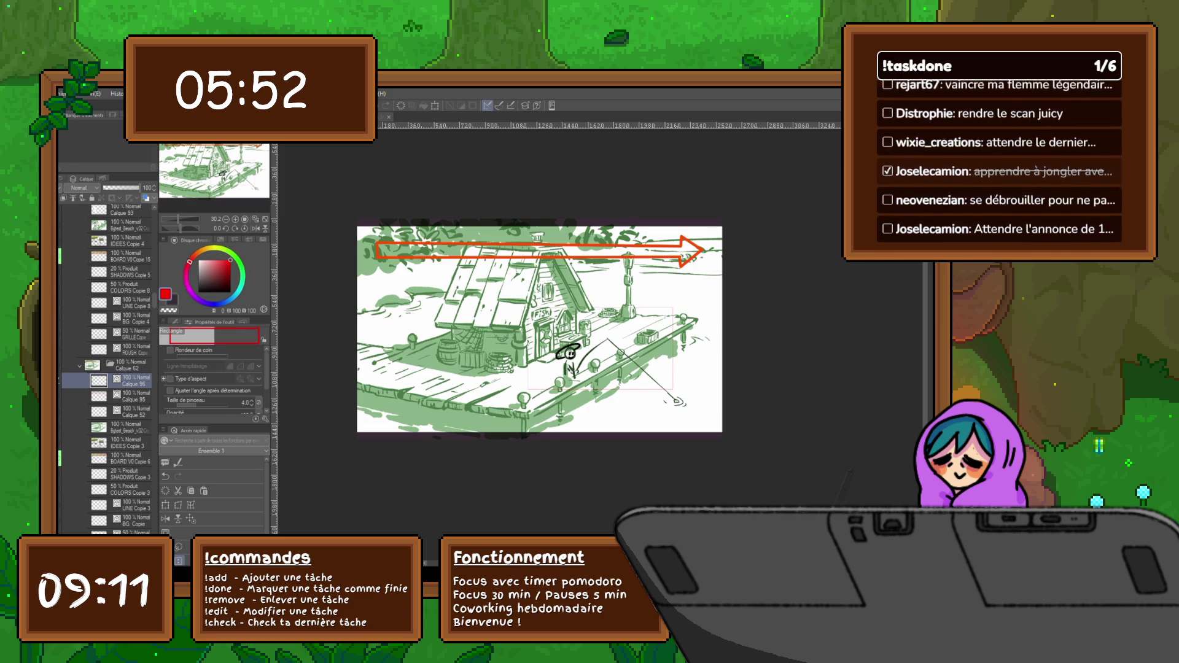
Duplicate the dock scene layer, scale the copy to fill the frame, and undo the red arrow.
{"action": "key", "text": "ctrl+c"}
{"action": "key", "text": "ctrl+v"}
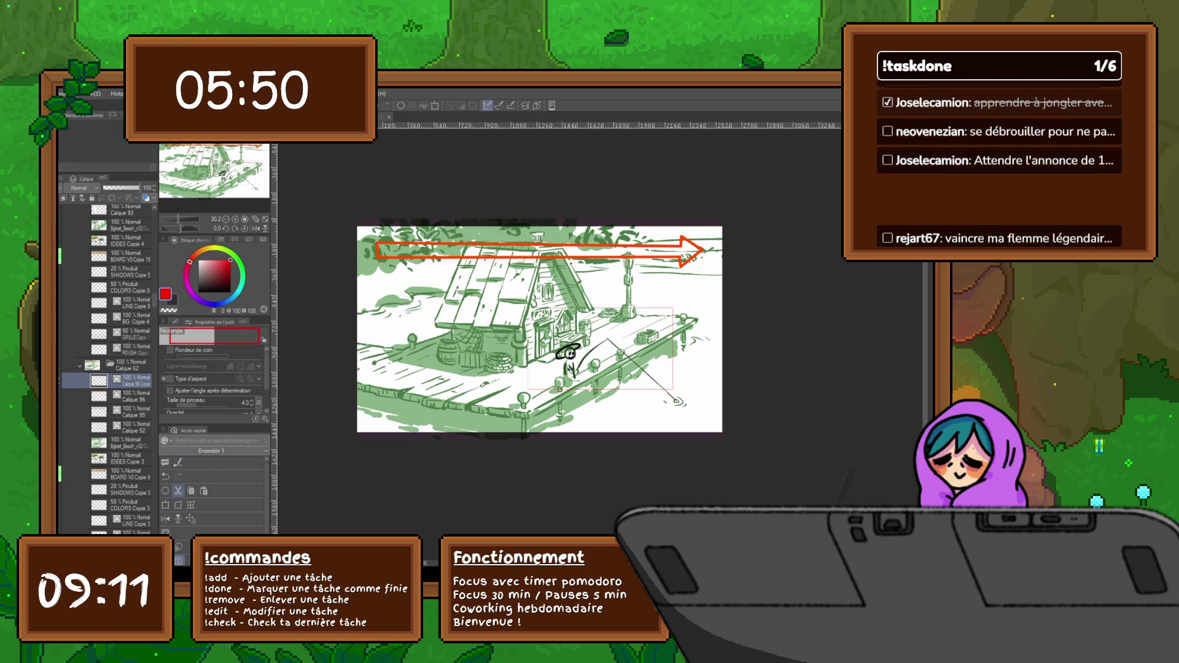
{"action": "key", "text": "ctrl+t"}
{"action": "left_click_drag", "start_coordinate": [528, 308], "coordinate": [358, 247]}
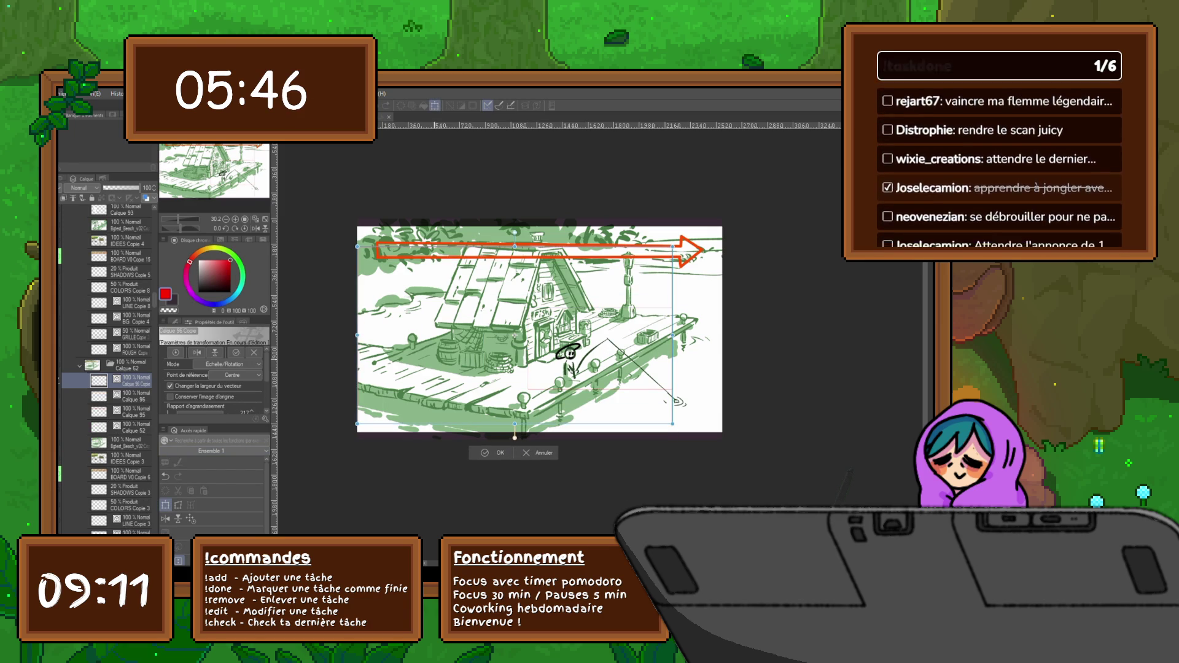
{"action": "left_click_drag", "start_coordinate": [515, 335], "coordinate": [514, 332]}
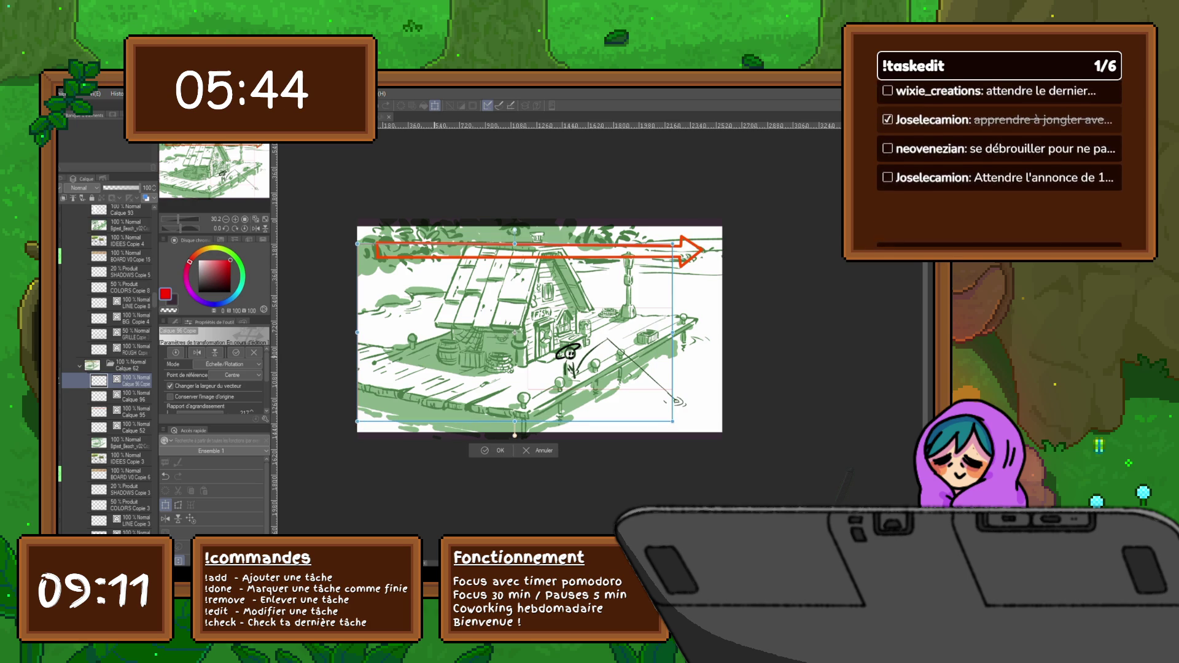
{"action": "left_click_drag", "start_coordinate": [673, 421], "coordinate": [668, 413]}
{"action": "left_click_drag", "start_coordinate": [513, 326], "coordinate": [512, 322]}
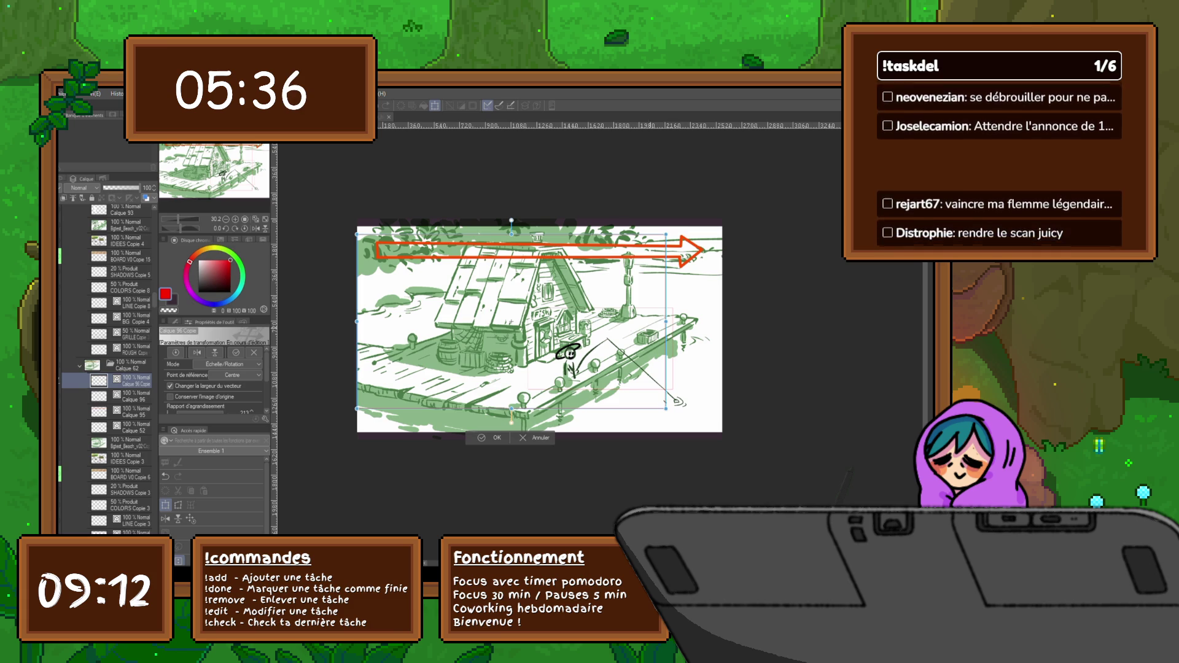
{"action": "left_click_drag", "start_coordinate": [665, 409], "coordinate": [720, 430]}
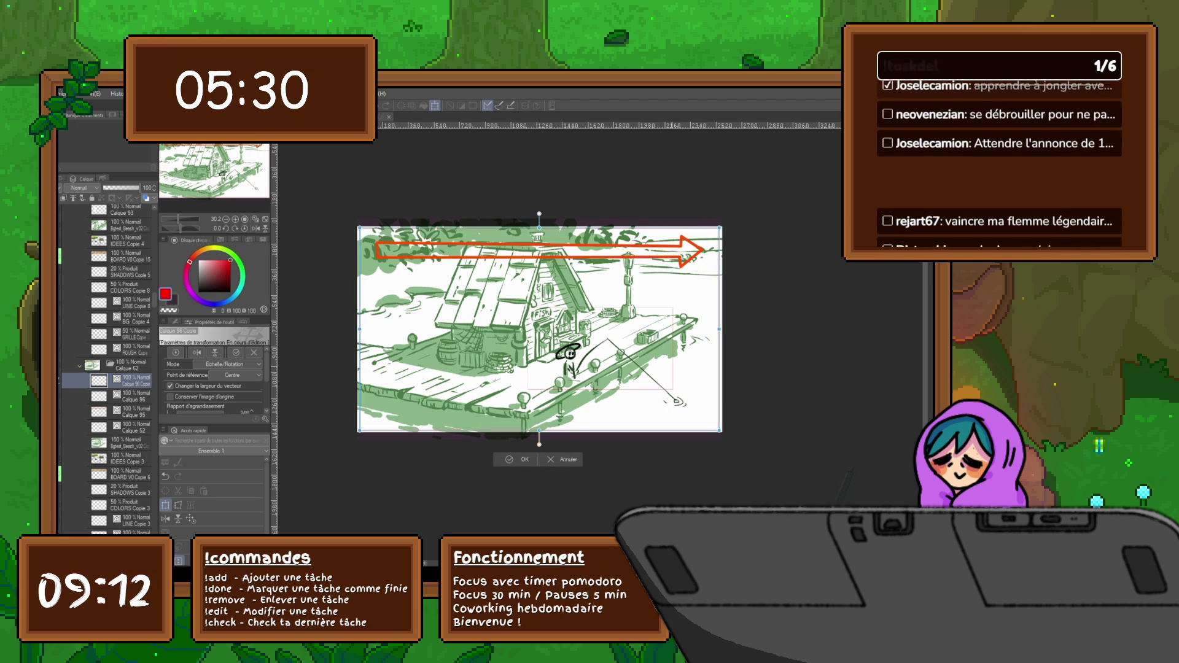
{"action": "key", "text": "Return"}
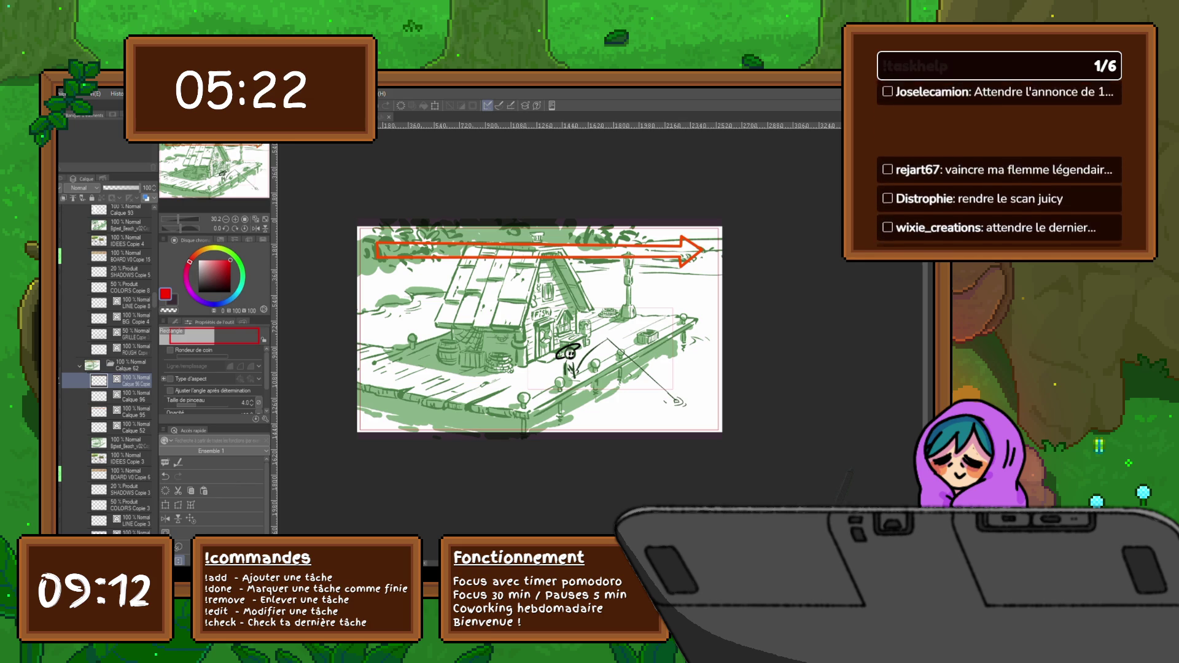
{"action": "key", "text": "ctrl+z"}
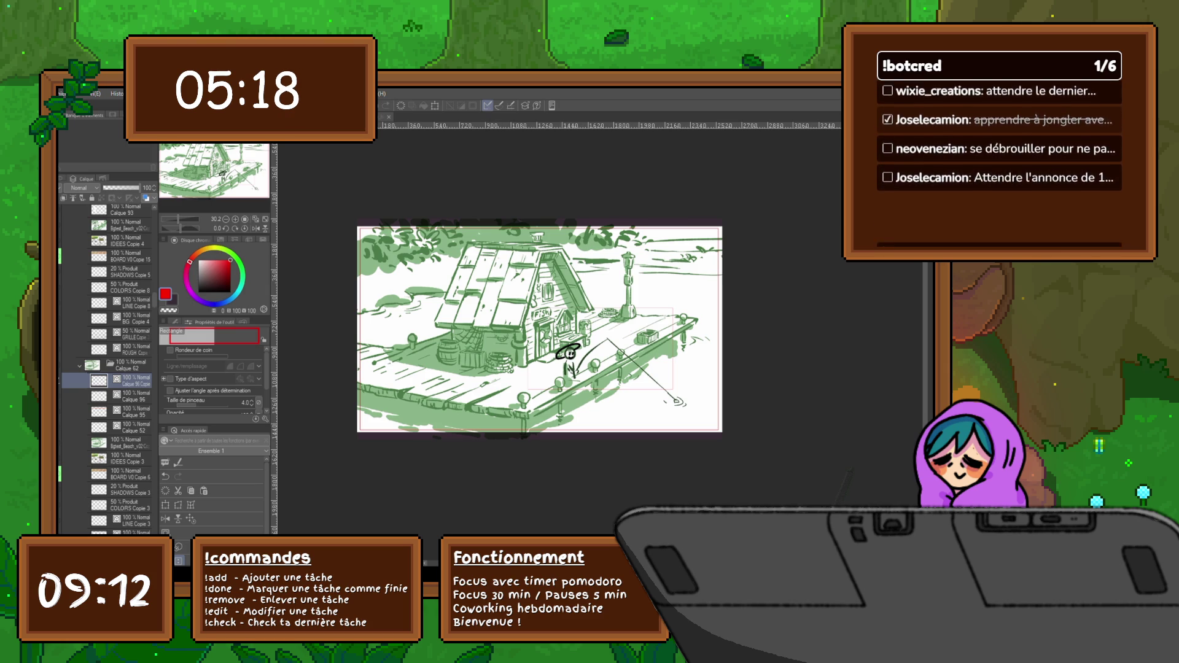
Add a new layer, undo once, and try a red Feutre précis stroke at lower left.
{"action": "key", "text": "ctrl+shift+n"}
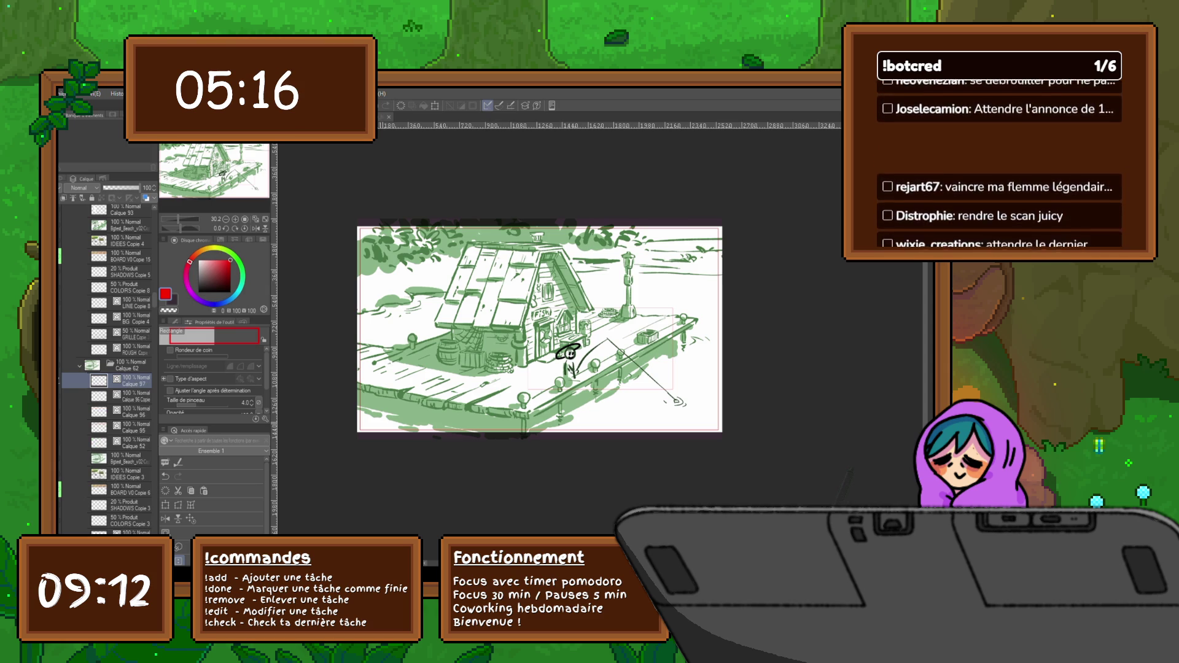
{"action": "key", "text": "ctrl+z"}
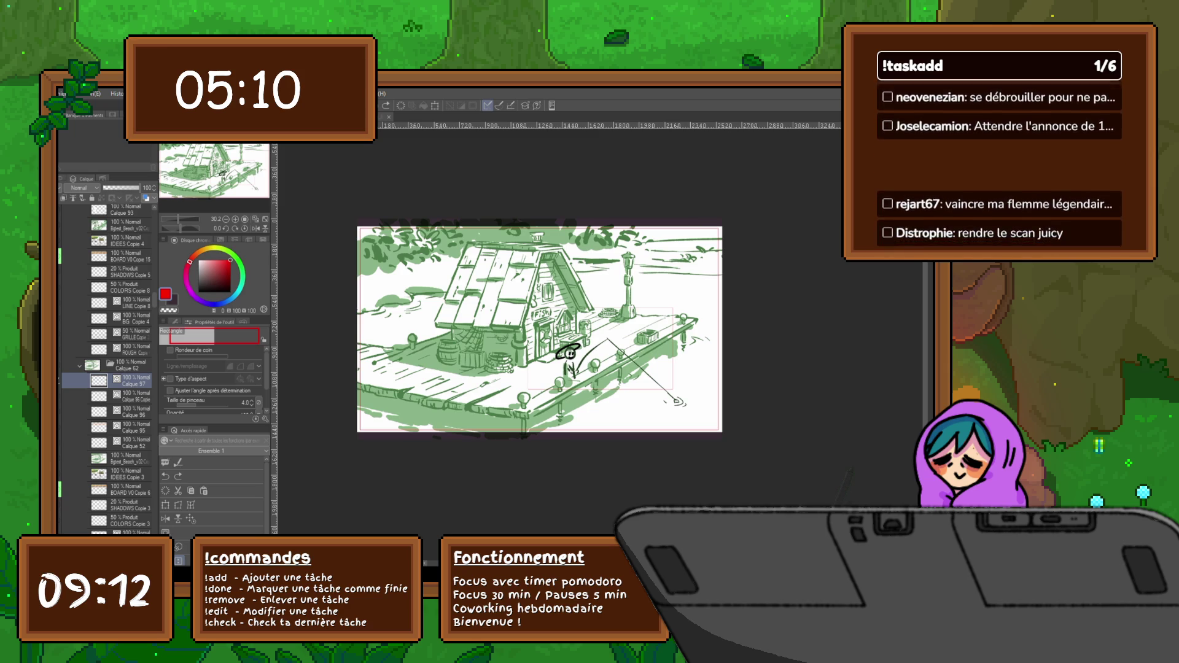
{"action": "key", "text": "p"}
{"action": "left_click_drag", "start_coordinate": [367, 427], "coordinate": [523, 391]}
Redraw thinner red lines and arrows at brush size 7.4 around the dock, then delete them.
{"action": "key", "text": "ctrl+z"}
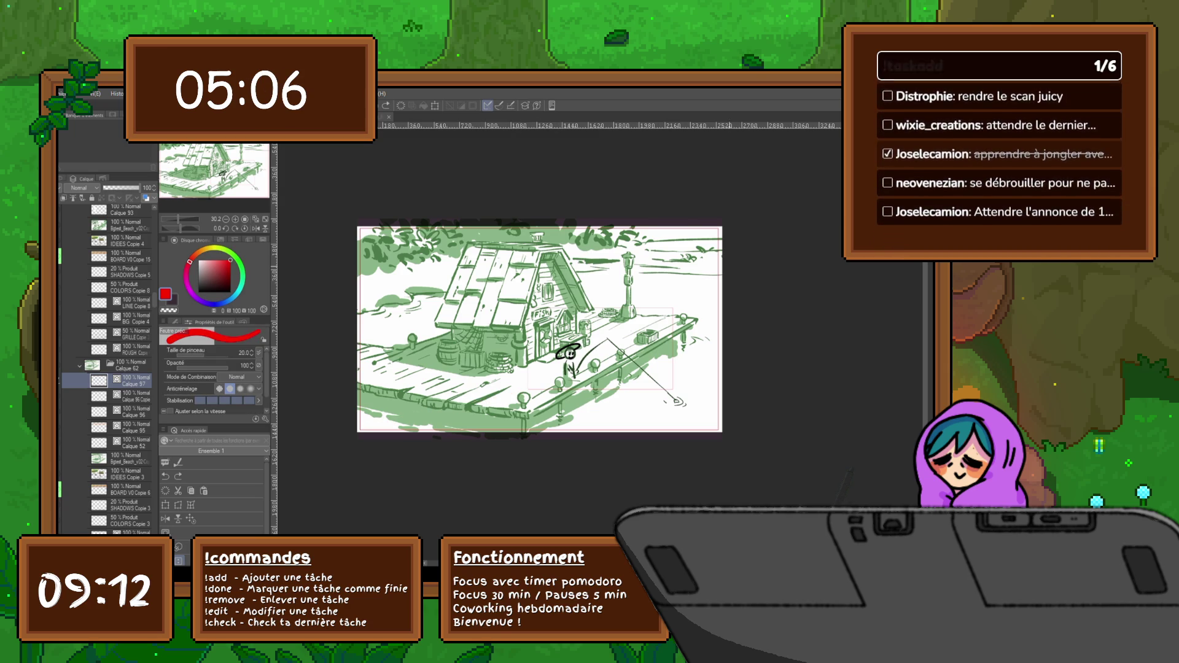
{"action": "key", "text": "bracketleft"}
{"action": "key", "text": "bracketleft"}
{"action": "key", "text": "bracketleft"}
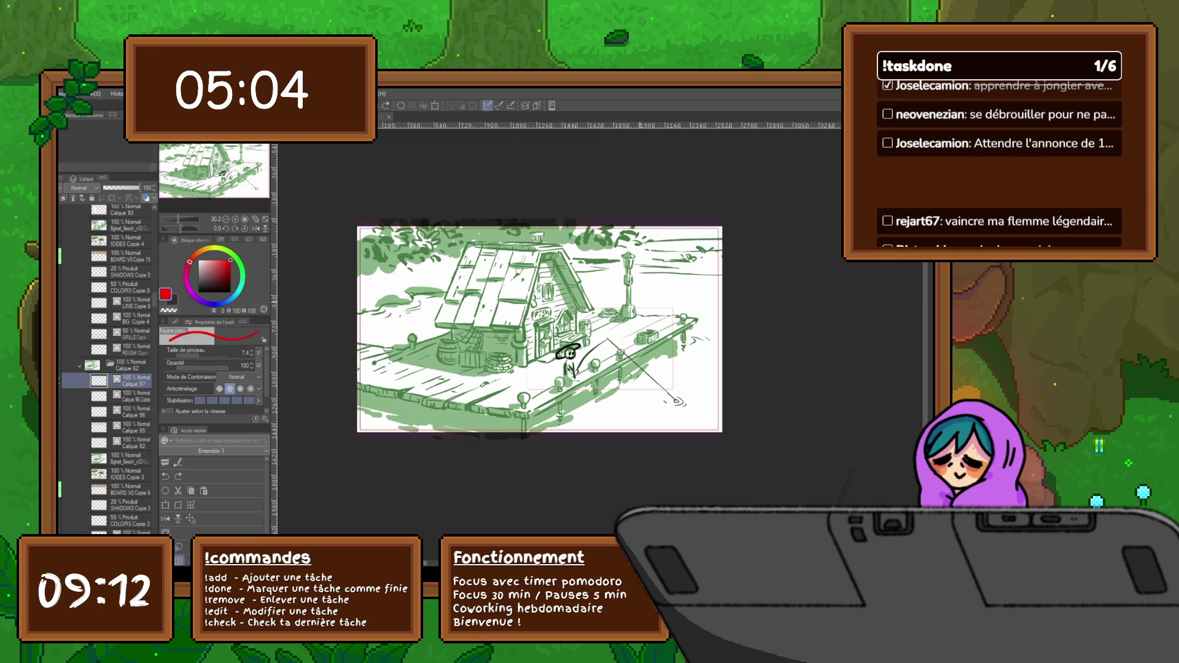
{"action": "left_click_drag", "start_coordinate": [364, 426], "coordinate": [523, 391]}
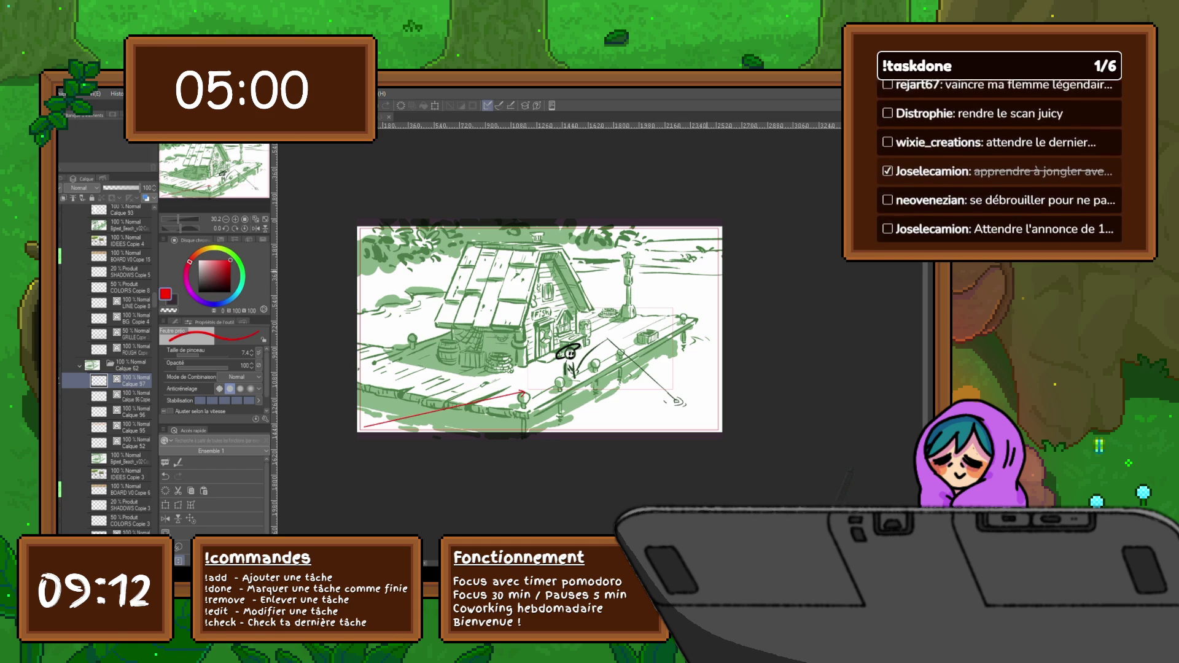
{"action": "left_click_drag", "start_coordinate": [716, 231], "coordinate": [678, 302]}
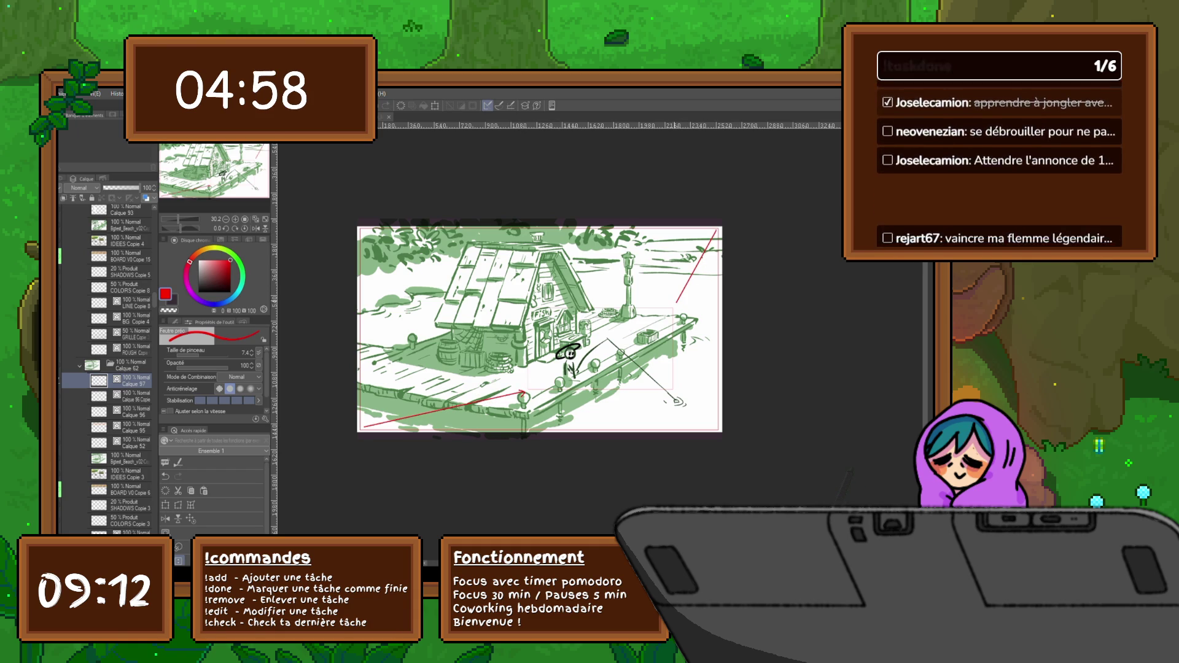
{"action": "left_click_drag", "start_coordinate": [716, 426], "coordinate": [675, 392]}
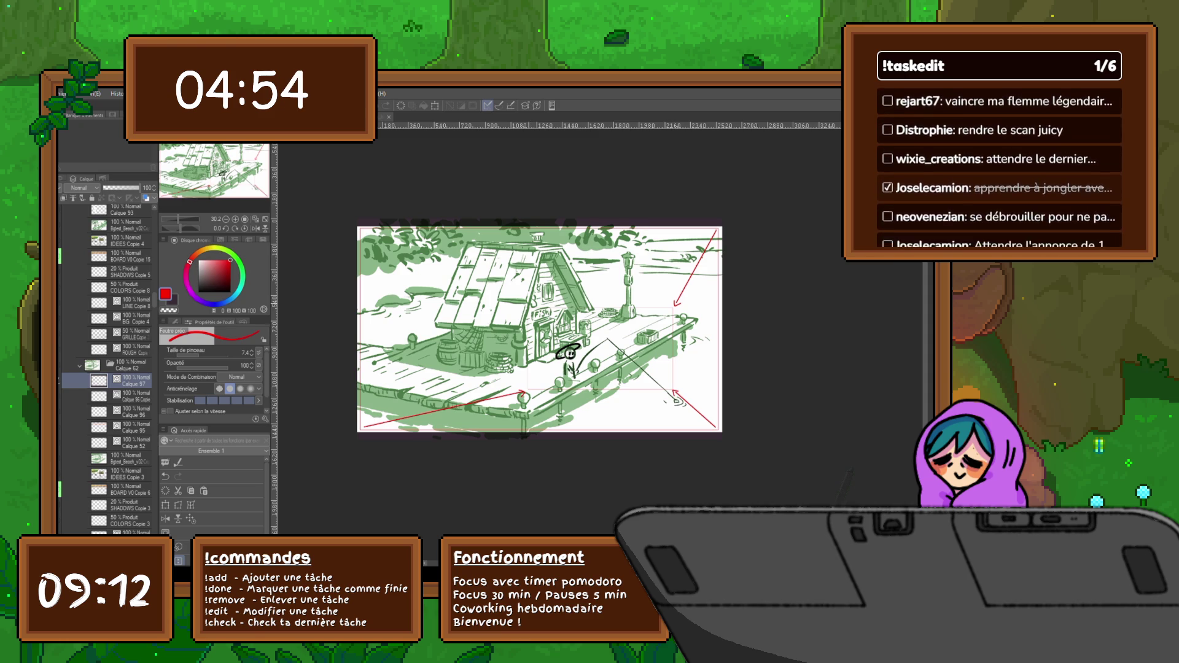
{"action": "left_click_drag", "start_coordinate": [526, 305], "coordinate": [363, 233]}
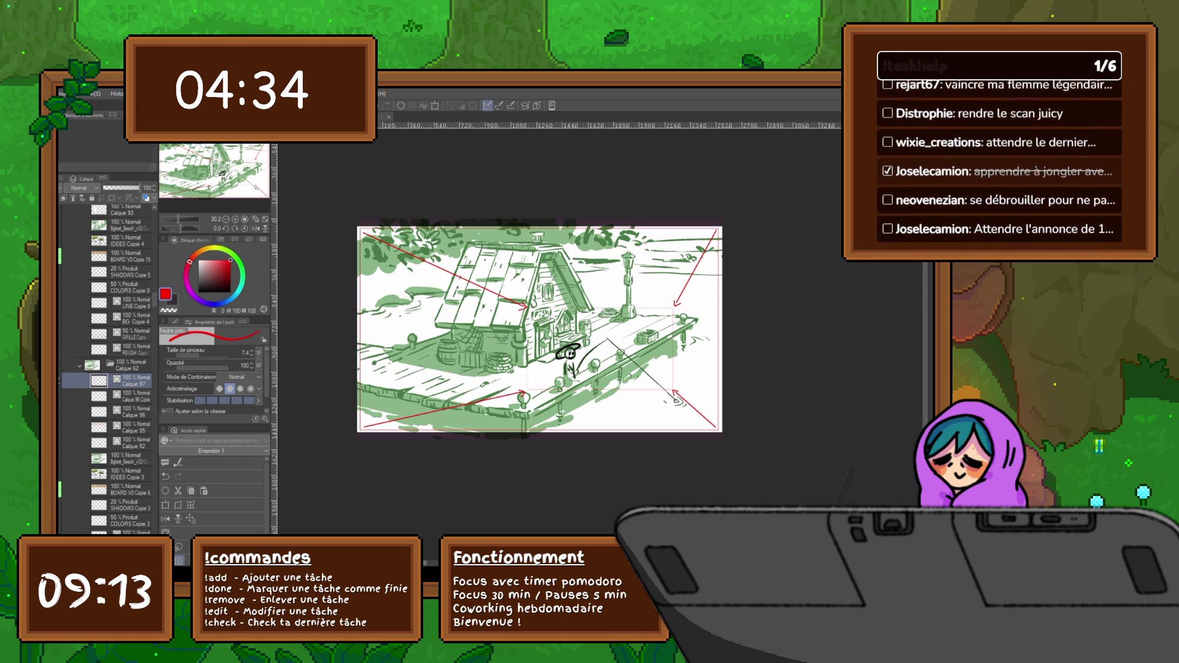
{"action": "scroll", "coordinate": [107, 369], "scroll_direction": "down", "scroll_amount": 3}
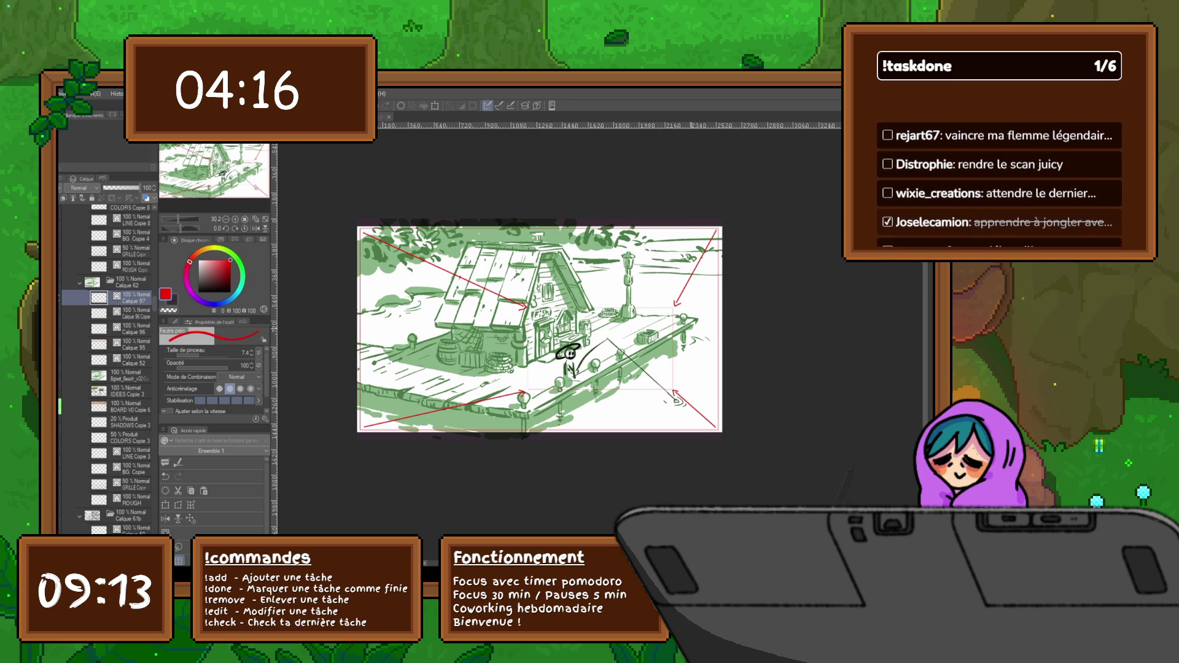
{"action": "key", "text": "Delete"}
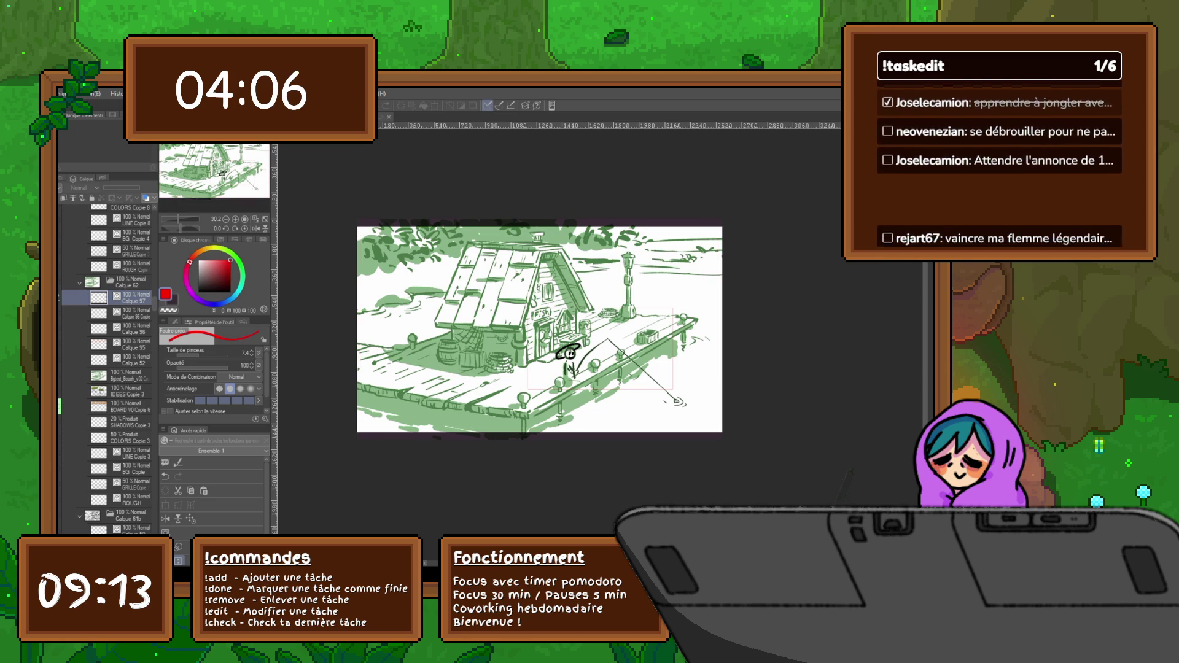
Select Calque 96 Copie, then open and close Free Transform without changes.
{"action": "left_click", "coordinate": [132, 313]}
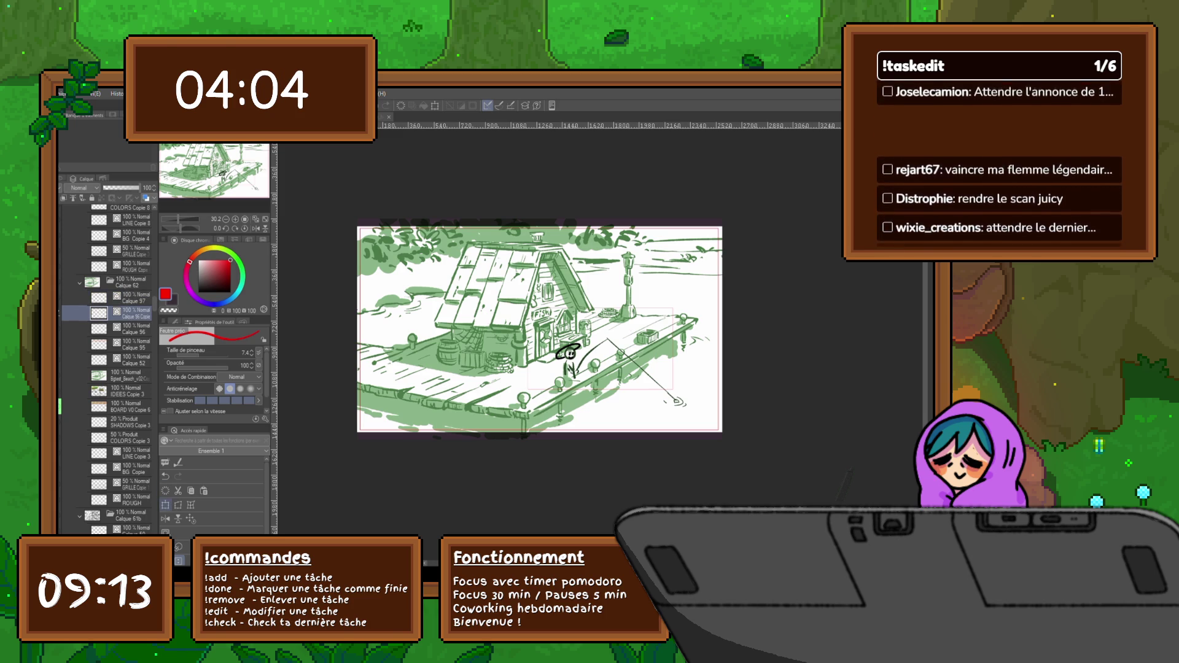
{"action": "key", "text": "ctrl+t"}
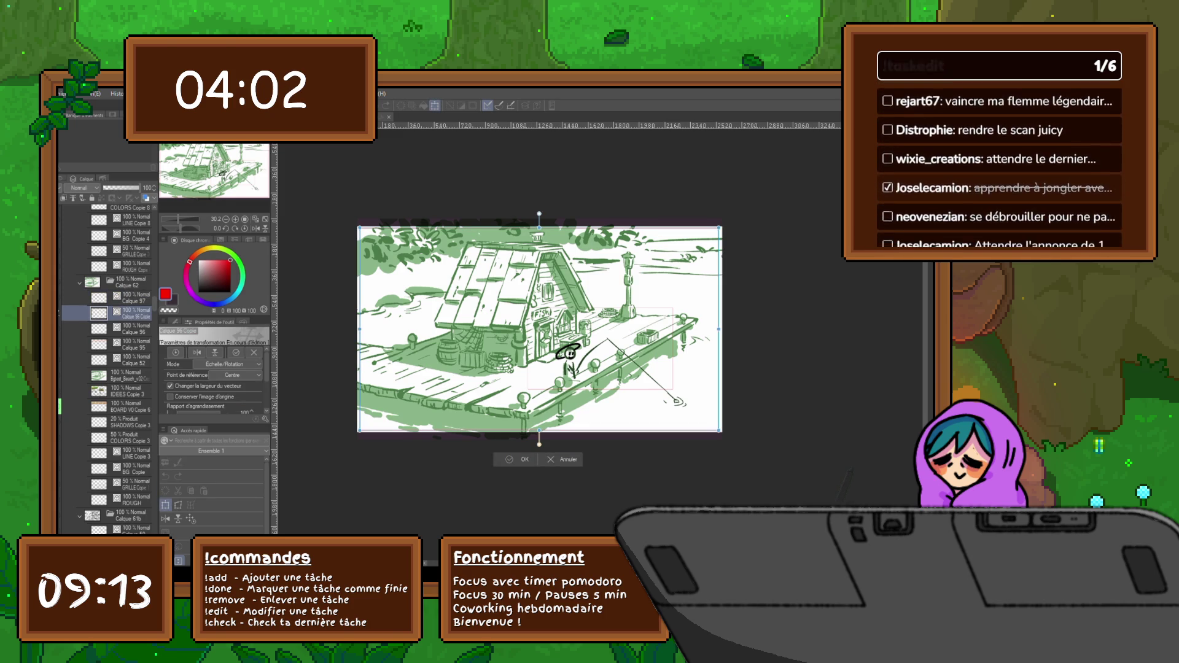
{"action": "key", "text": "Return"}
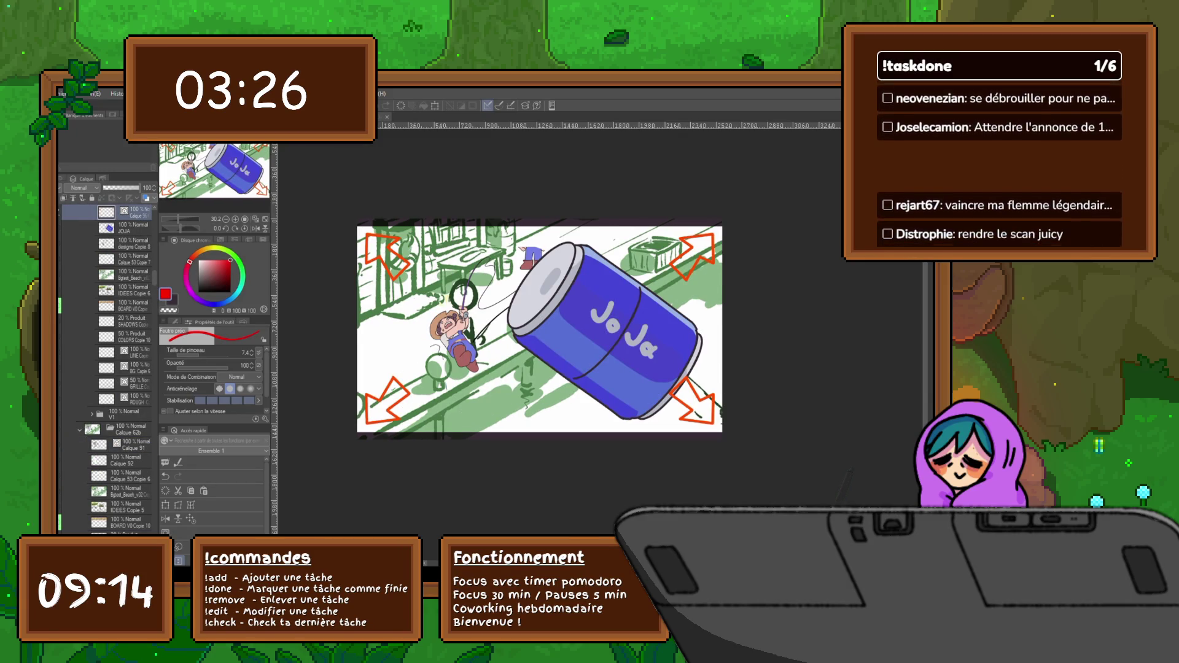
Step past the farm and seedling sketch frames to the fishing dock frame.
{"action": "key", "text": "ctrl+Tab"}
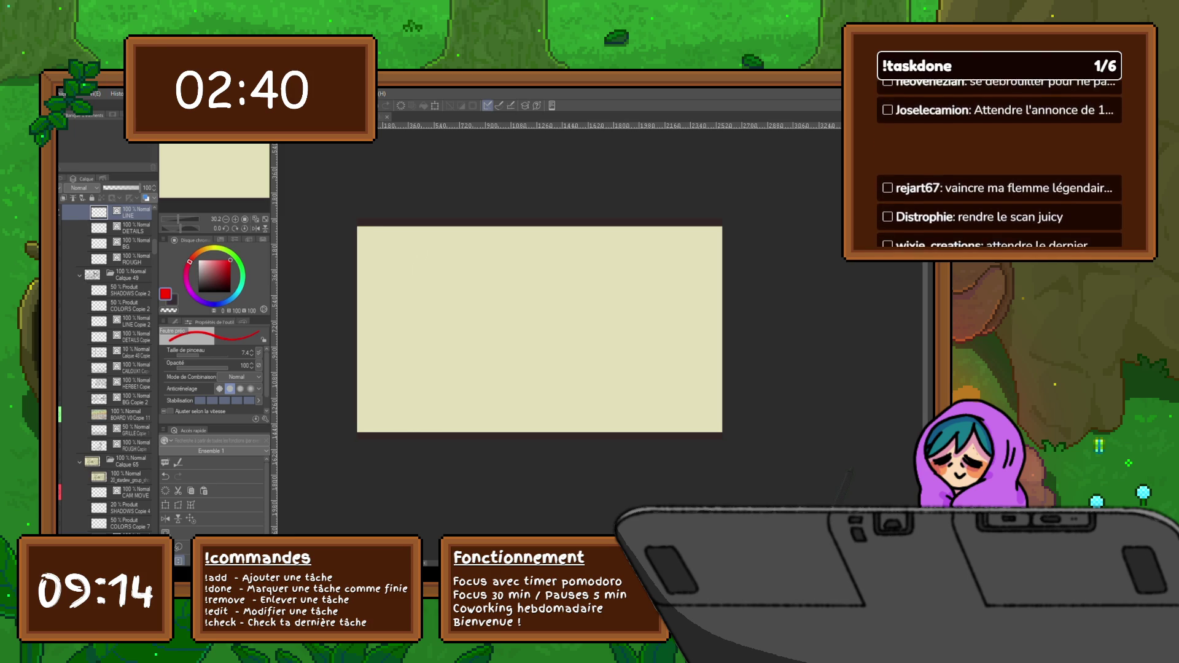
{"action": "left_click", "coordinate": [132, 336]}
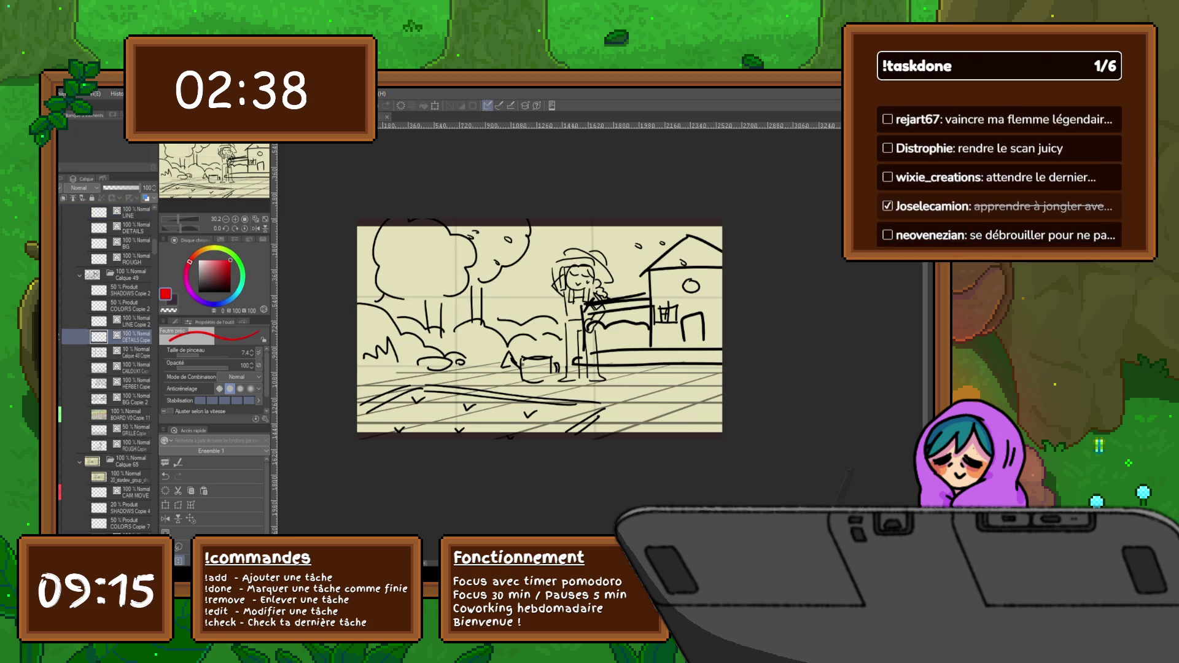
{"action": "left_click", "coordinate": [129, 359]}
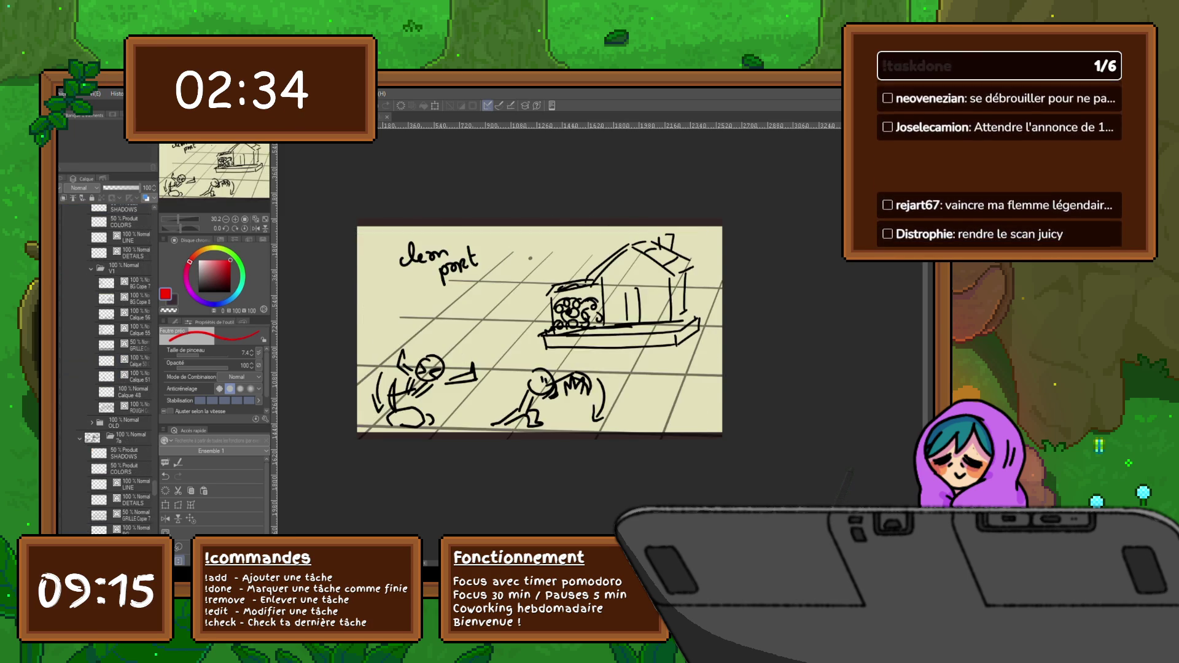
{"action": "left_click", "coordinate": [130, 212]}
{"action": "key", "text": "ctrl+Tab"}
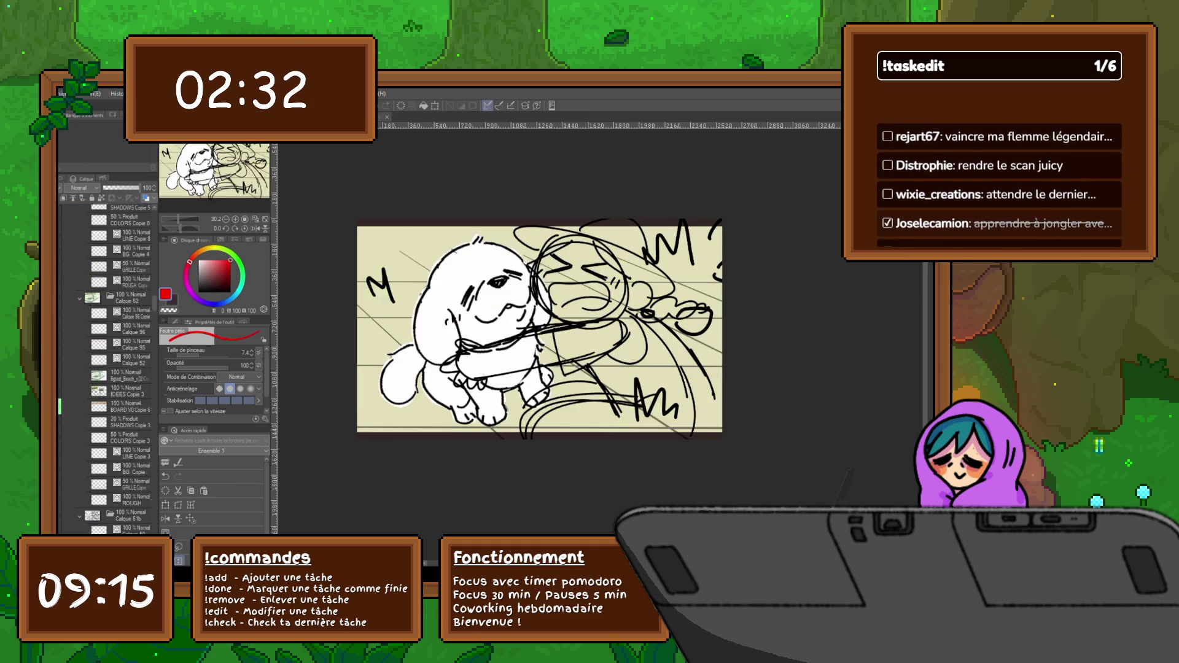
{"action": "key", "text": "ctrl+Tab"}
{"action": "key", "text": "ctrl+Tab"}
{"action": "key", "text": "ctrl+Tab"}
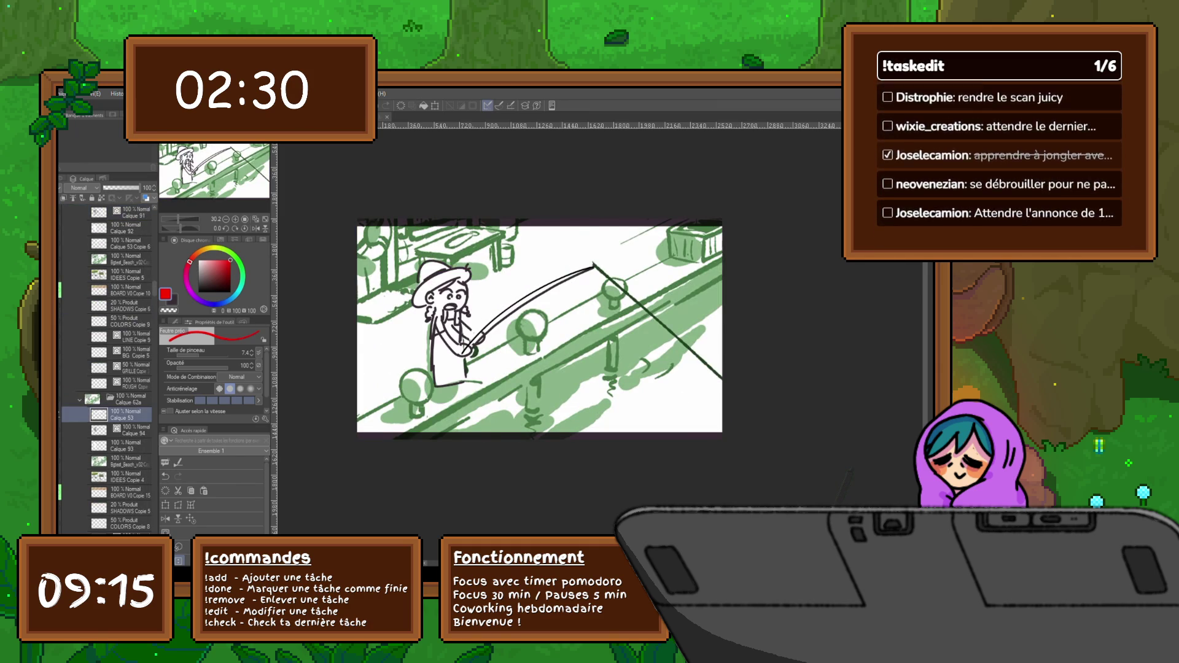
{"action": "key", "text": "ctrl+Tab"}
{"action": "key", "text": "ctrl+Tab"}
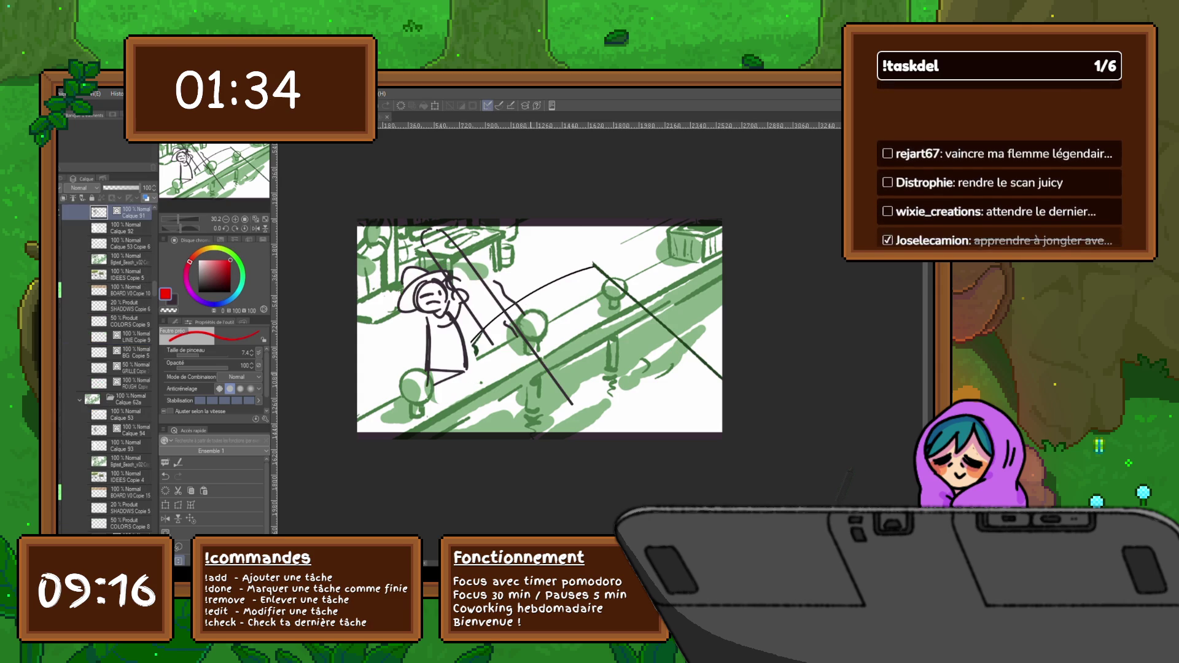
Scroll the canvas view on the fishing dock frame.
{"action": "scroll", "coordinate": [107, 369], "scroll_direction": "up", "scroll_amount": 3}
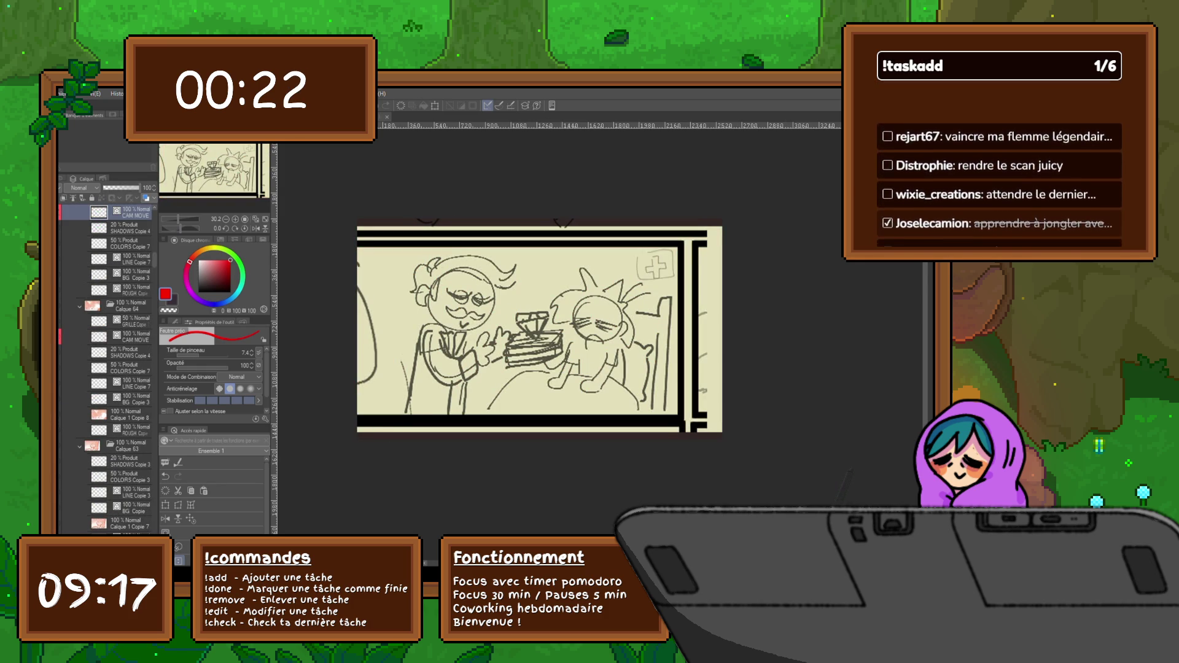
Paste the pixel-art map into folder Calque 65 and enlarge it at the frame's top-left.
{"action": "key", "text": "ctrl+shift+n"}
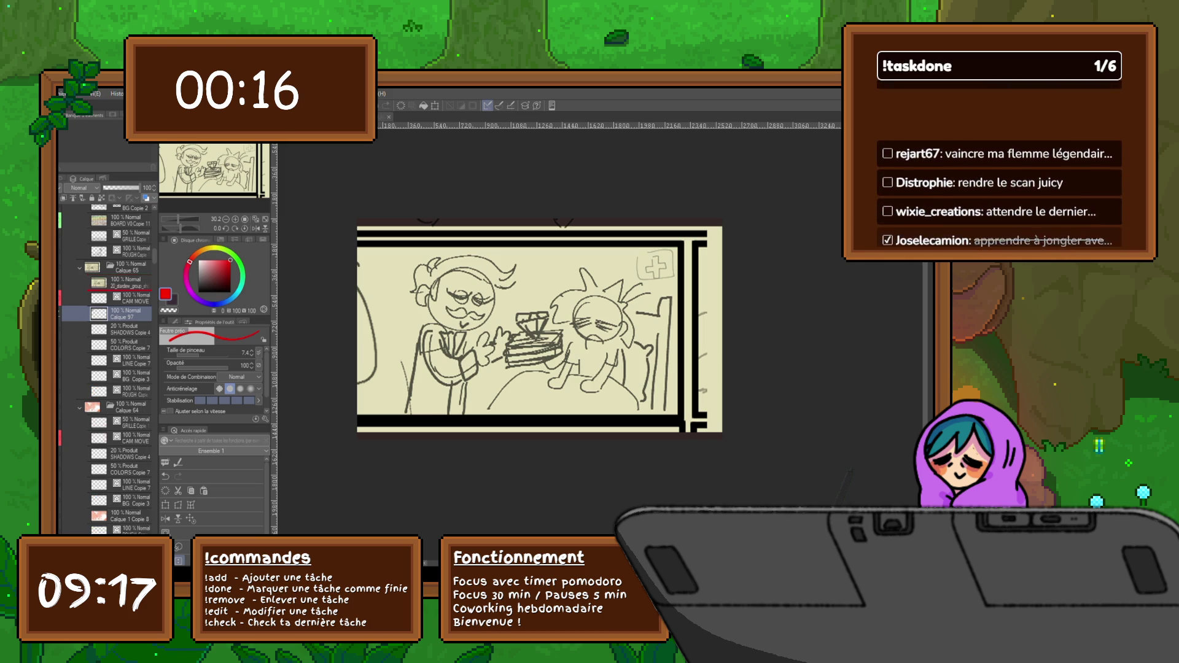
{"action": "left_click_drag", "start_coordinate": [126, 313], "coordinate": [126, 275]}
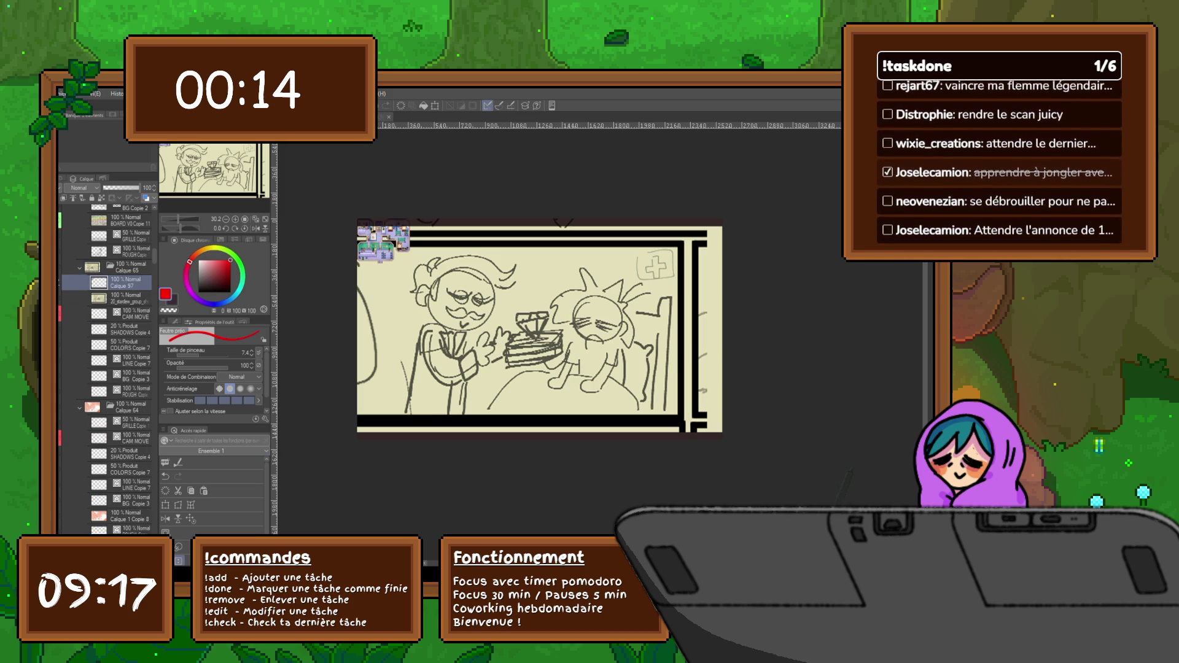
{"action": "key", "text": "ctrl+t"}
{"action": "left_click_drag", "start_coordinate": [409, 263], "coordinate": [520, 366]}
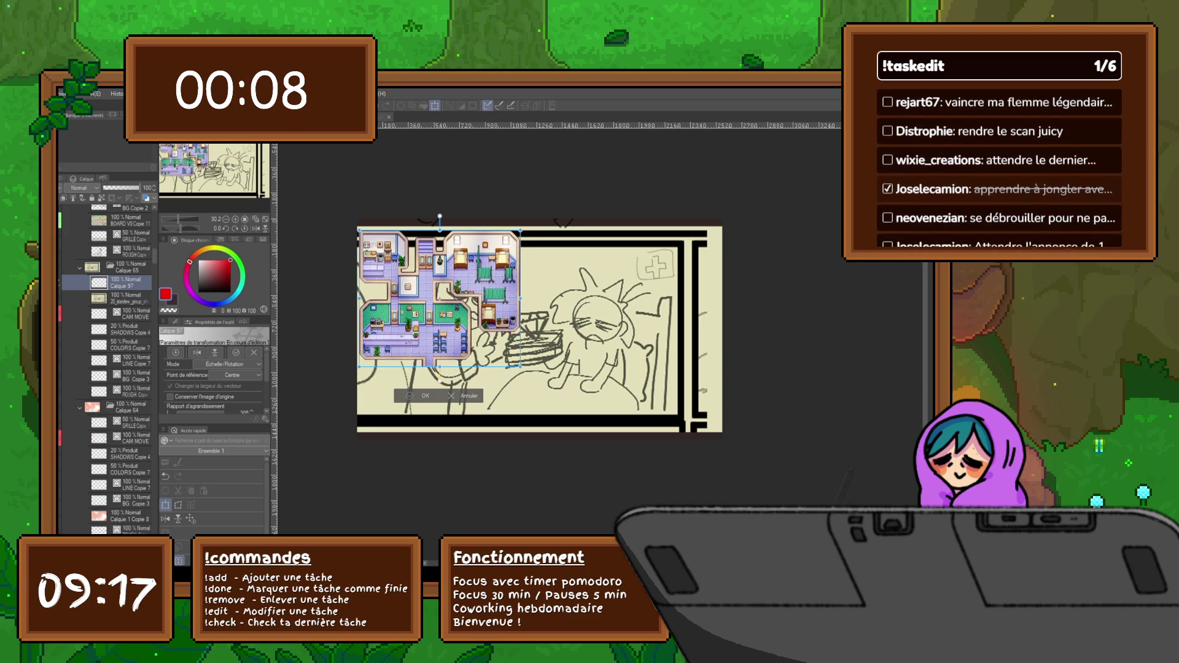
{"action": "key", "text": "Return"}
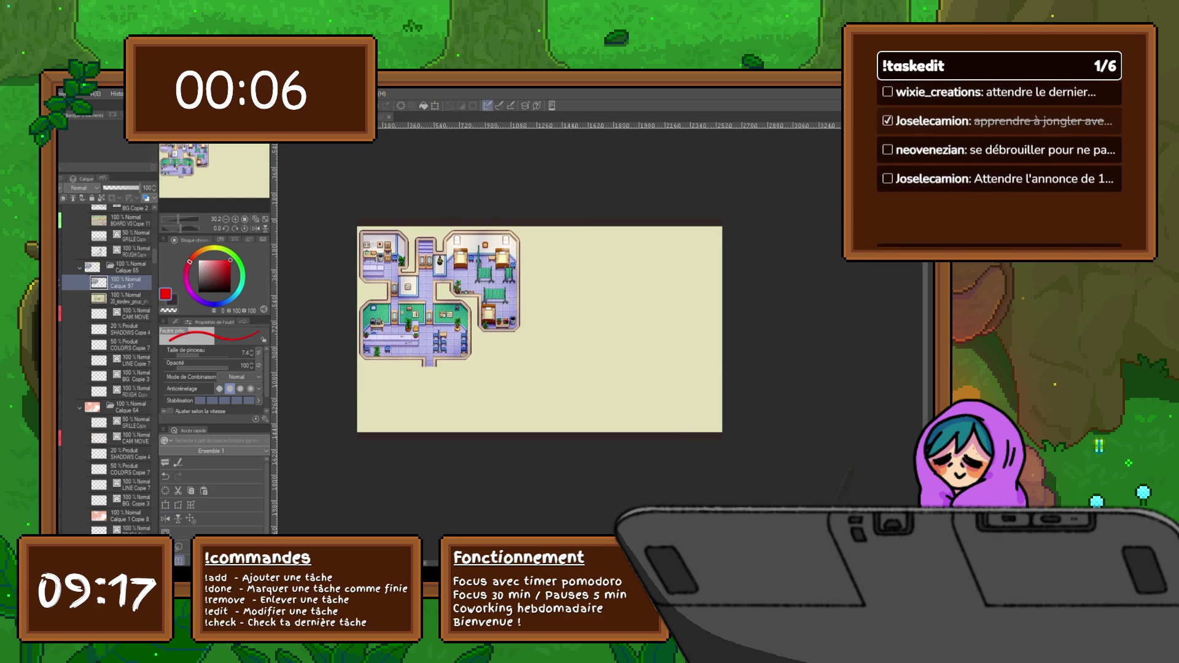
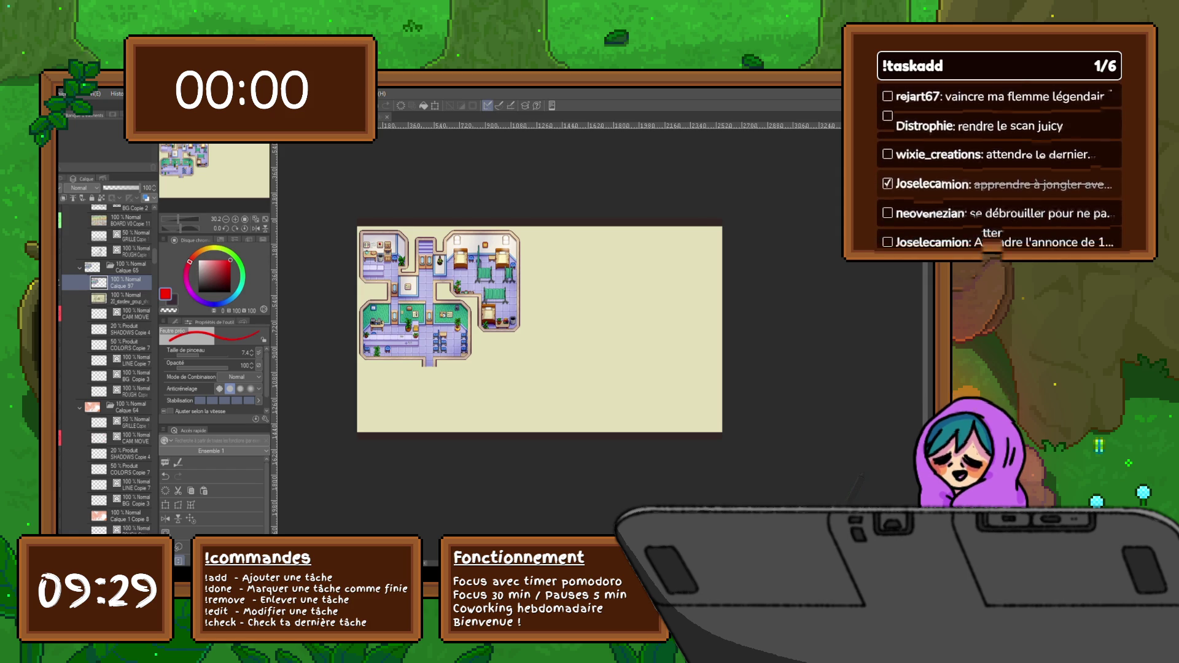
Test the pen with two strokes on the clinic map, then undo them for a dark colour.
{"action": "scroll", "coordinate": [417, 320], "scroll_direction": "up", "scroll_amount": 3}
{"action": "left_click_drag", "start_coordinate": [655, 255], "coordinate": [662, 287]}
{"action": "mouse_move", "coordinate": [669, 258]}
{"action": "left_mouse_down"}
{"action": "mouse_move", "coordinate": [664, 294]}
{"action": "mouse_move", "coordinate": [676, 299]}
{"action": "left_mouse_up"}
{"action": "key", "text": "ctrl+z"}
{"action": "key", "text": "ctrl+z"}
{"action": "key", "text": "ctrl+z"}
{"action": "key", "text": "ctrl+z"}
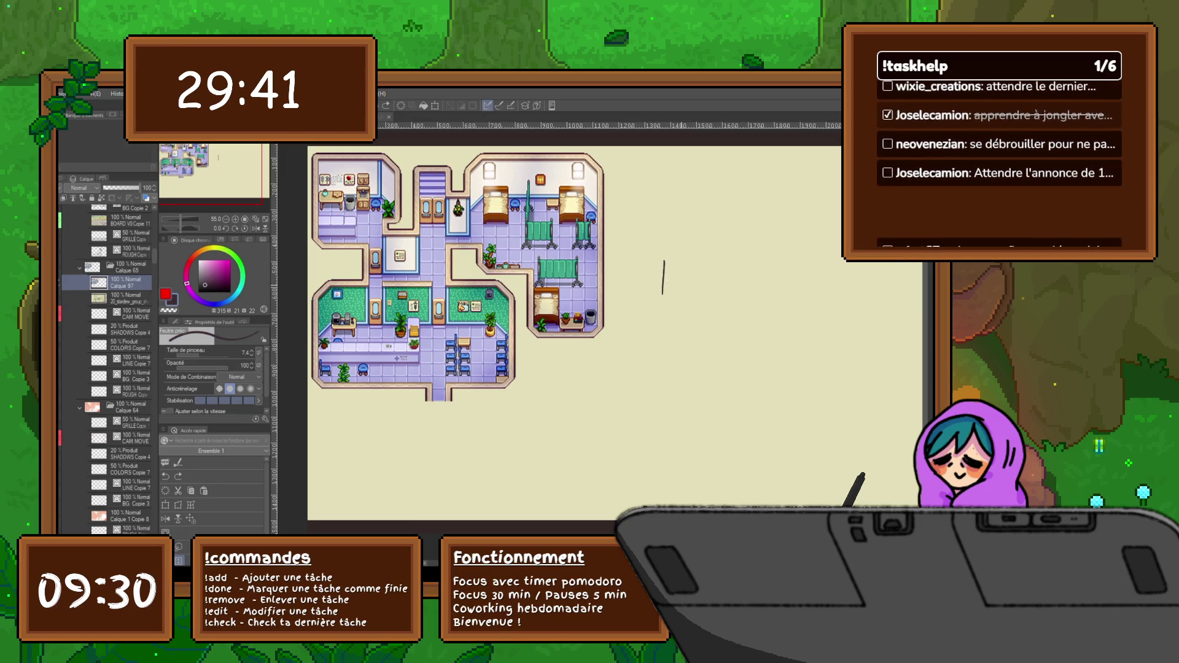
{"action": "key", "text": "ctrl+z"}
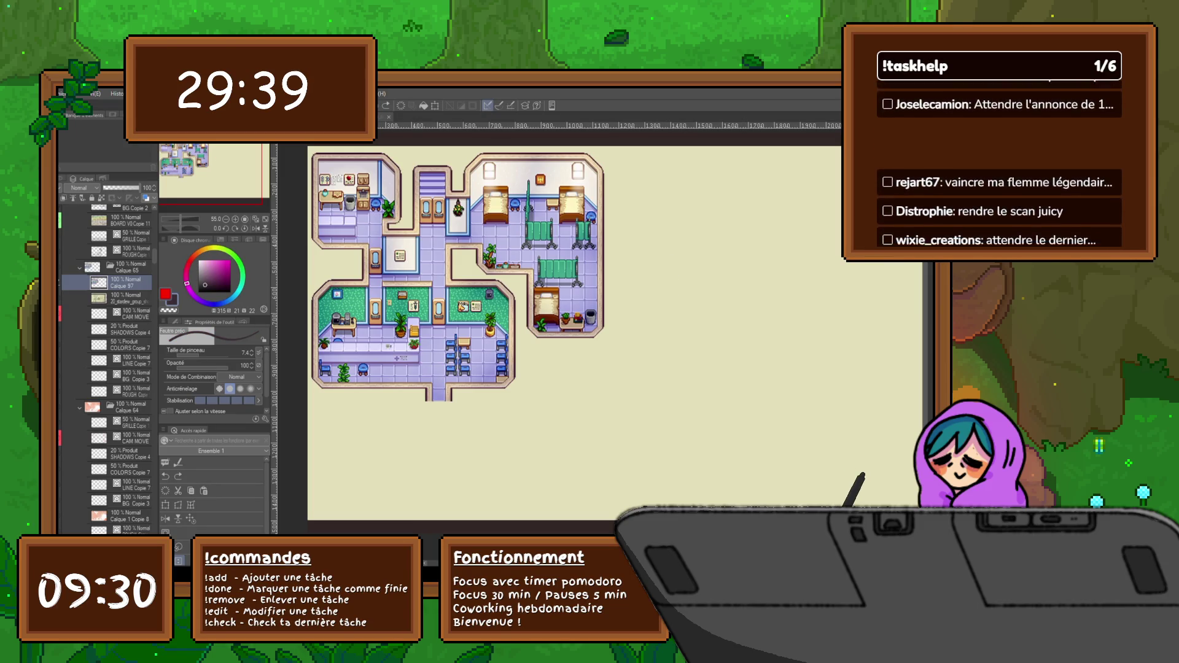
Add layer Calque 98 above Calque 97, undo a short test stroke, and zoom into the ward wing.
{"action": "key", "text": "ctrl+shift+n"}
{"action": "scroll", "coordinate": [574, 338], "scroll_direction": "up", "scroll_amount": 1}
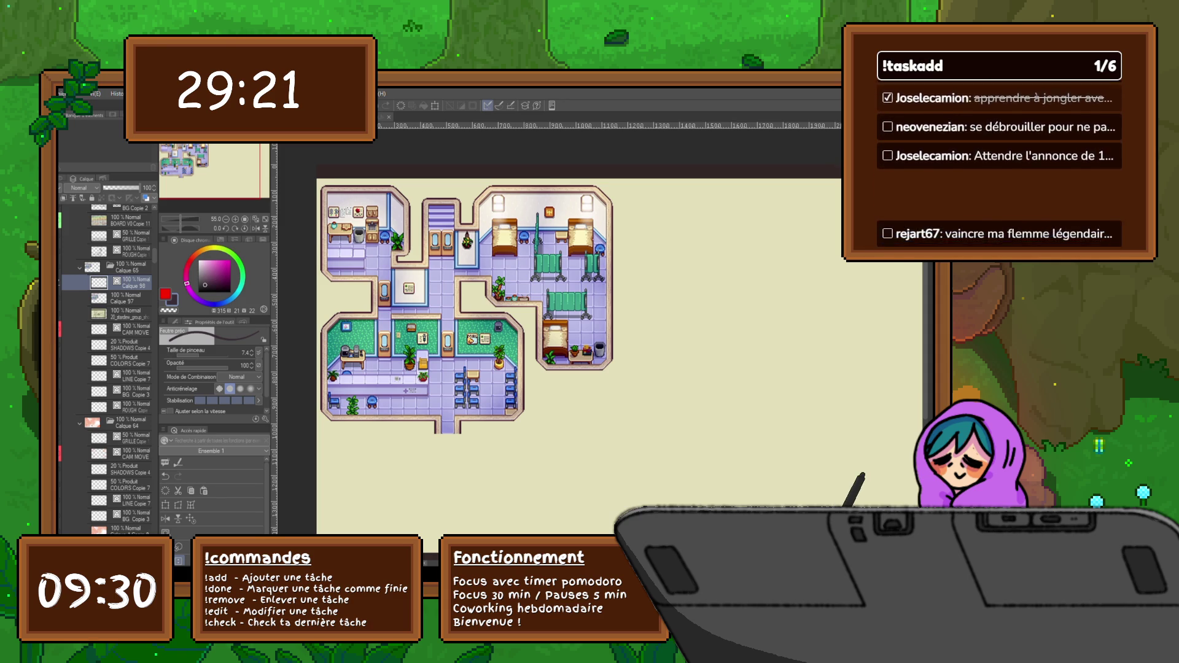
{"action": "mouse_move", "coordinate": [646, 310]}
{"action": "left_mouse_down"}
{"action": "mouse_move", "coordinate": [670, 286]}
{"action": "mouse_move", "coordinate": [622, 345]}
{"action": "left_mouse_up"}
{"action": "key", "text": "ctrl+z"}
{"action": "scroll", "coordinate": [610, 313], "scroll_direction": "up", "scroll_amount": 2}
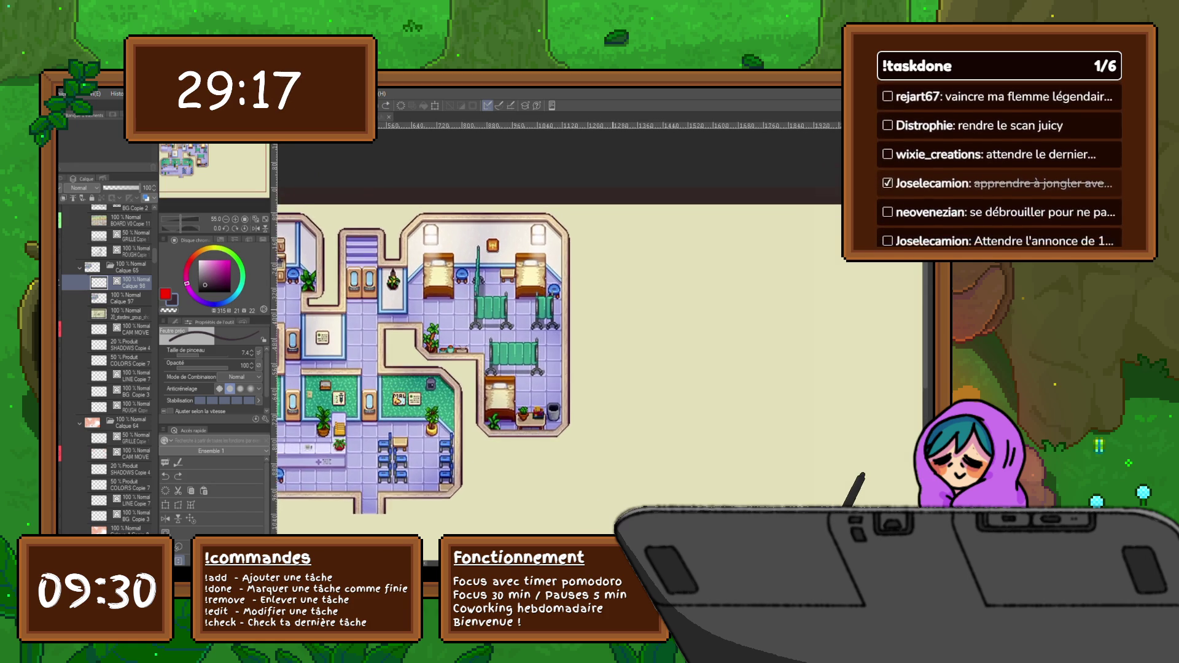
{"action": "scroll", "coordinate": [609, 314], "scroll_direction": "up", "scroll_amount": 1}
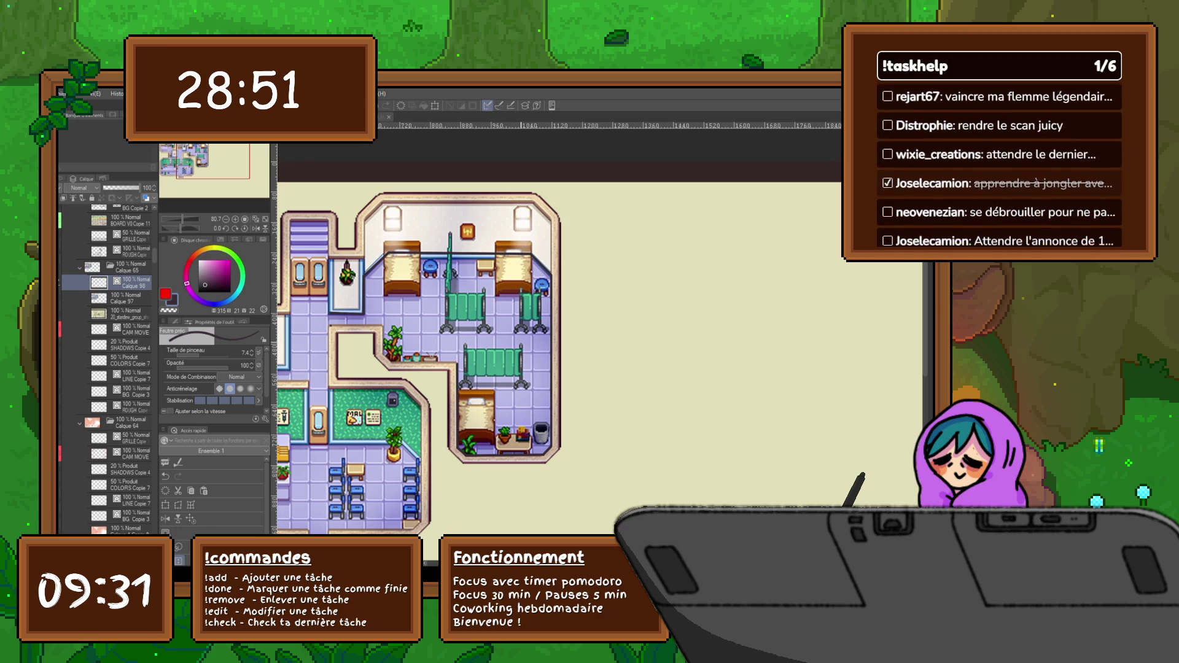
Draw a dark guide line along the corridor wall, lasso it, and drag it slightly down.
{"action": "mouse_move", "coordinate": [455, 363]}
{"action": "left_mouse_down"}
{"action": "mouse_move", "coordinate": [392, 363]}
{"action": "mouse_move", "coordinate": [459, 364]}
{"action": "left_mouse_up"}
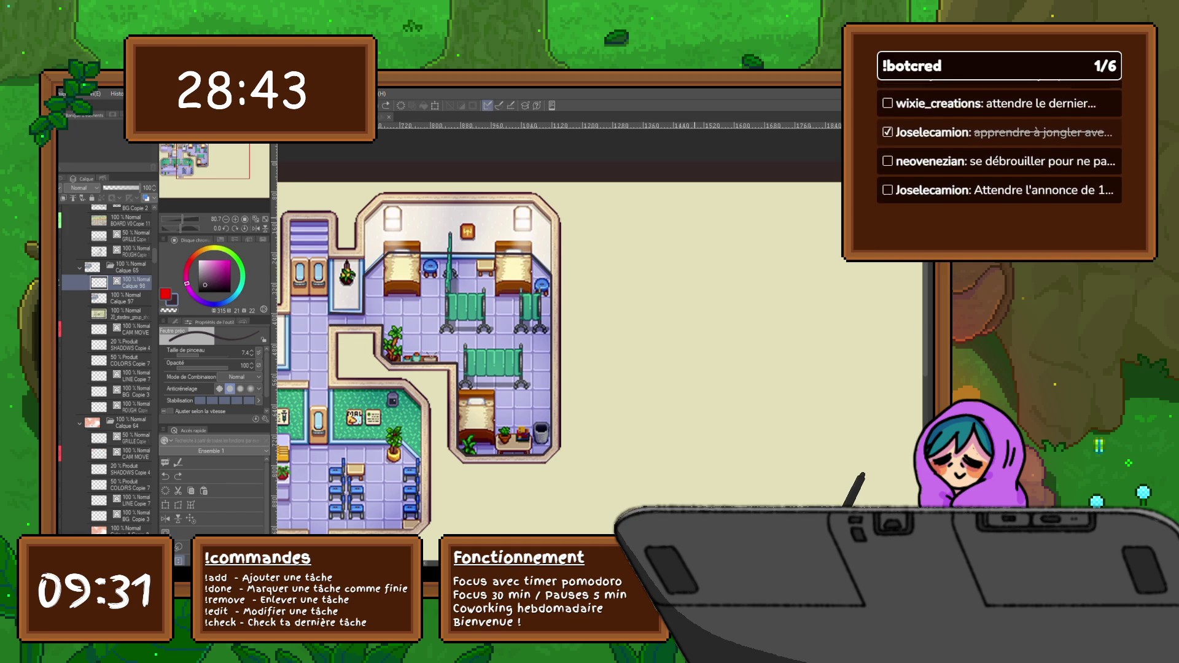
{"action": "key", "text": "m"}
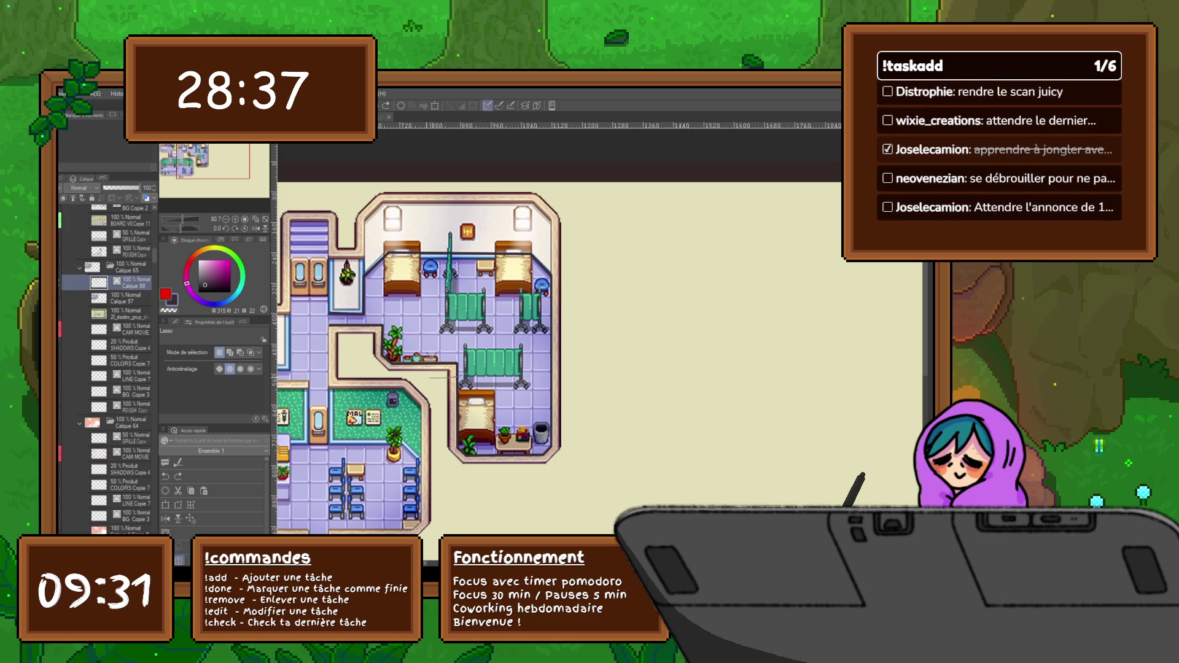
{"action": "mouse_move", "coordinate": [330, 321]}
{"action": "left_mouse_down"}
{"action": "mouse_move", "coordinate": [349, 380]}
{"action": "mouse_move", "coordinate": [330, 321]}
{"action": "left_mouse_up"}
{"action": "key", "text": "ctrl+t"}
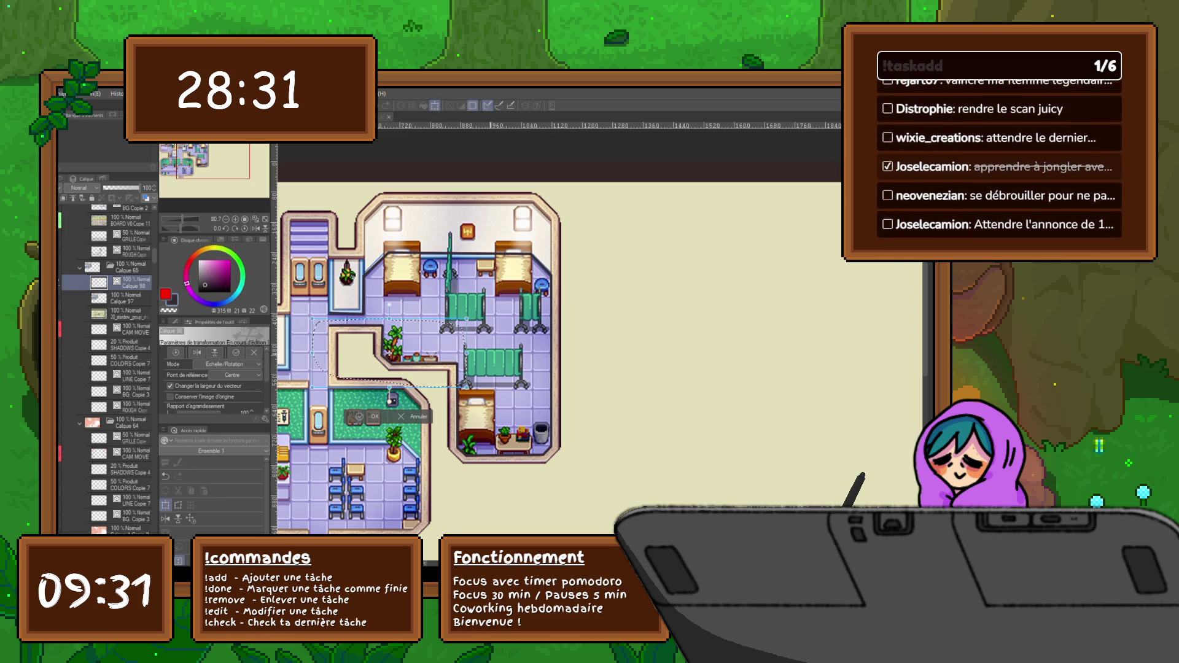
{"action": "left_click_drag", "start_coordinate": [387, 359], "coordinate": [387, 366]}
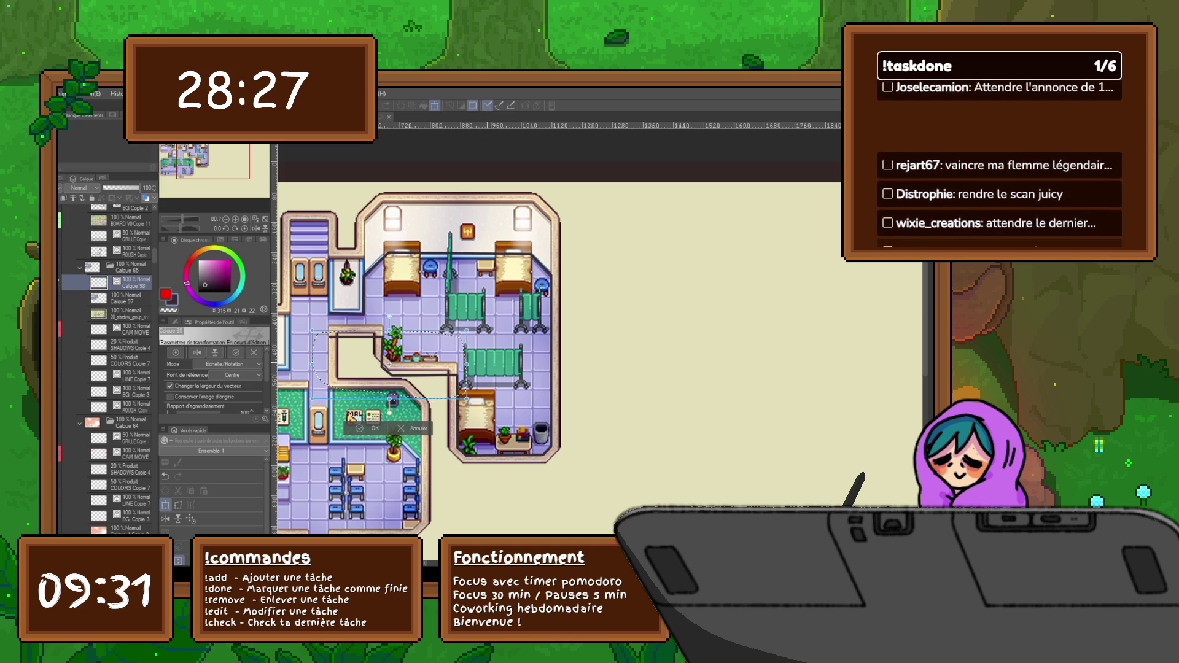
Fine-tune the selected lines' position with arrow-key nudges, ending a few pixels lower, and confirm.
{"action": "key", "text": "Down"}
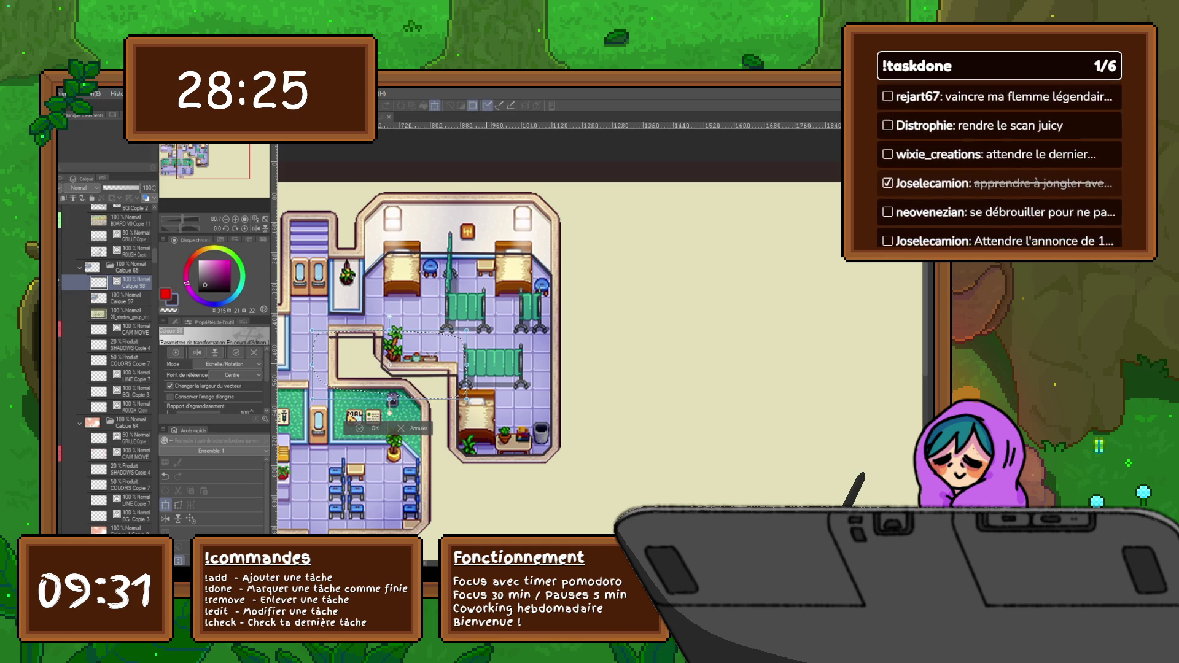
{"action": "key", "text": "Down"}
{"action": "key", "text": "Down"}
{"action": "key", "text": "Down"}
{"action": "key", "text": "Down"}
{"action": "key", "text": "Down"}
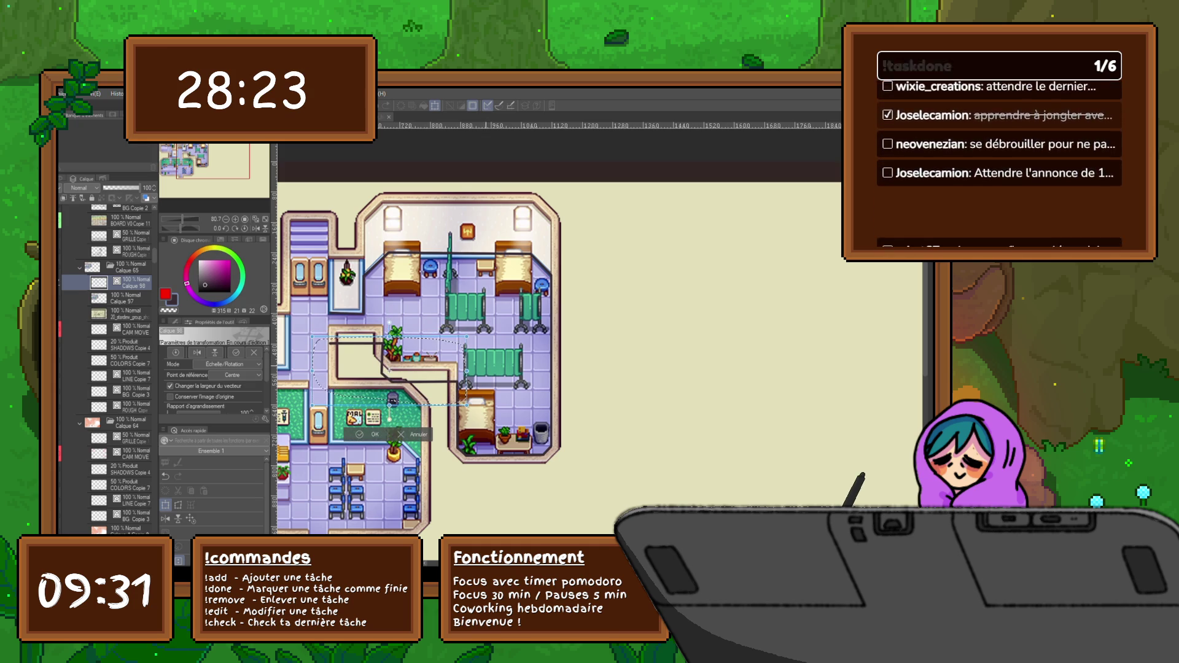
{"action": "key", "text": "Down"}
{"action": "key", "text": "Down"}
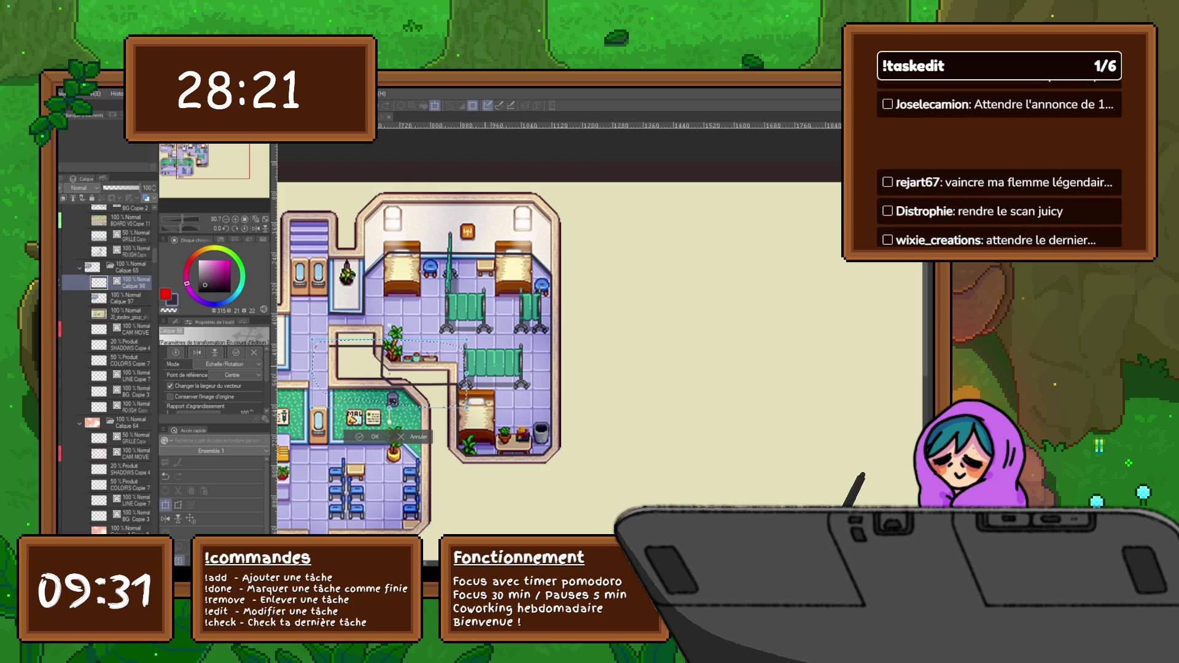
{"action": "key", "text": "Down"}
{"action": "key", "text": "Down"}
{"action": "key", "text": "Down"}
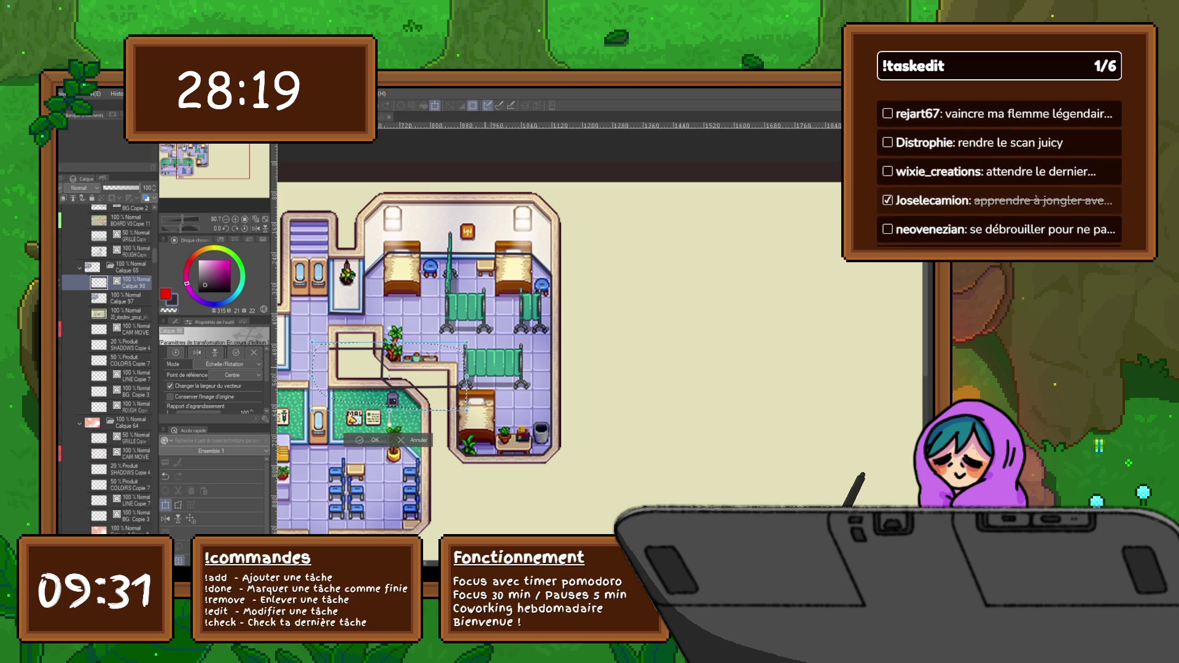
{"action": "key", "text": "Down"}
{"action": "key", "text": "Down"}
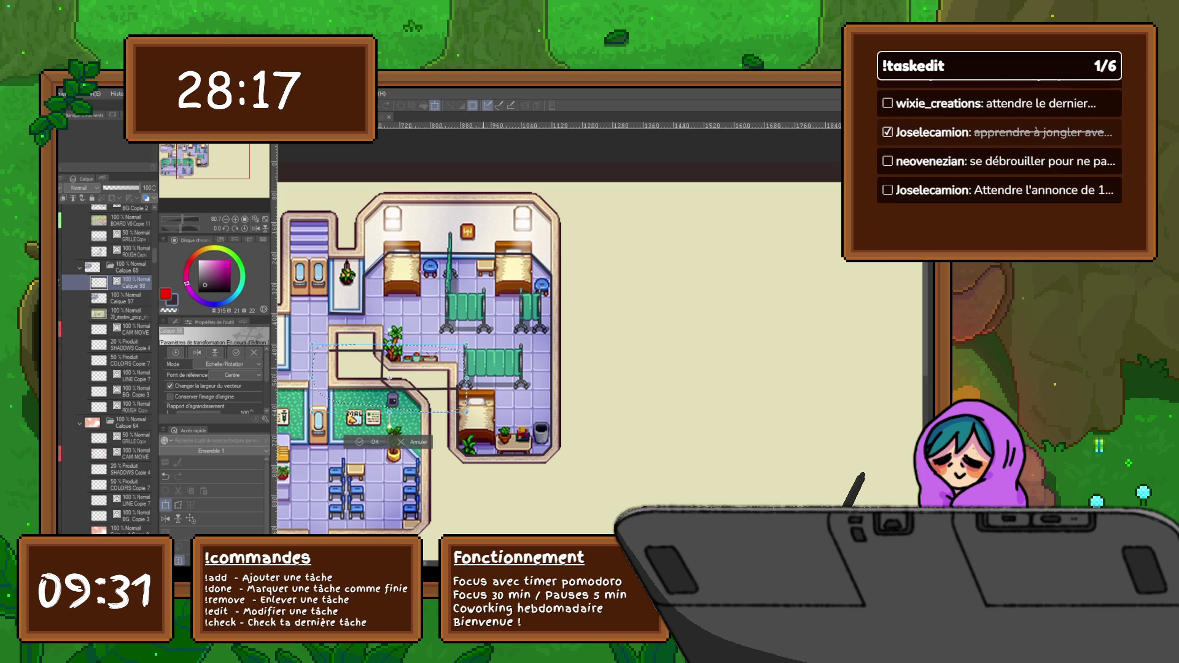
{"action": "key", "text": "Up"}
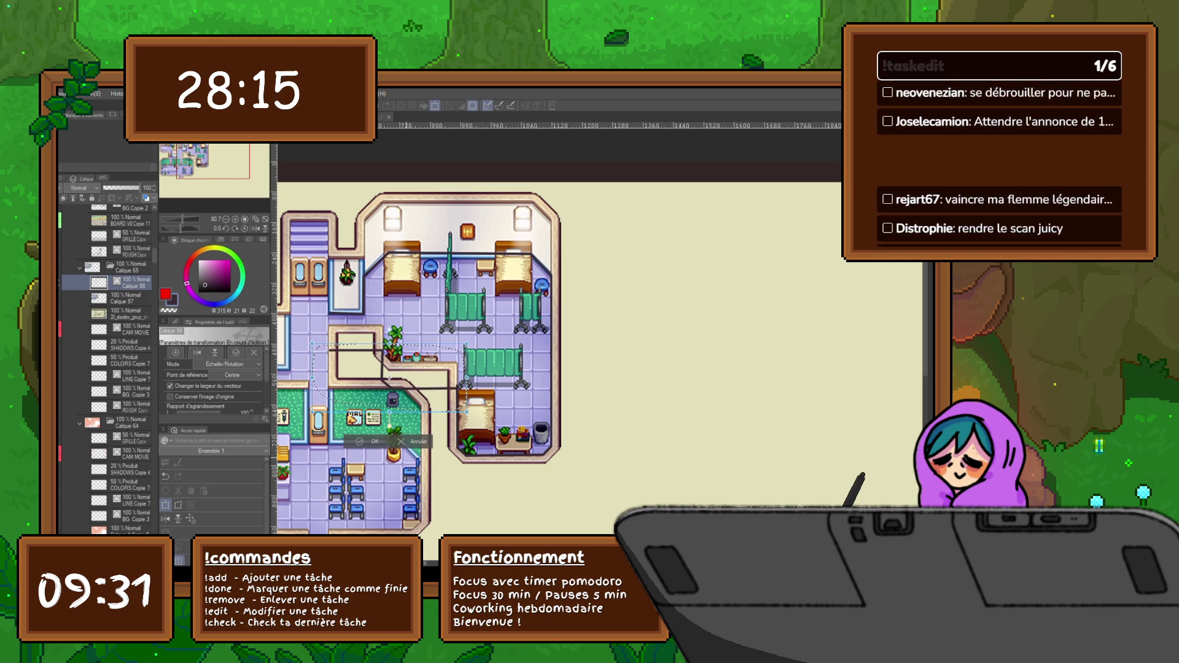
{"action": "key", "text": "Up"}
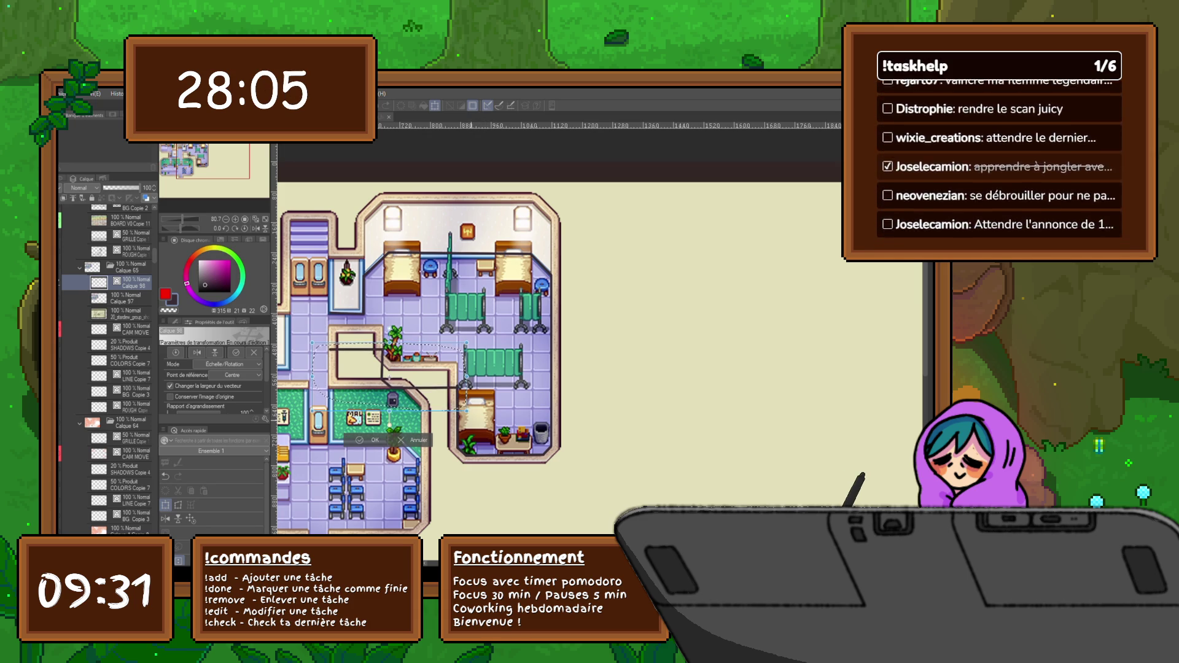
{"action": "key", "text": "Down"}
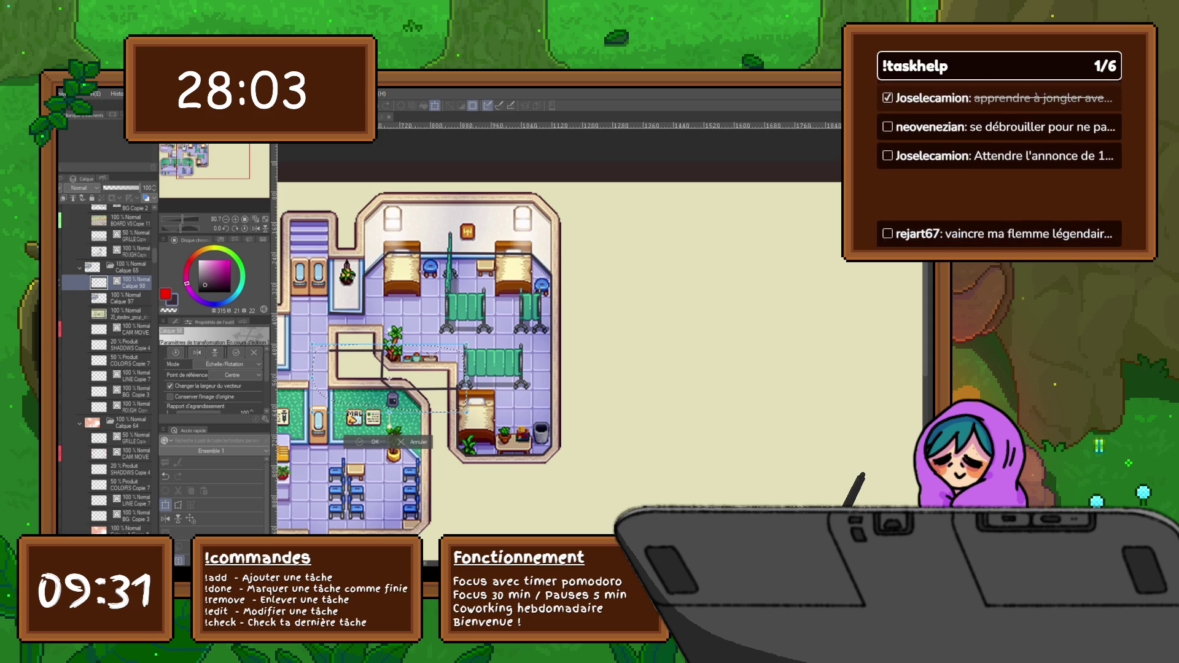
{"action": "key", "text": "Return"}
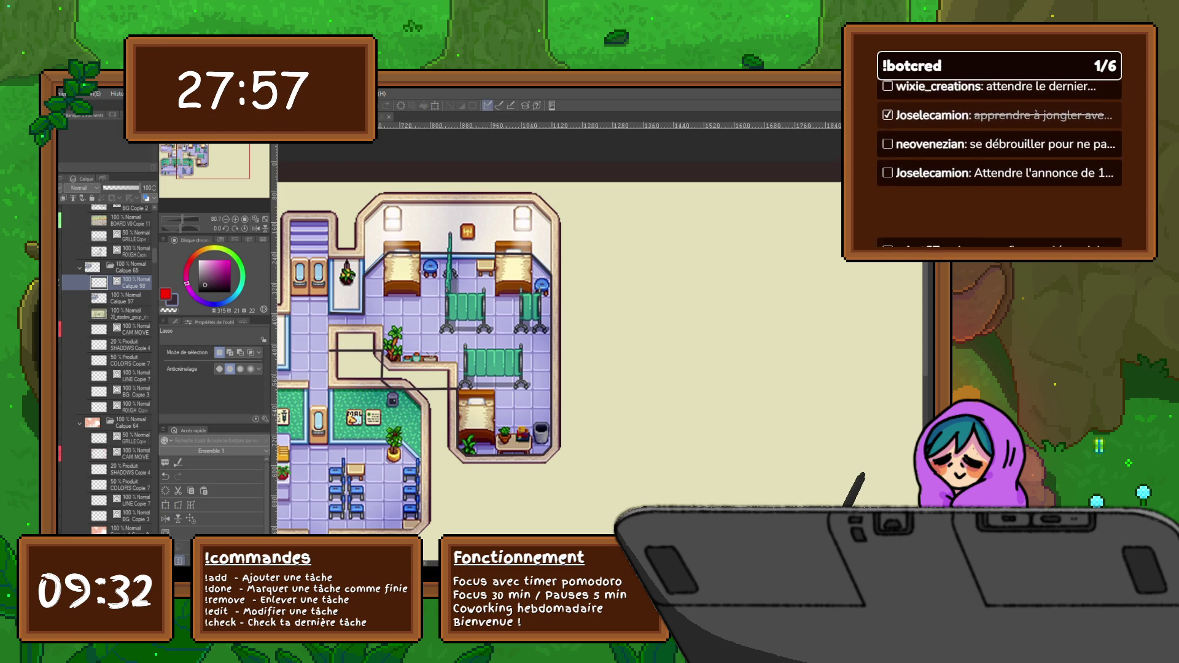
Add a new layer above Calque 98 and group it into a folder named CLINIC MAP.
{"action": "key", "text": "p"}
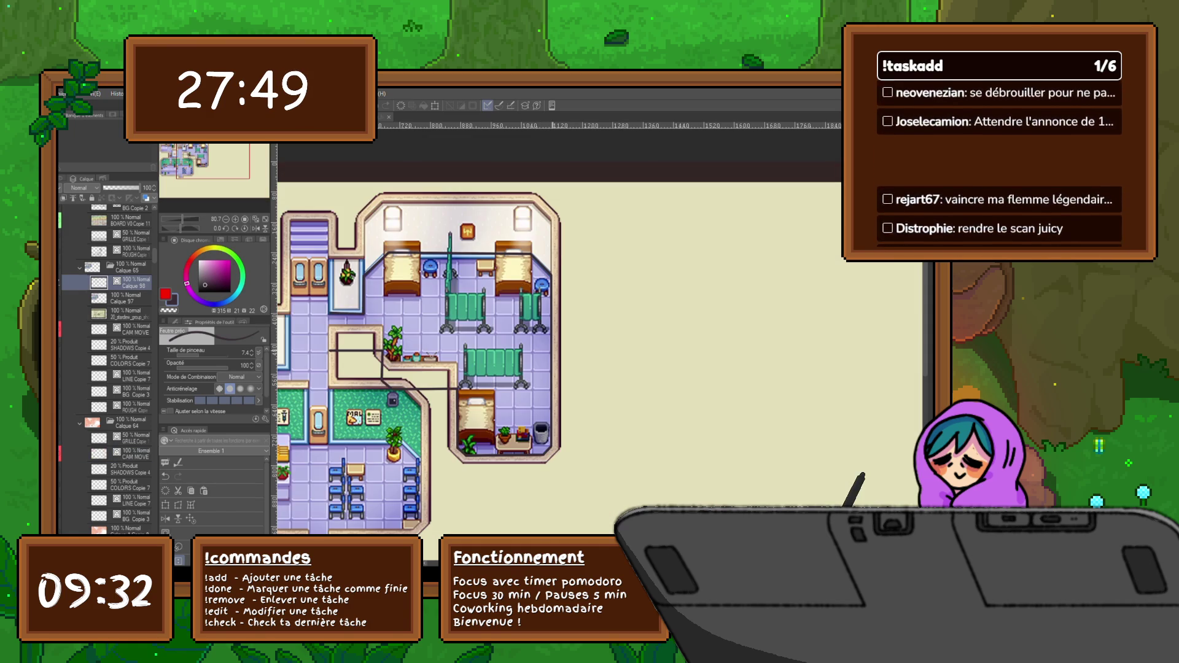
{"action": "mouse_move", "coordinate": [577, 318]}
{"action": "left_mouse_down"}
{"action": "mouse_move", "coordinate": [590, 355]}
{"action": "mouse_move", "coordinate": [614, 311]}
{"action": "left_mouse_up"}
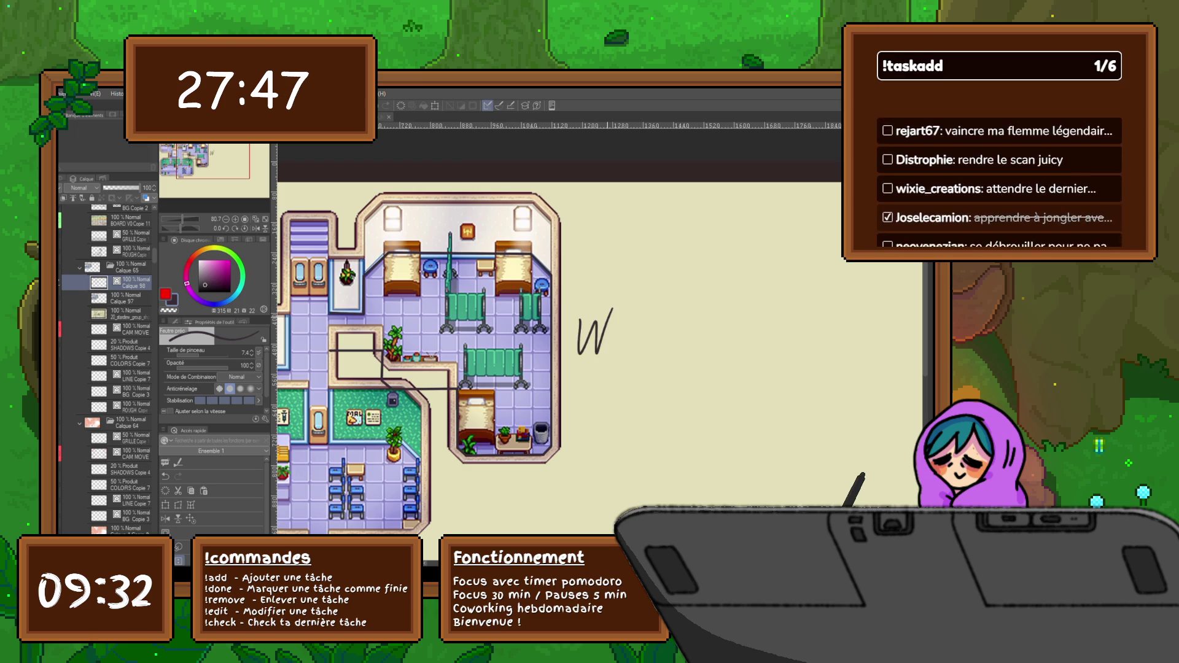
{"action": "key", "text": "ctrl+z"}
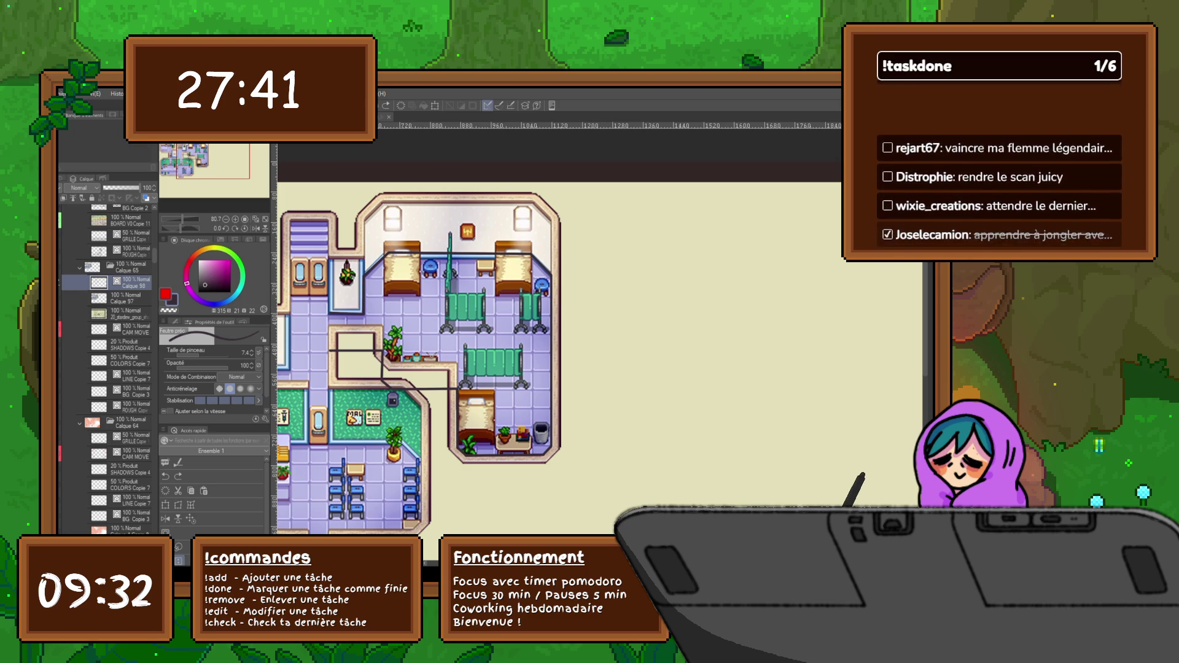
{"action": "key", "text": "ctrl+shift+n"}
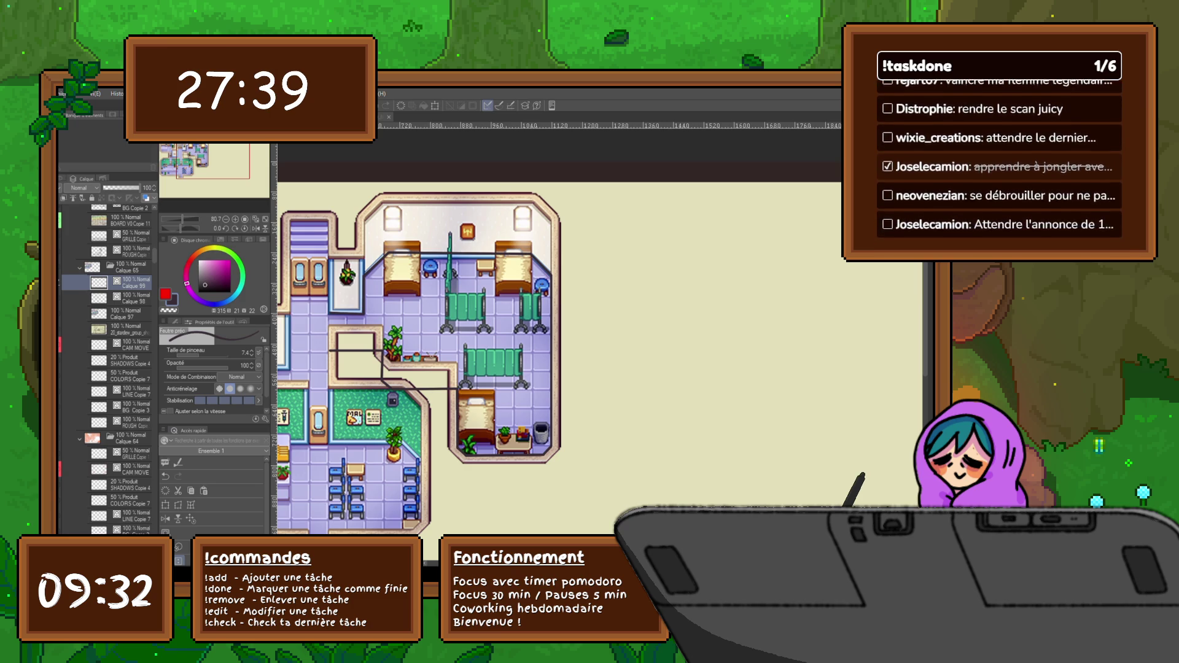
{"action": "key", "text": "ctrl+g"}
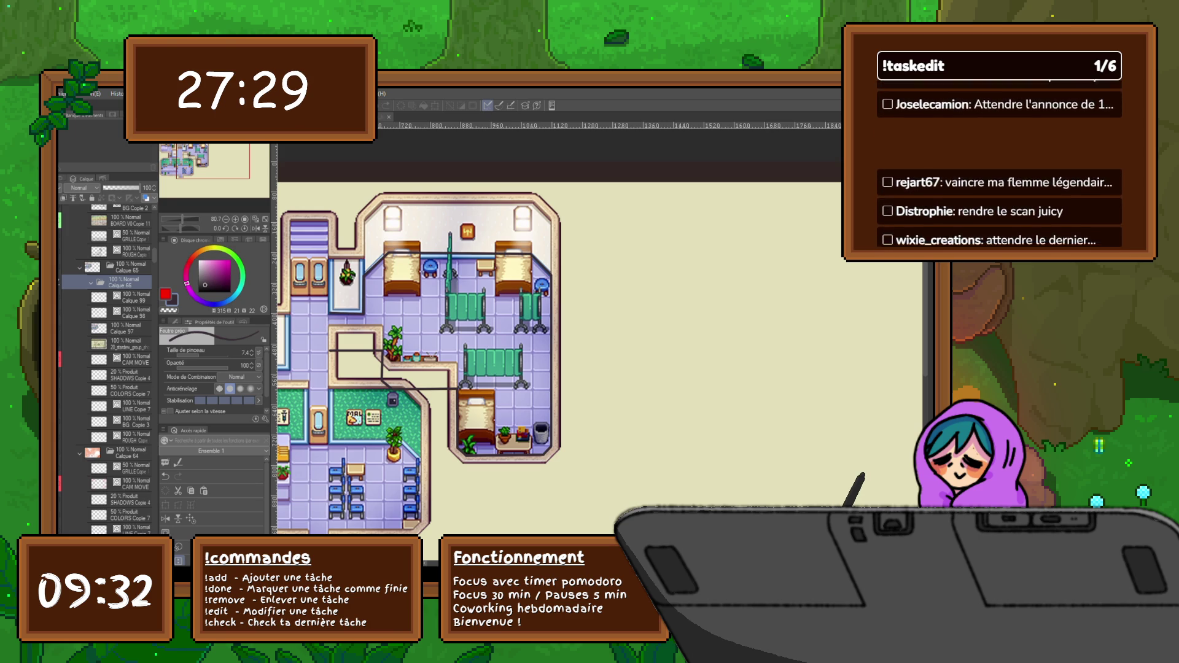
{"action": "type", "text": "CLINIC MAP"}
{"action": "key", "text": "Return"}
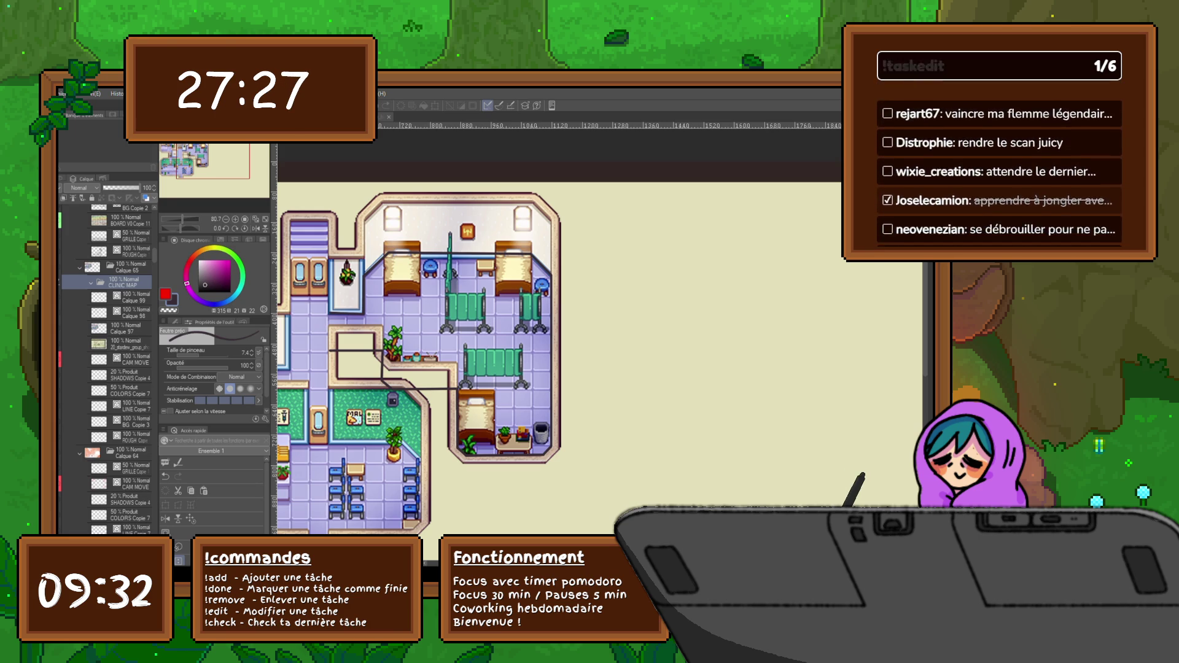
On Calque 99 inside CLINIC MAP, trace lines around the left bed, lower-right bed and table.
{"action": "left_click", "coordinate": [133, 297]}
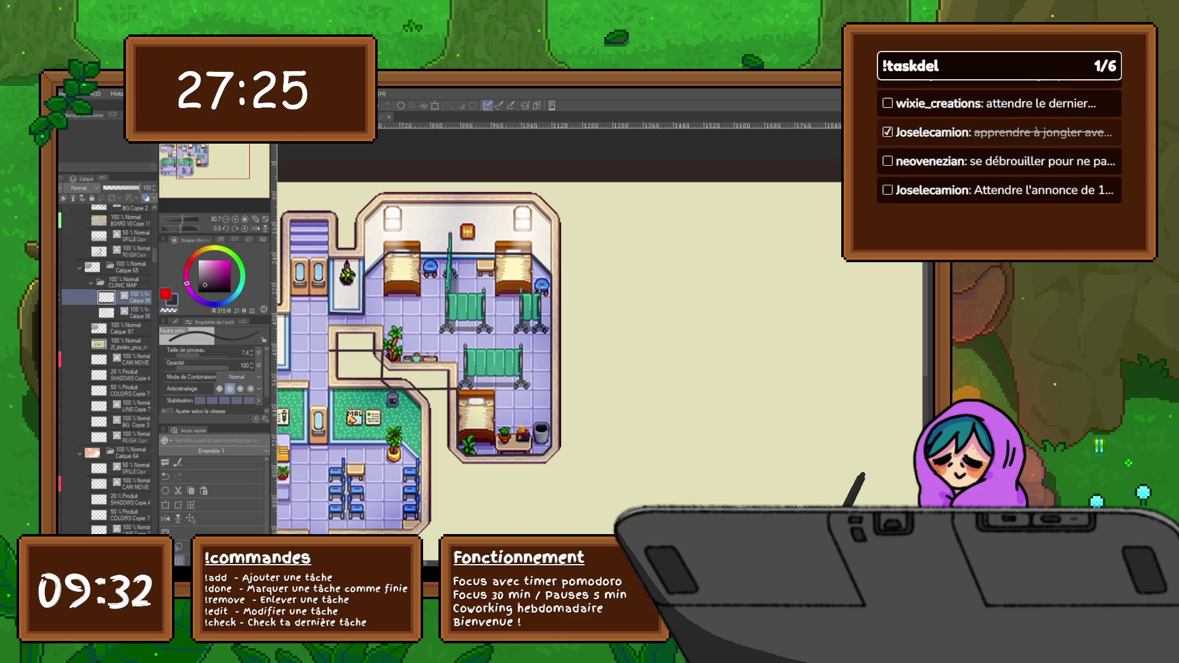
{"action": "mouse_move", "coordinate": [384, 256]}
{"action": "left_mouse_down"}
{"action": "mouse_move", "coordinate": [384, 295]}
{"action": "mouse_move", "coordinate": [412, 296]}
{"action": "mouse_move", "coordinate": [421, 261]}
{"action": "left_mouse_up"}
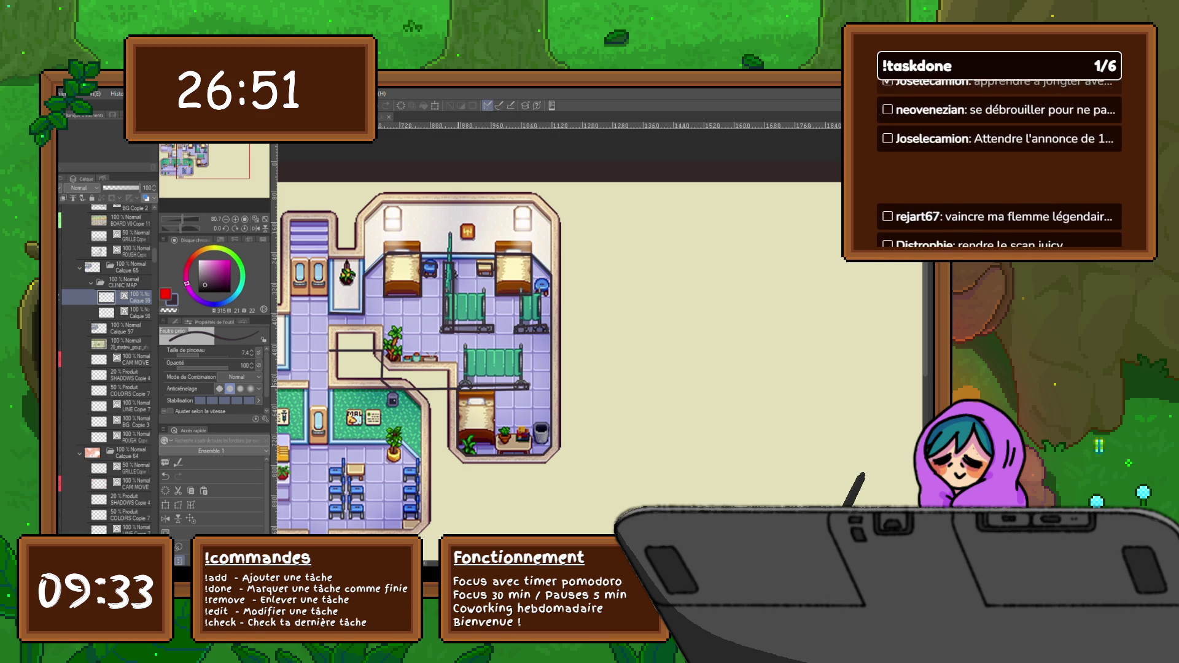
{"action": "mouse_move", "coordinate": [458, 404]}
{"action": "left_mouse_down"}
{"action": "mouse_move", "coordinate": [492, 404]}
{"action": "mouse_move", "coordinate": [495, 444]}
{"action": "mouse_move", "coordinate": [459, 443]}
{"action": "mouse_move", "coordinate": [459, 403]}
{"action": "left_mouse_up"}
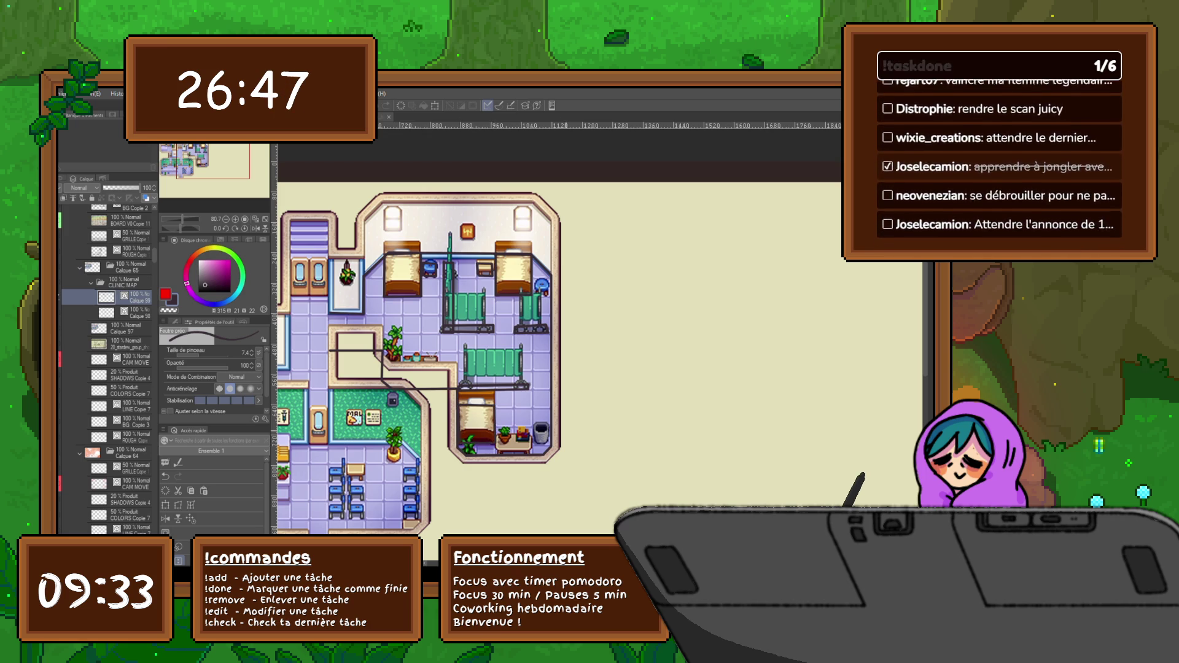
{"action": "mouse_move", "coordinate": [495, 455]}
{"action": "left_mouse_down"}
{"action": "mouse_move", "coordinate": [530, 455]}
{"action": "mouse_move", "coordinate": [530, 440]}
{"action": "mouse_move", "coordinate": [495, 440]}
{"action": "left_mouse_up"}
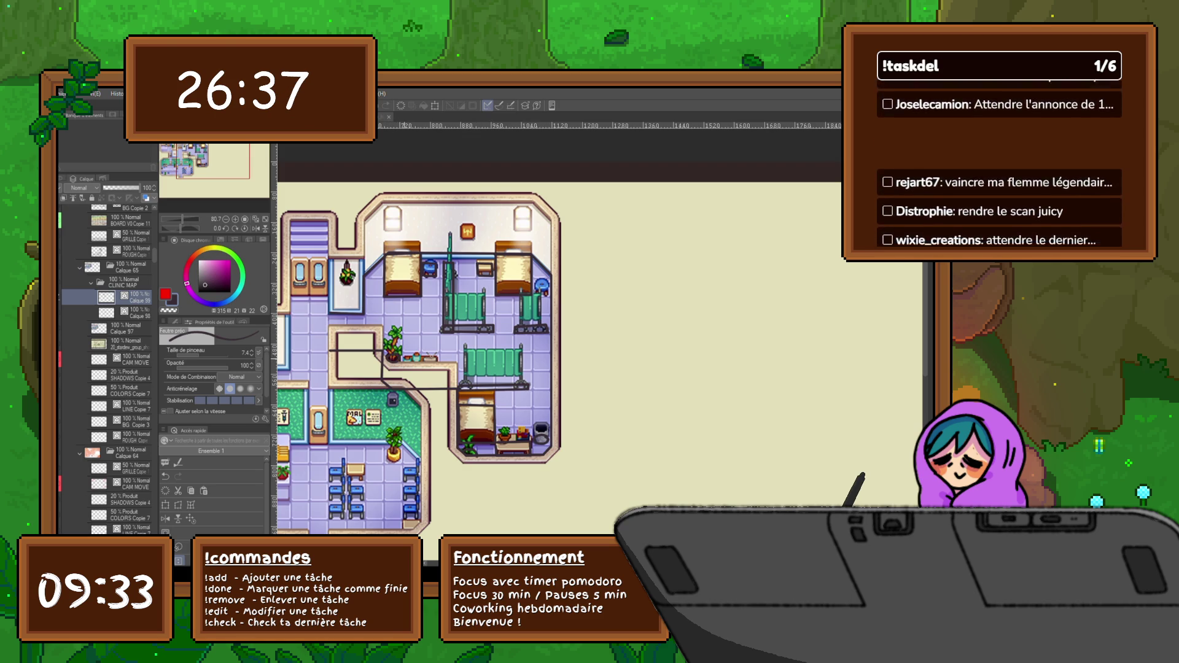
{"action": "mouse_move", "coordinate": [402, 366]}
{"action": "left_mouse_down"}
{"action": "mouse_move", "coordinate": [441, 366]}
{"action": "mouse_move", "coordinate": [439, 356]}
{"action": "left_mouse_up"}
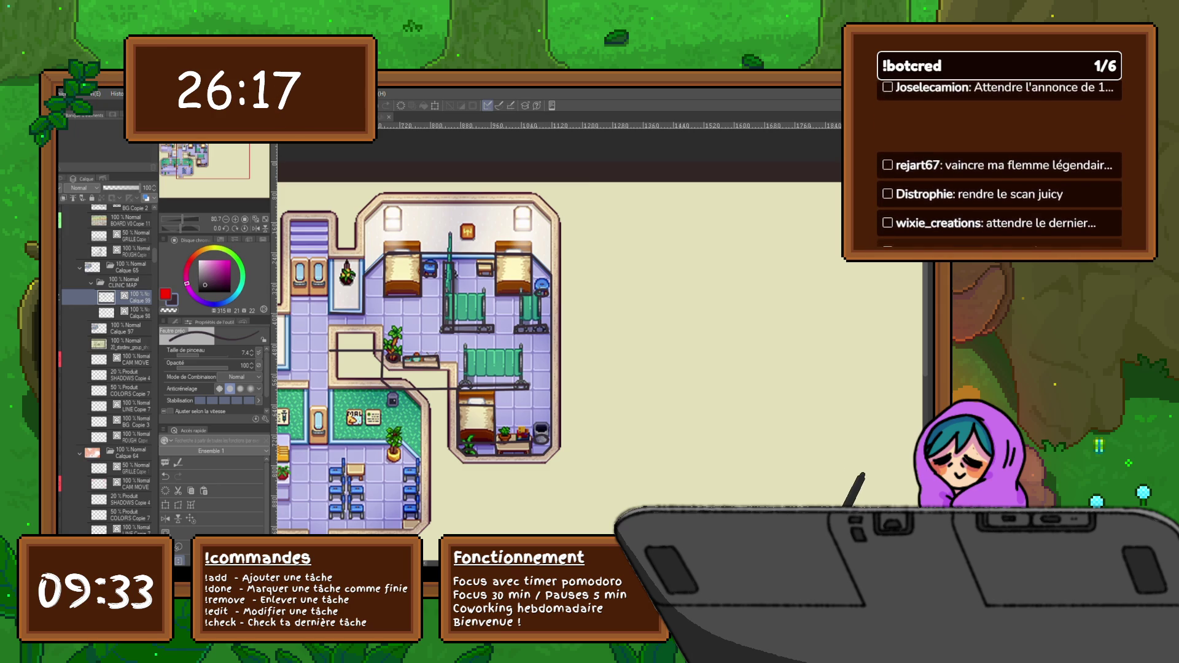
Select Calque 99 and Calque 98 together and copy-paste them as duplicate layers.
{"action": "left_click", "coordinate": [135, 312], "text": "ctrl"}
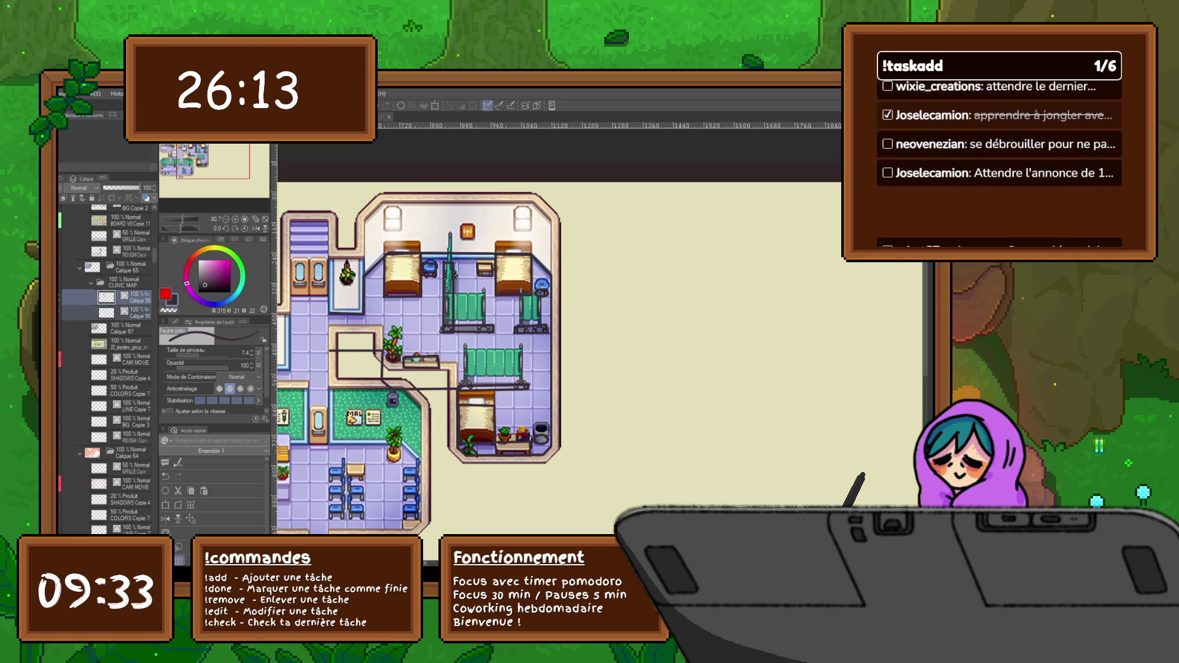
{"action": "key", "text": "ctrl+c"}
{"action": "key", "text": "ctrl+v"}
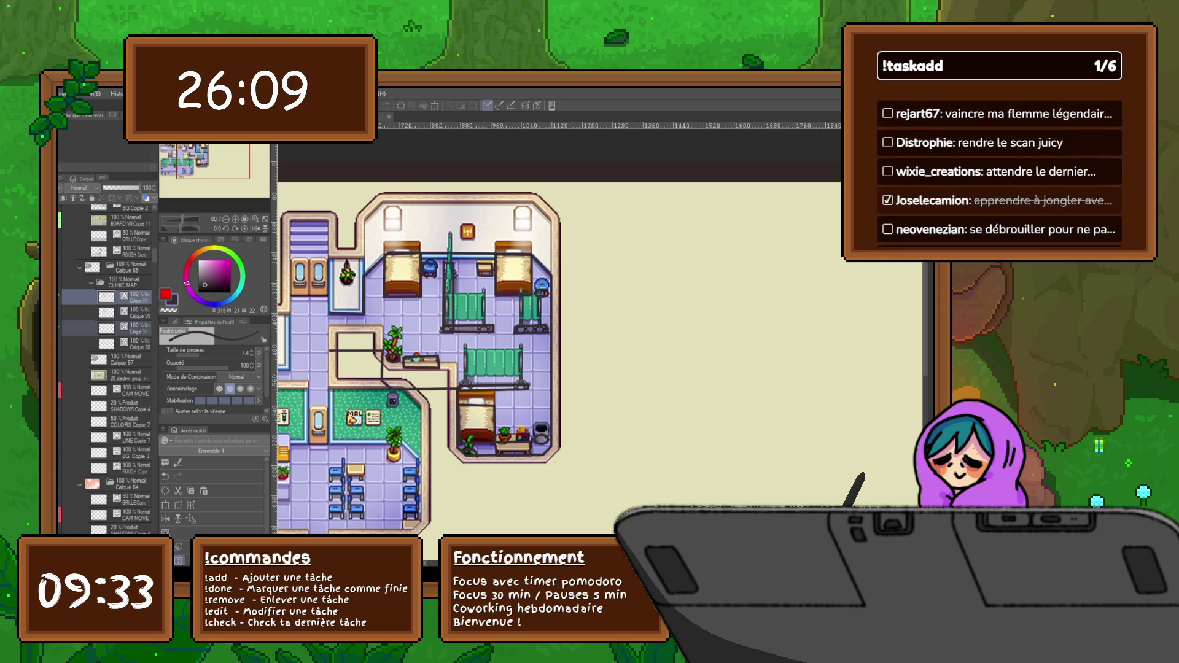
Merge the two copied layers and move the merged sketch to the right of the clinic map.
{"action": "key", "text": "ctrl+e"}
{"action": "key", "text": "ctrl+t"}
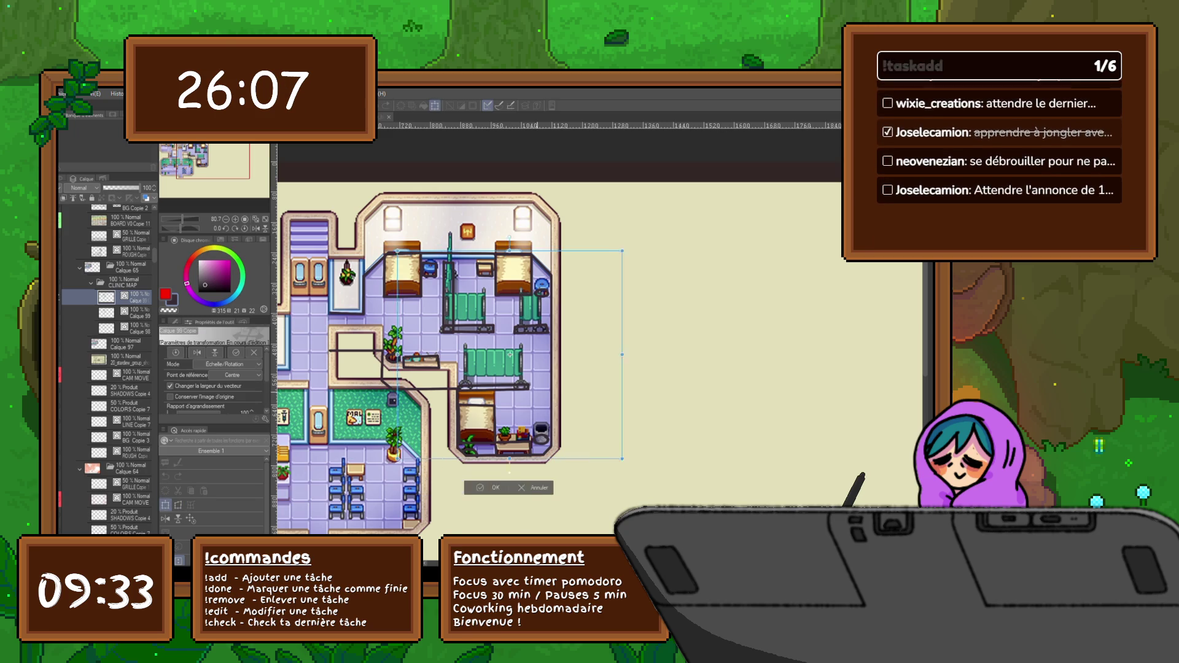
{"action": "left_click_drag", "start_coordinate": [463, 354], "coordinate": [694, 354]}
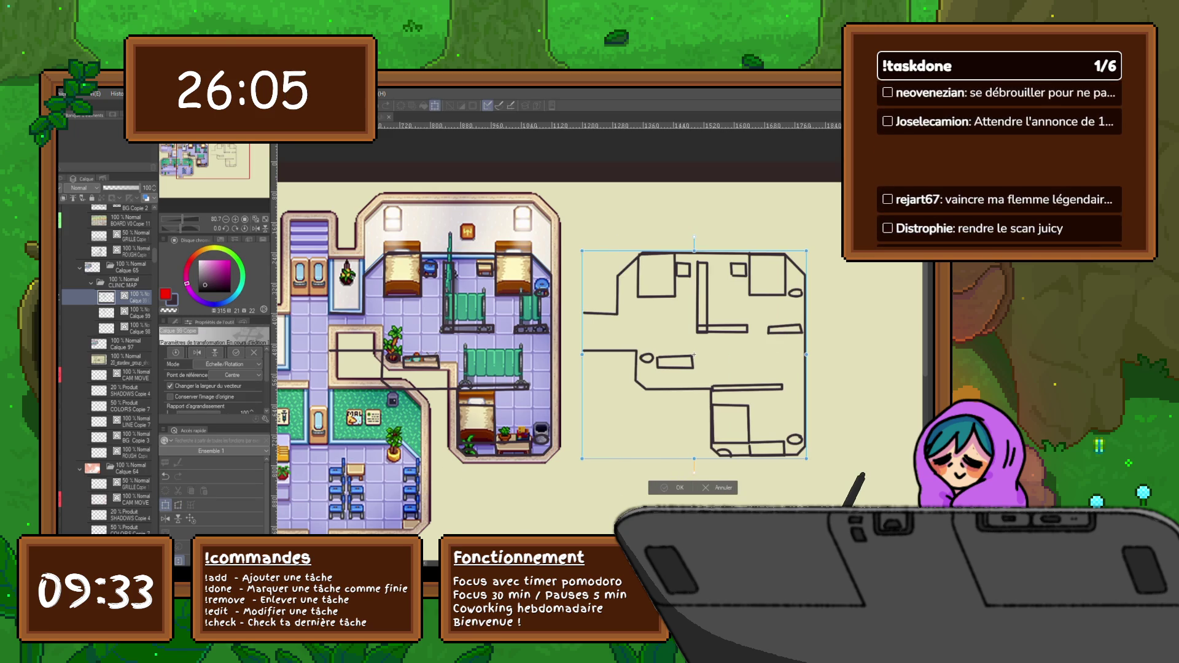
{"action": "key", "text": "Return"}
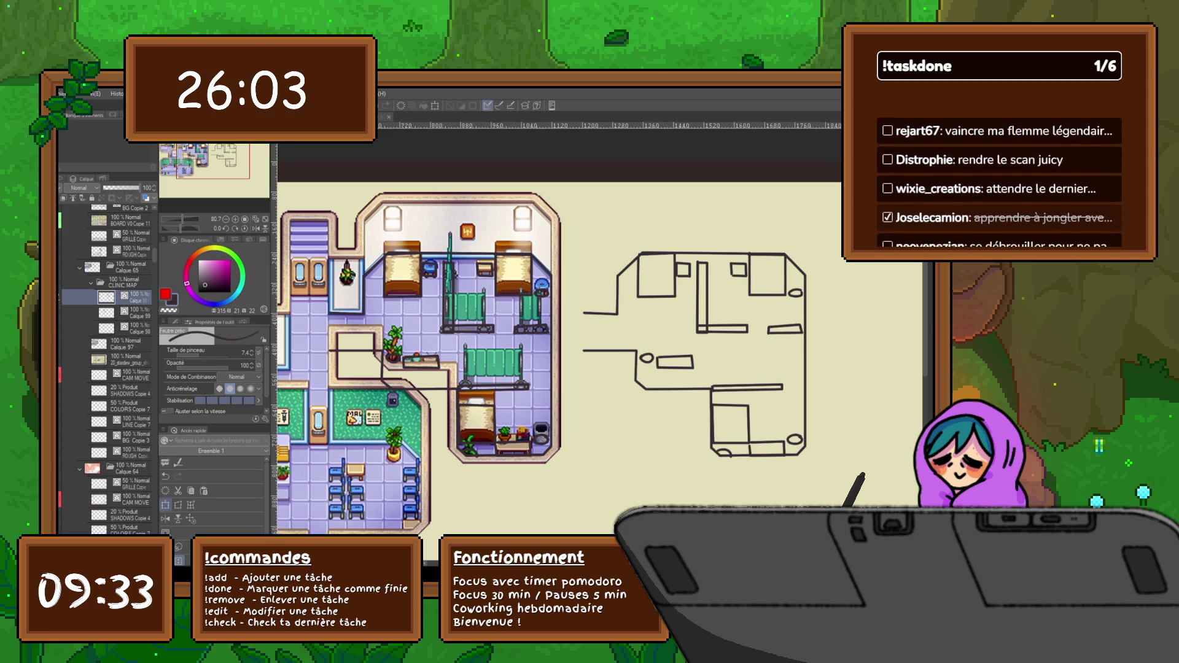
Try skewing the sketch into a flattened floor shape, then cancel that transform.
{"action": "left_click", "coordinate": [178, 505]}
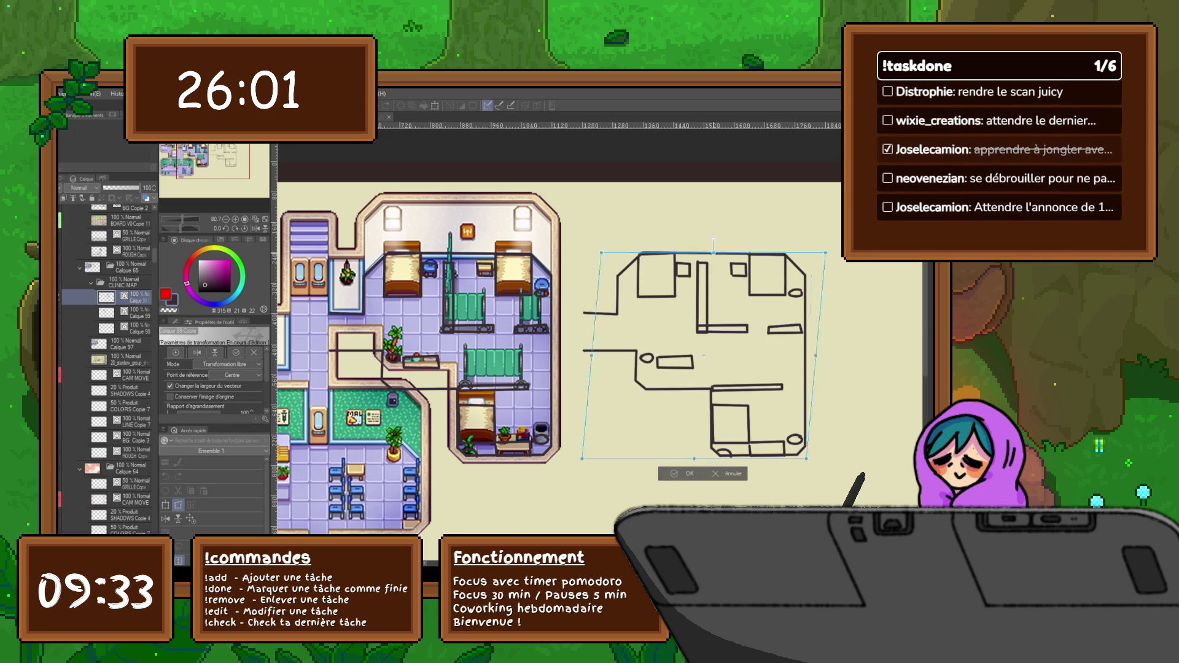
{"action": "mouse_move", "coordinate": [694, 250]}
{"action": "left_mouse_down"}
{"action": "mouse_move", "coordinate": [816, 431]}
{"action": "mouse_move", "coordinate": [817, 417]}
{"action": "left_mouse_up"}
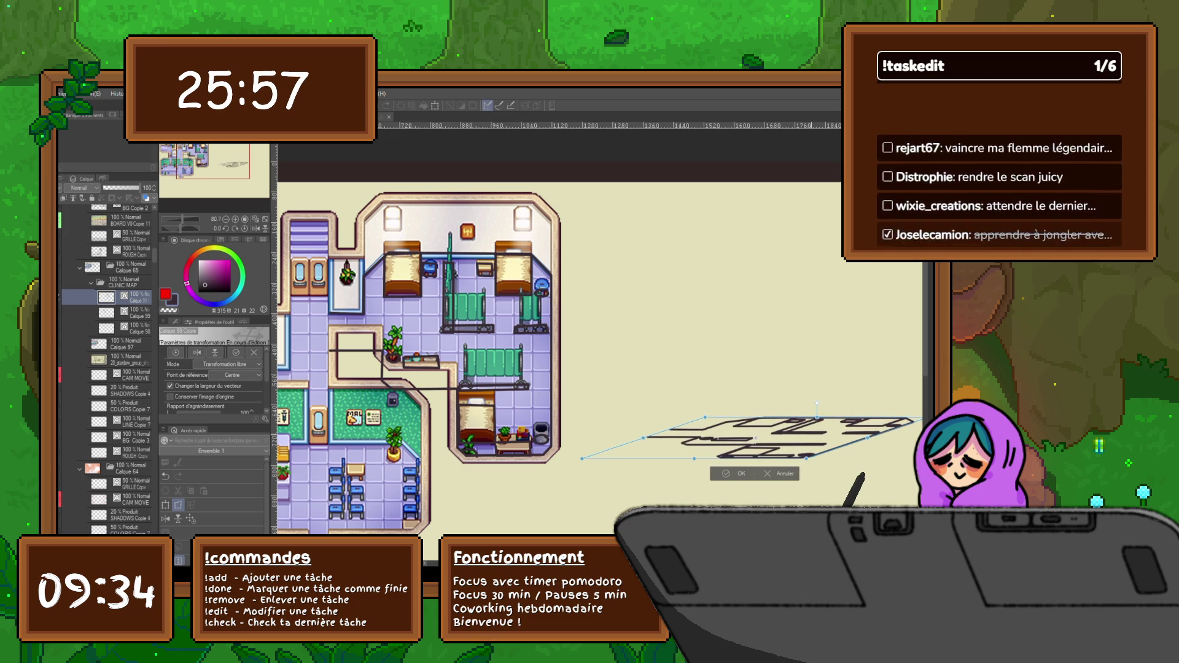
{"action": "left_click_drag", "start_coordinate": [755, 439], "coordinate": [721, 416]}
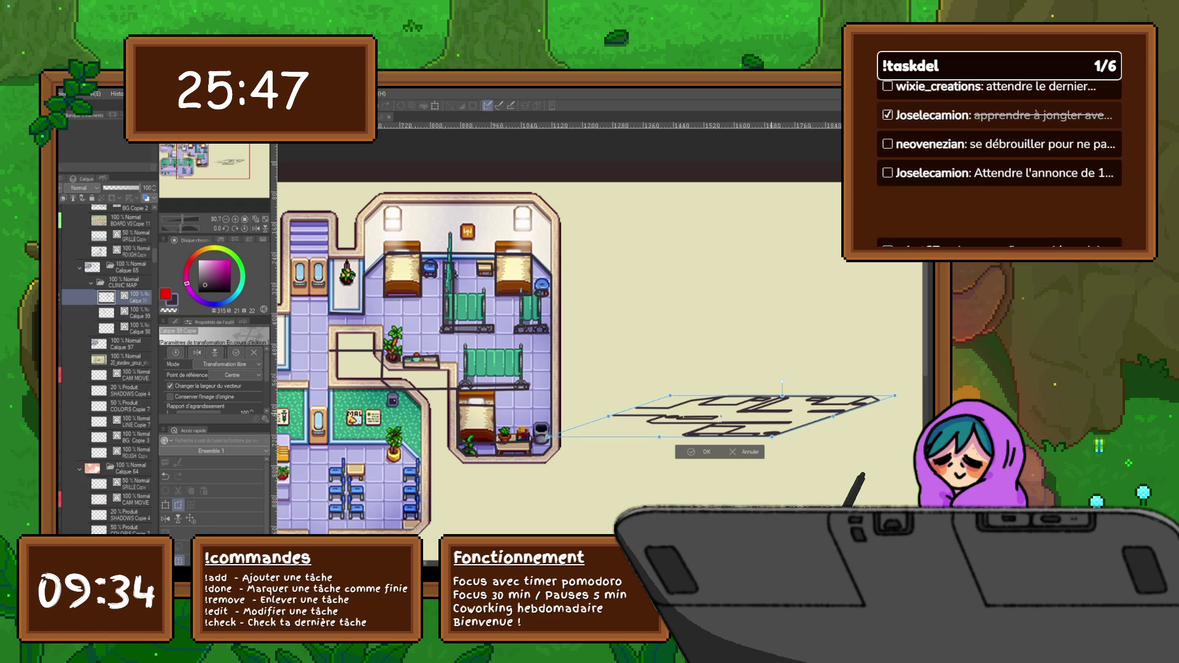
{"action": "left_click_drag", "start_coordinate": [721, 416], "coordinate": [717, 398]}
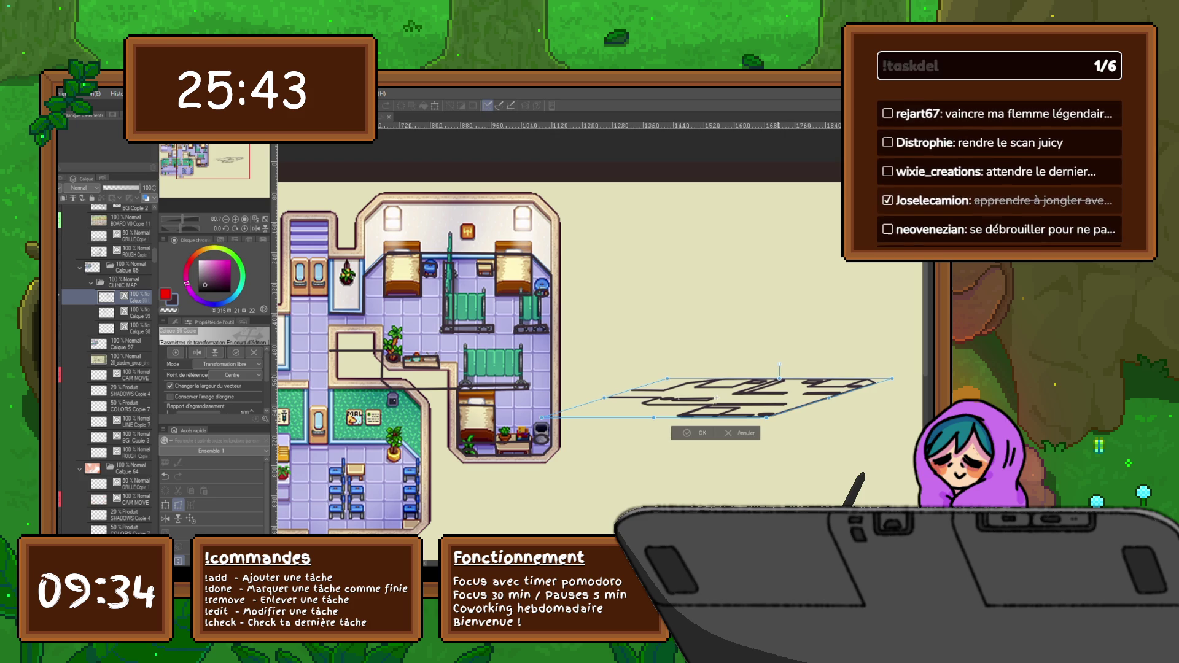
{"action": "left_click_drag", "start_coordinate": [654, 417], "coordinate": [590, 436]}
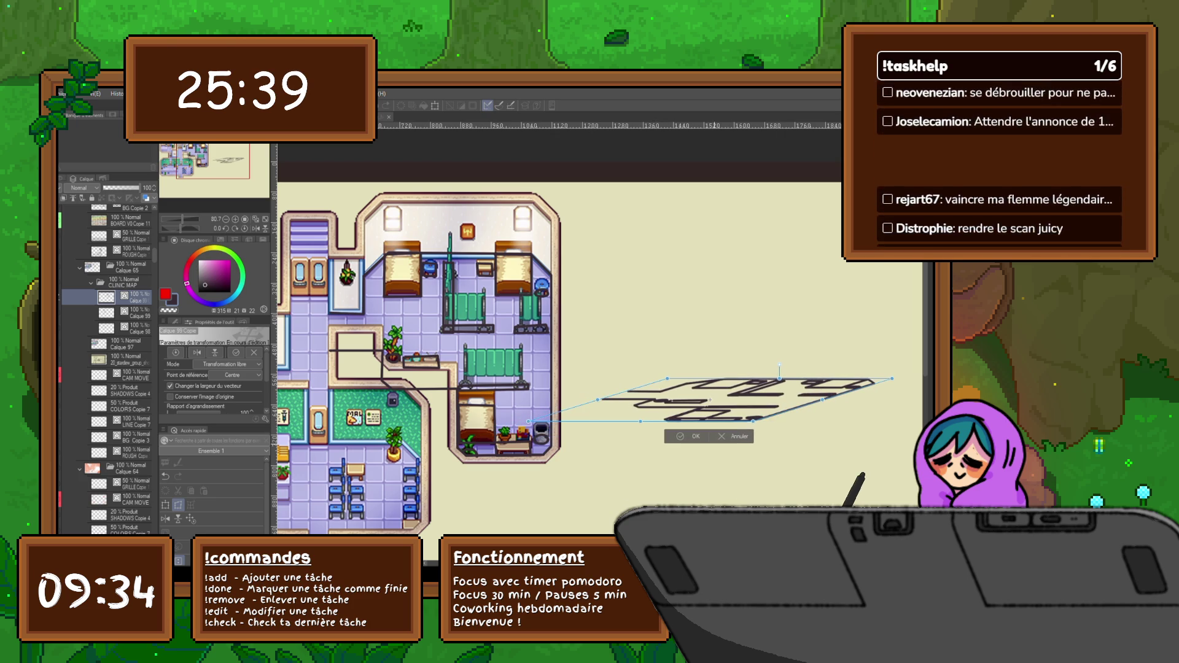
{"action": "key", "text": "Escape"}
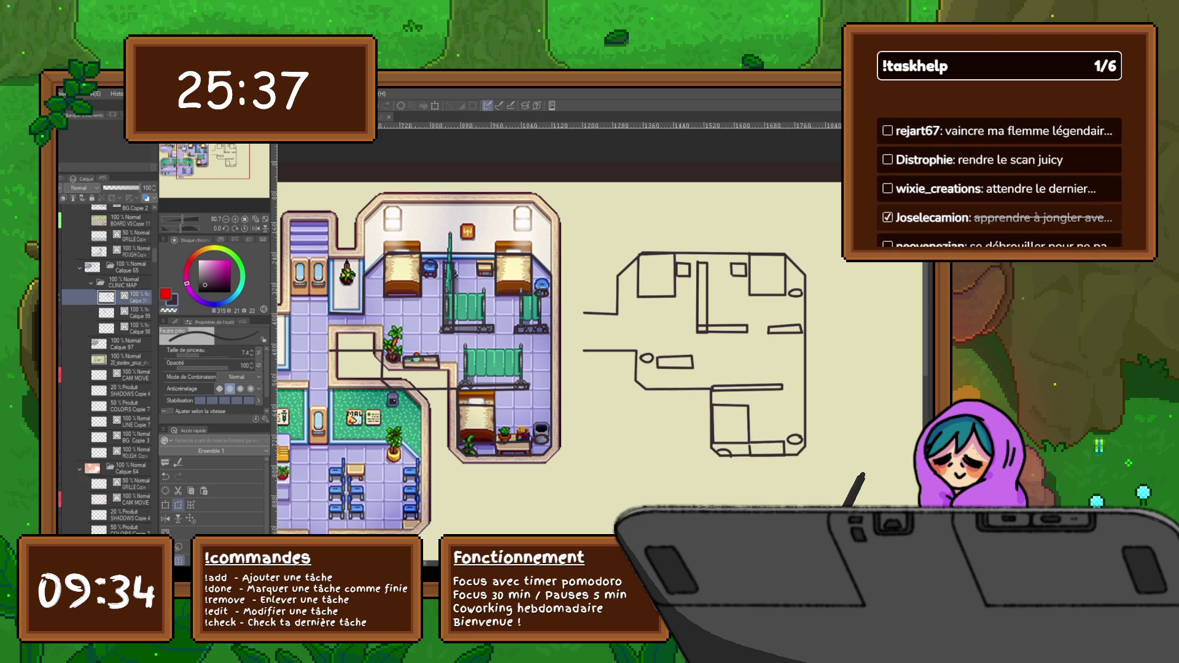
Free-transform the sketch into a slanted, thin perspective floor slab near the map and commit it.
{"action": "key", "text": "ctrl+shift+t"}
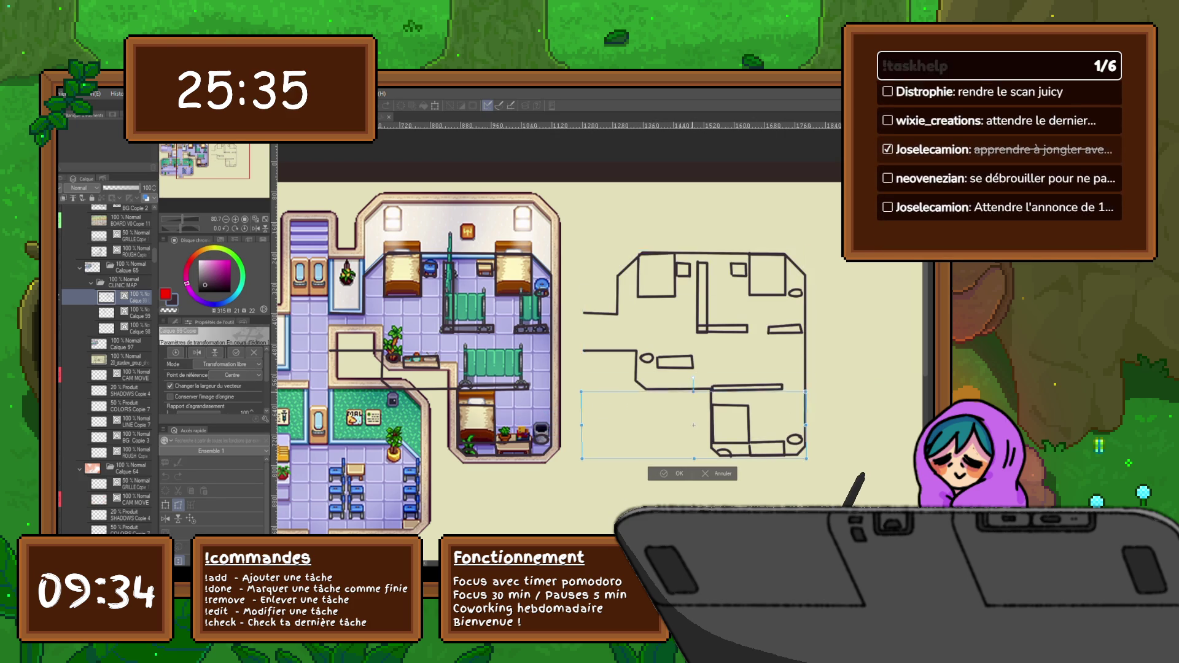
{"action": "left_click_drag", "start_coordinate": [694, 250], "coordinate": [694, 391]}
{"action": "key", "text": "ctrl+z"}
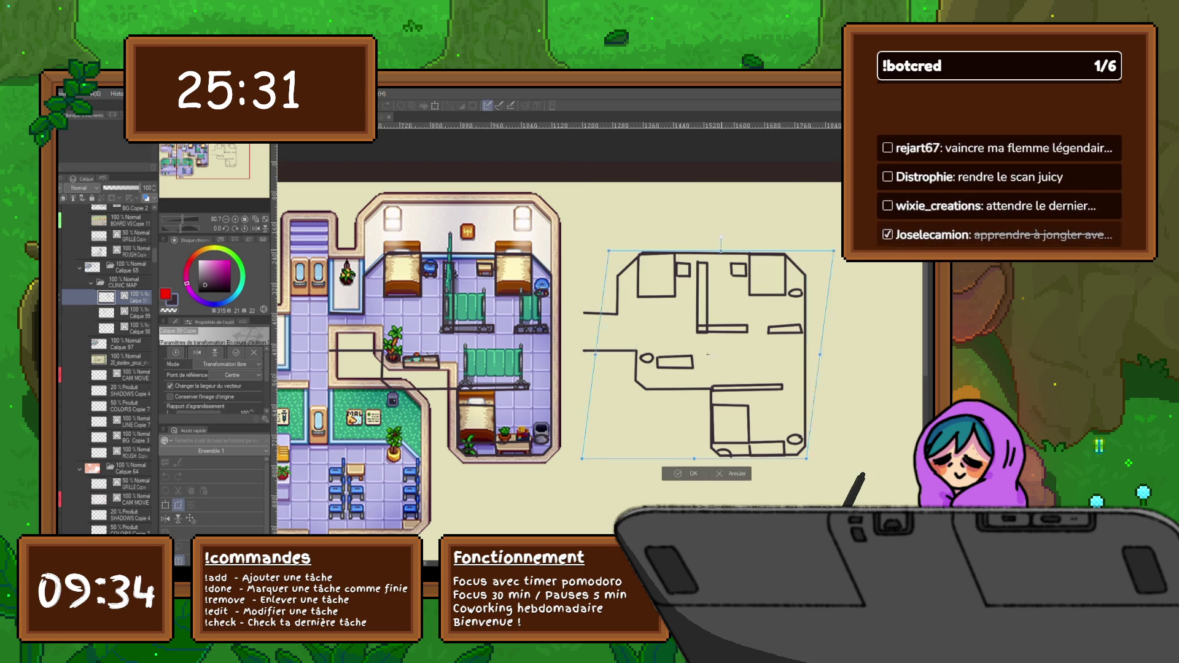
{"action": "left_click_drag", "start_coordinate": [694, 251], "coordinate": [923, 251]}
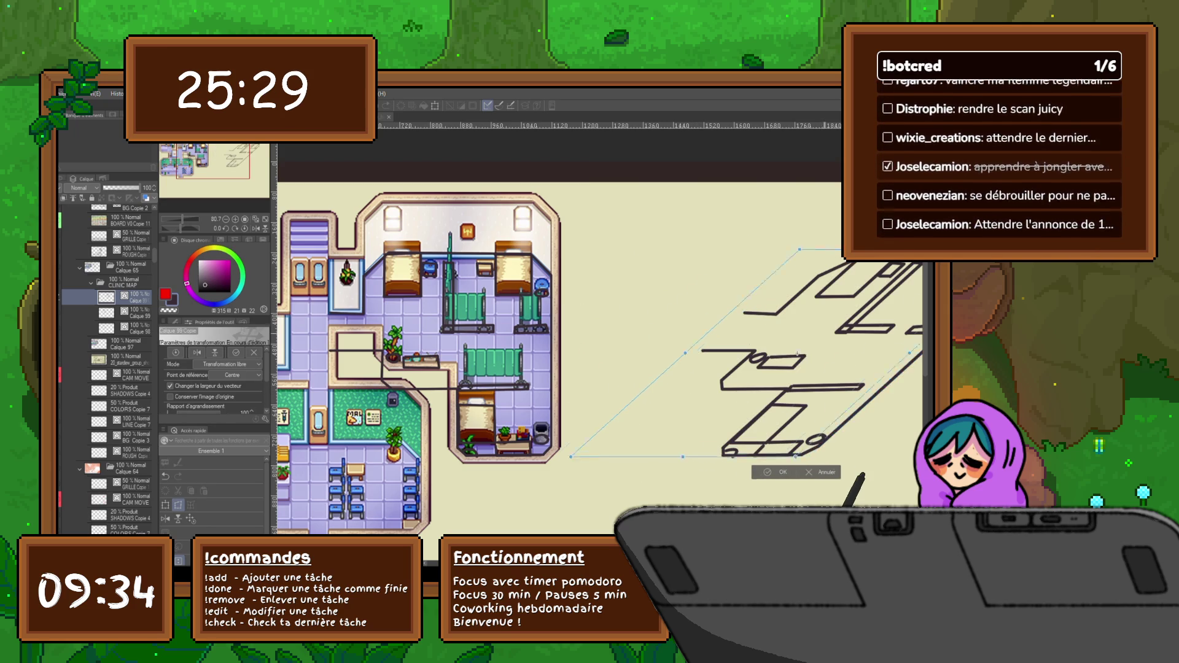
{"action": "left_click_drag", "start_coordinate": [808, 355], "coordinate": [701, 337]}
{"action": "left_click_drag", "start_coordinate": [816, 233], "coordinate": [816, 375]}
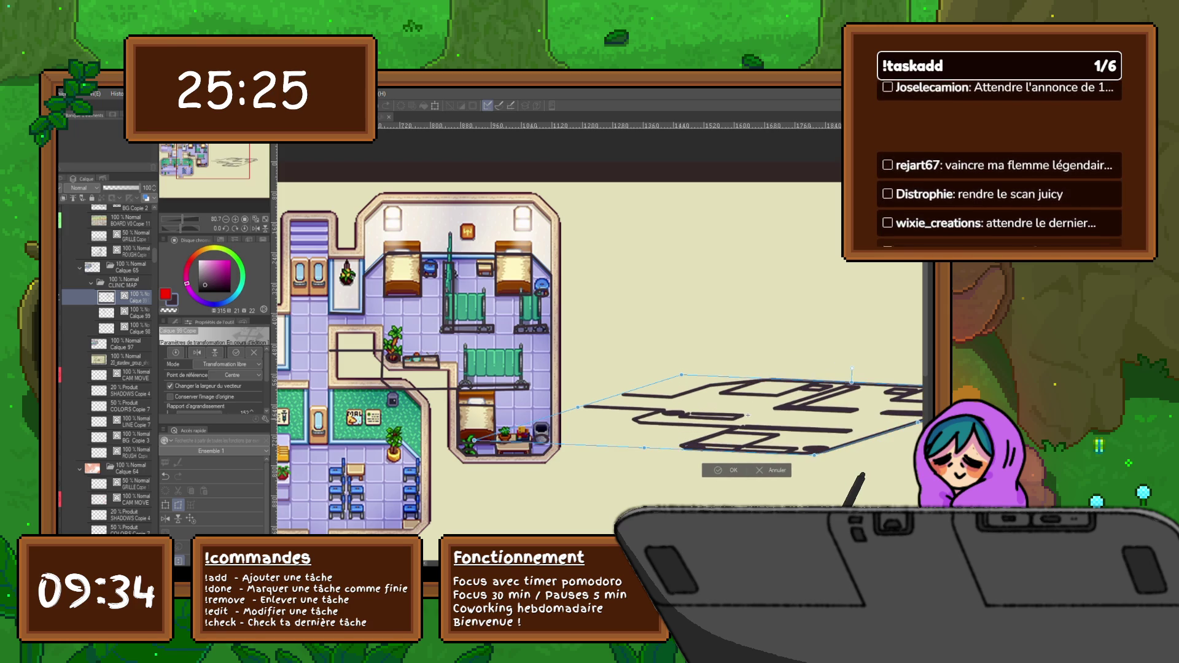
{"action": "left_click_drag", "start_coordinate": [713, 409], "coordinate": [658, 373]}
{"action": "left_click_drag", "start_coordinate": [724, 413], "coordinate": [763, 400]}
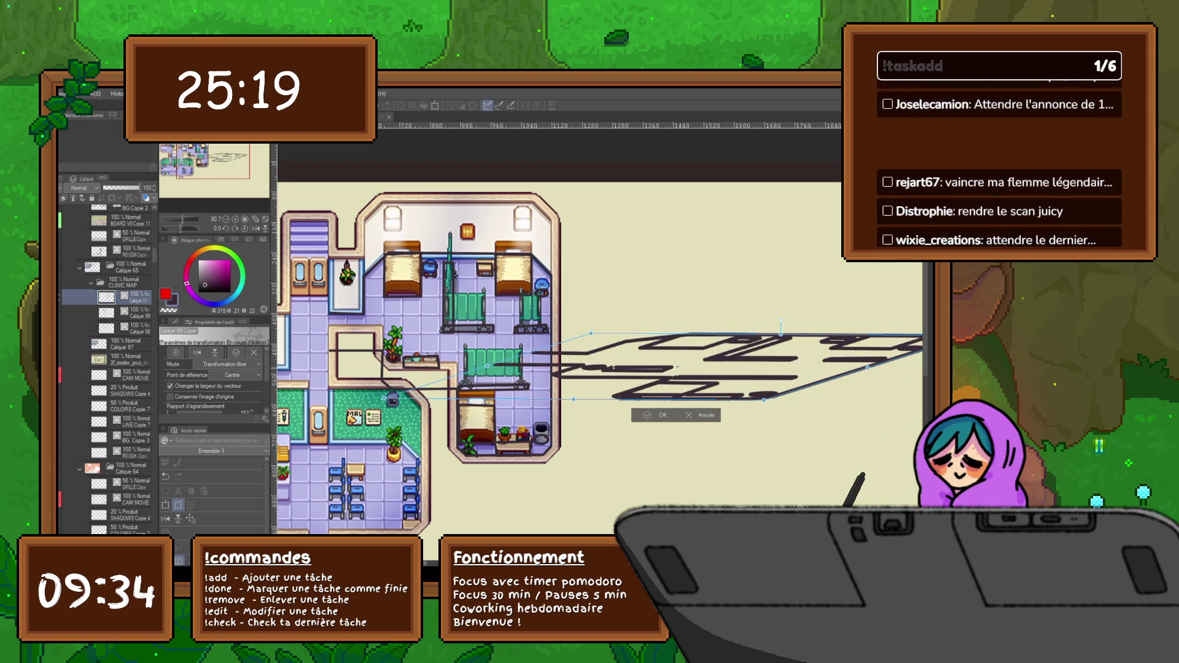
{"action": "left_click_drag", "start_coordinate": [764, 400], "coordinate": [764, 398]}
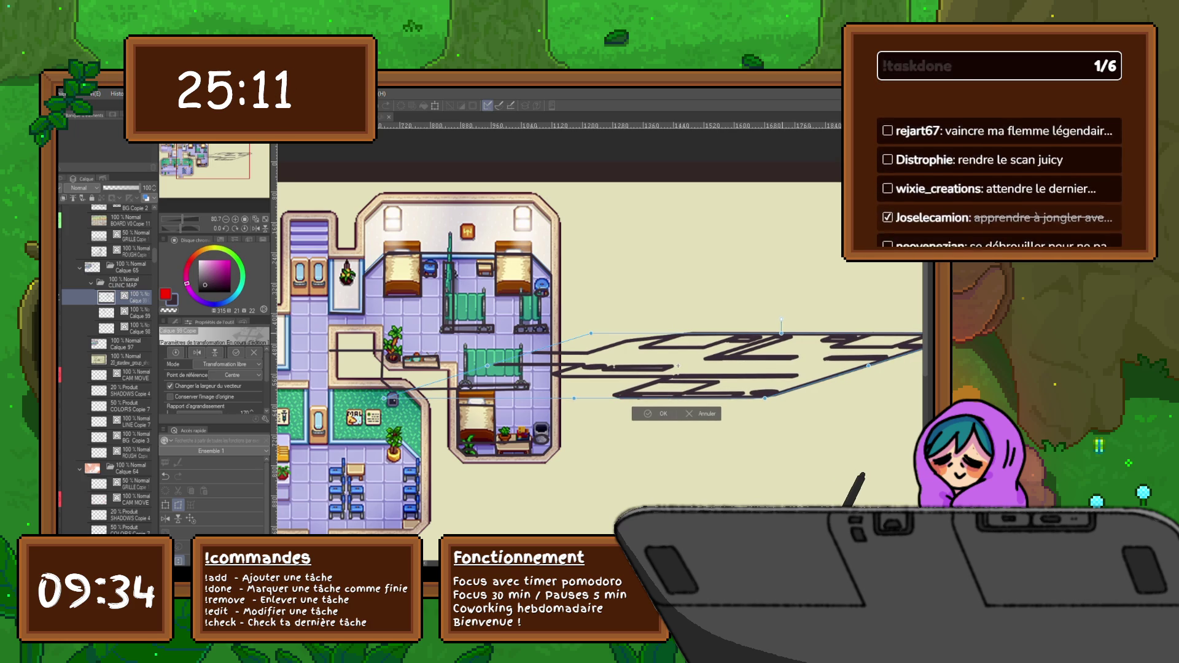
{"action": "left_click_drag", "start_coordinate": [781, 332], "coordinate": [783, 343]}
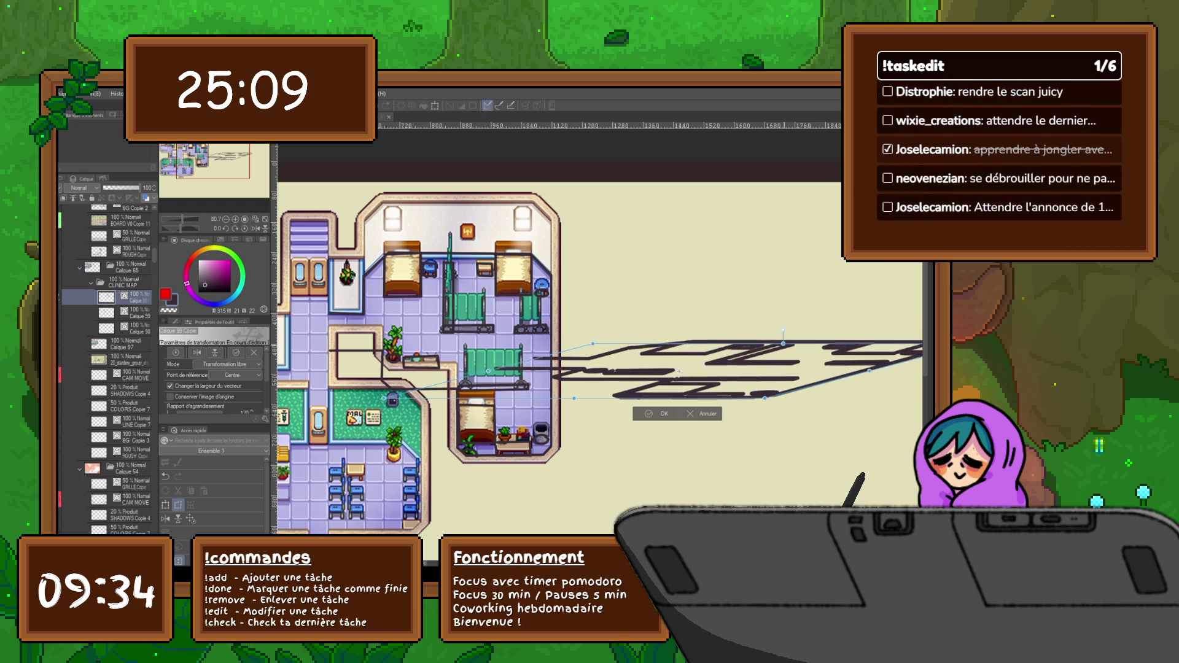
{"action": "key", "text": "Return"}
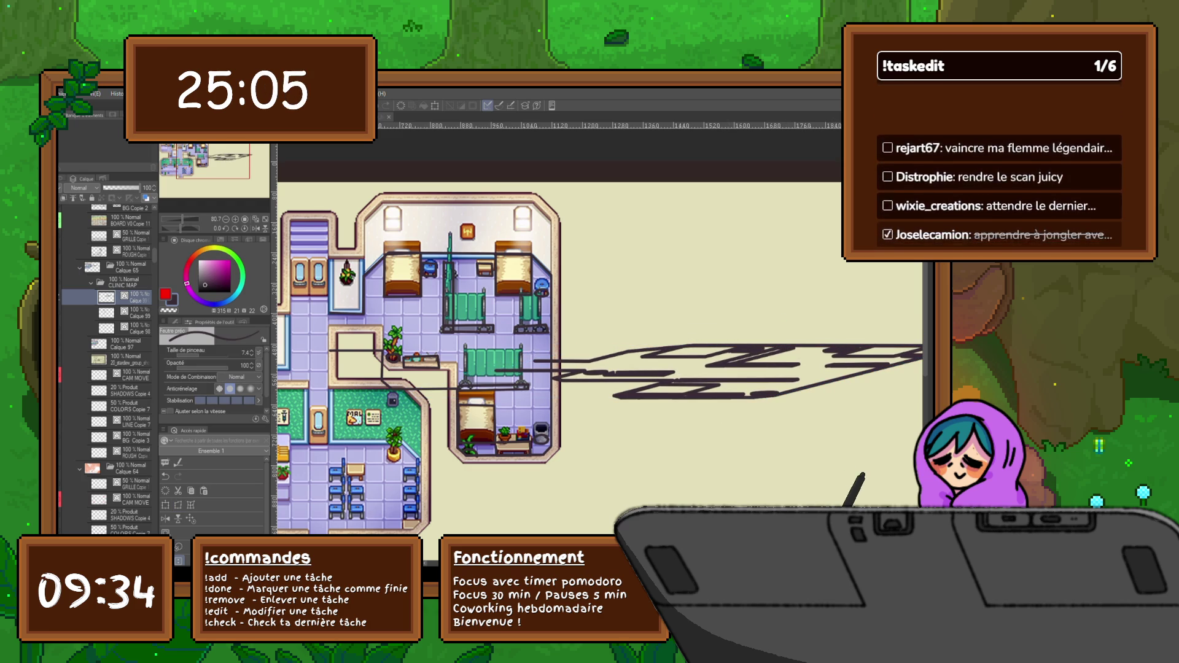
Add a new layer above, then select the floor-plan sketch layer and clear it with Delete.
{"action": "scroll", "coordinate": [598, 356], "scroll_direction": "down", "scroll_amount": 2}
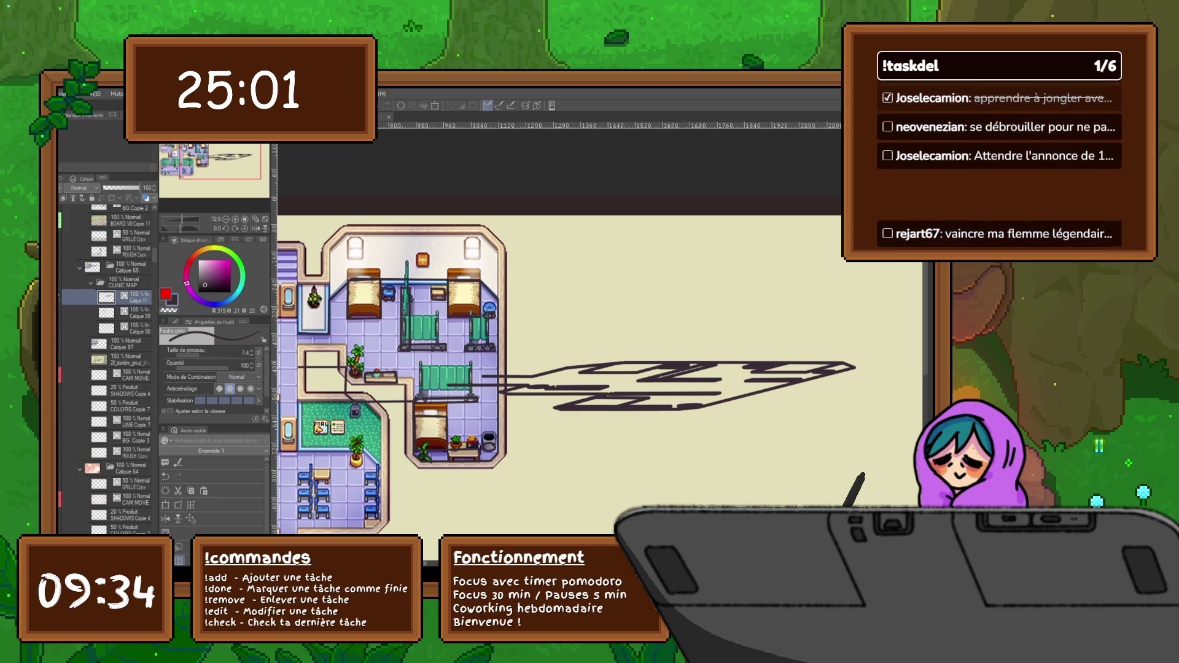
{"action": "key", "text": "ctrl+shift+n"}
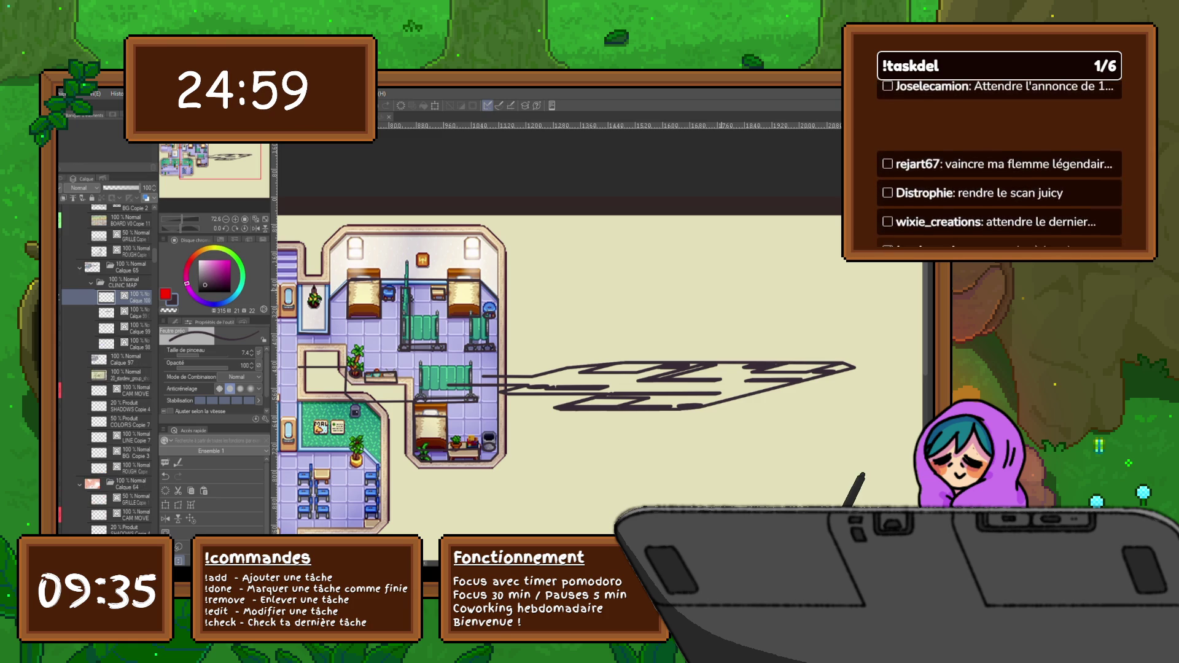
{"action": "left_click", "coordinate": [107, 312]}
{"action": "key", "text": "Delete"}
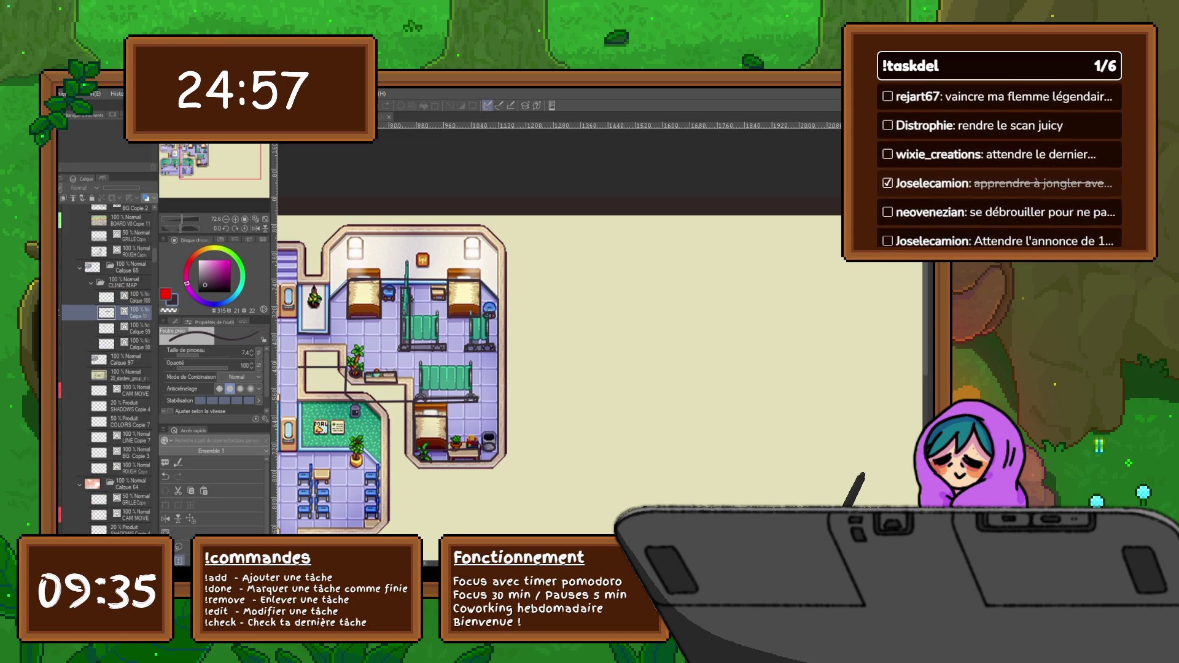
Restore the perspective floor sketch as a faint guide and return to the new layer Calque 100.
{"action": "key", "text": "ctrl+z"}
{"action": "key", "text": "y"}
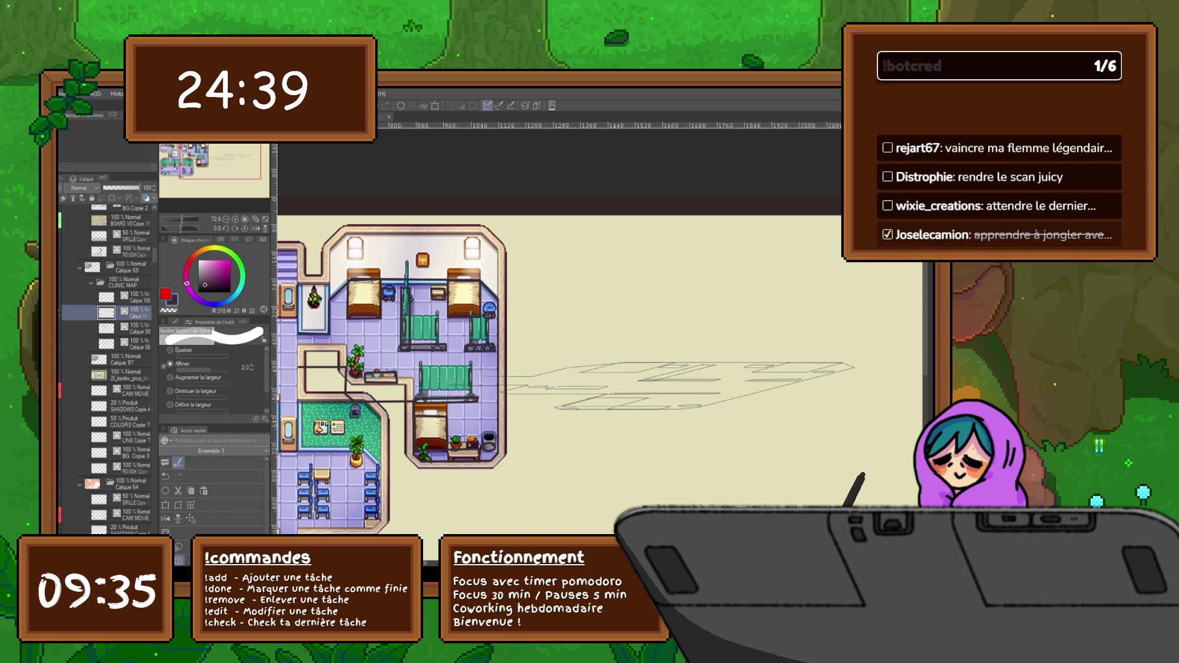
{"action": "left_click", "coordinate": [135, 297]}
Test vertical wall strokes with the fine pen above the perspective floor.
{"action": "key", "text": "p"}
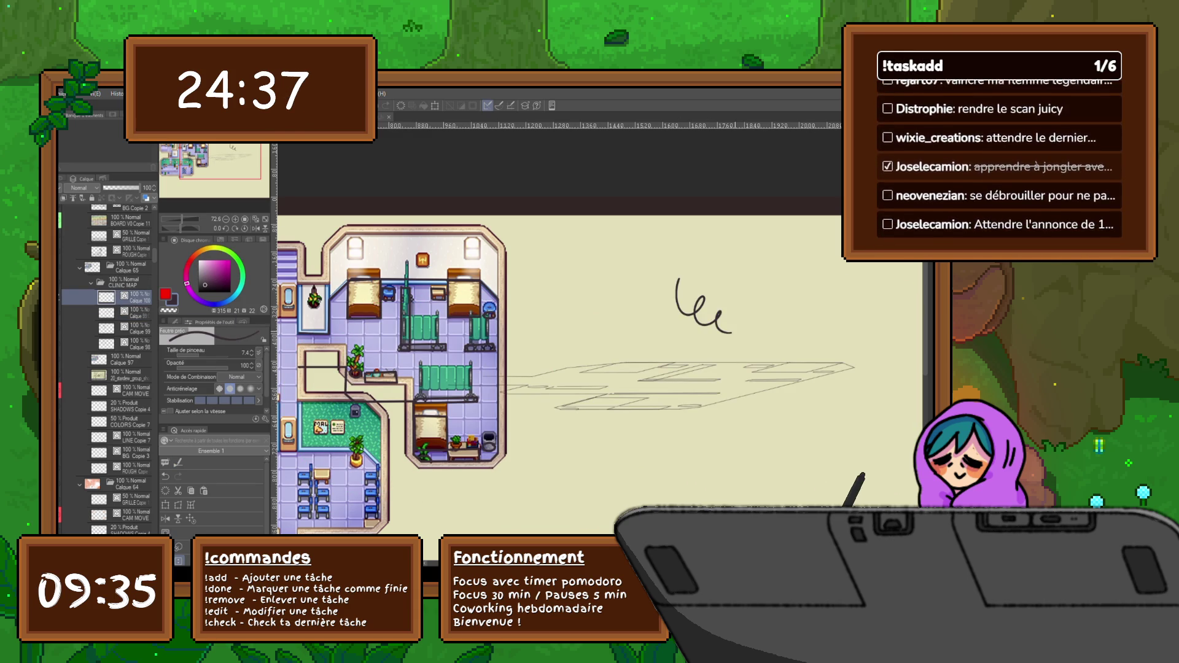
{"action": "key", "text": "ctrl+z"}
{"action": "left_click_drag", "start_coordinate": [615, 369], "coordinate": [546, 355]}
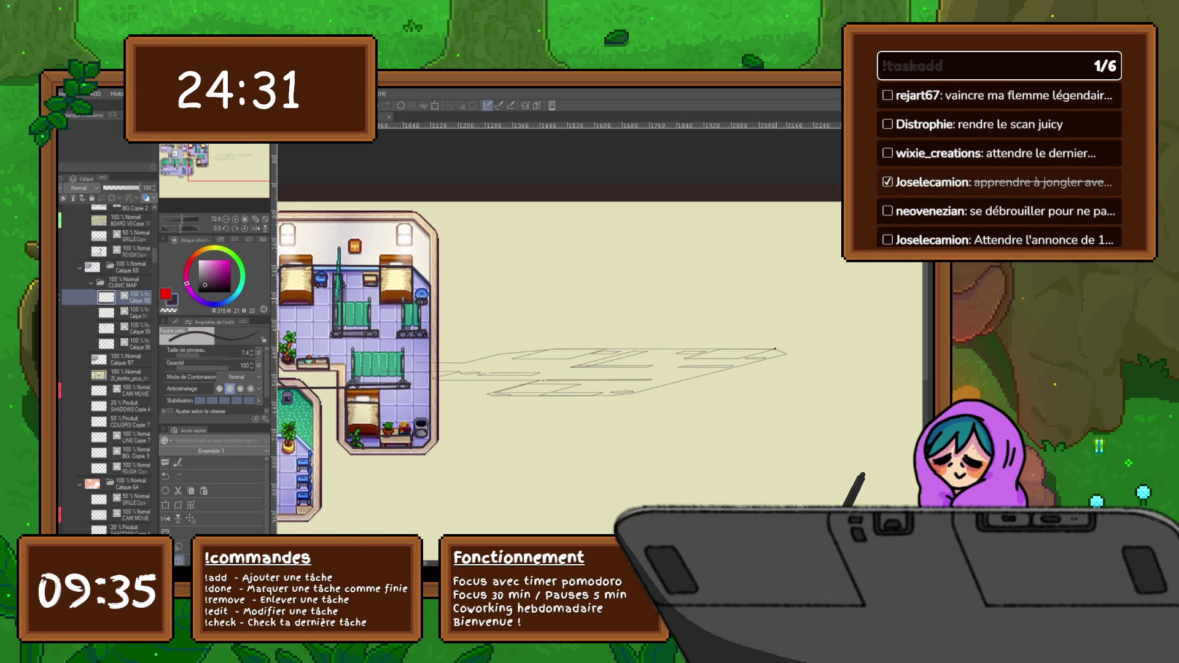
{"action": "left_click_drag", "start_coordinate": [777, 276], "coordinate": [773, 274]}
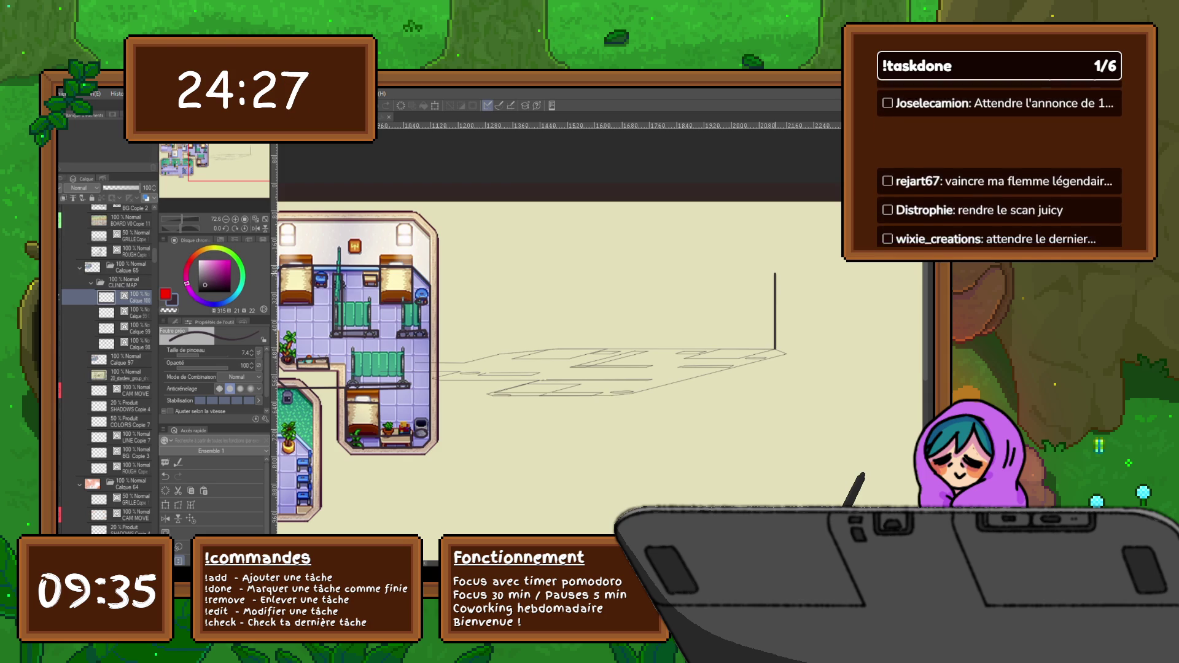
{"action": "left_click_drag", "start_coordinate": [786, 274], "coordinate": [787, 354]}
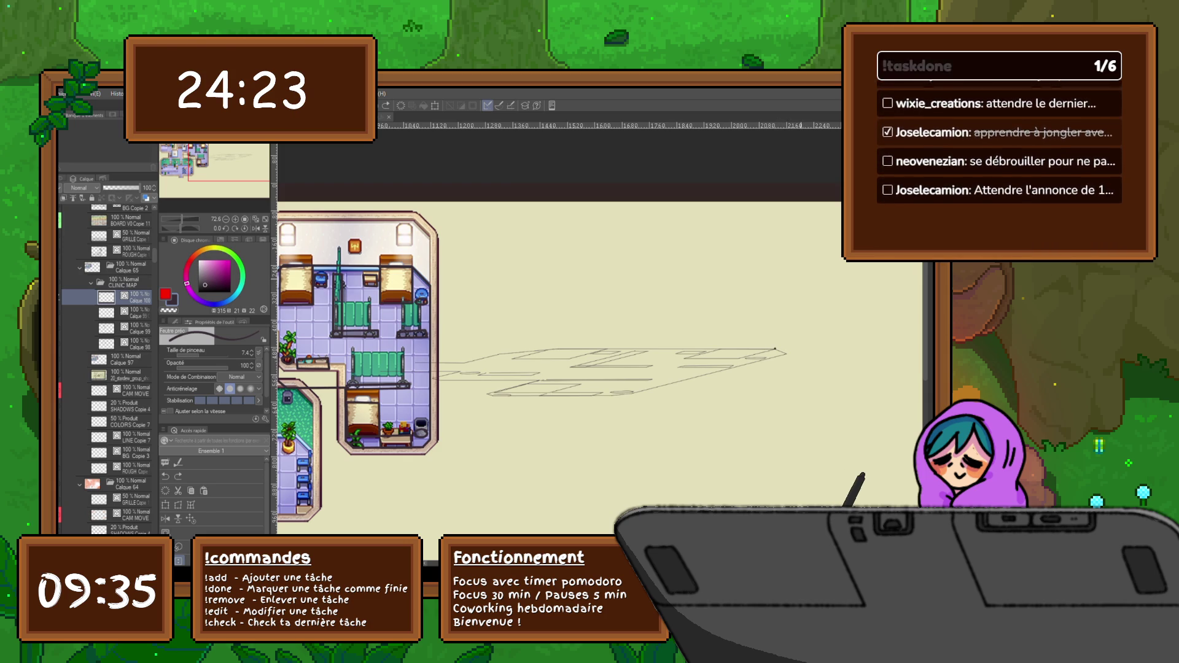
{"action": "key", "text": "u"}
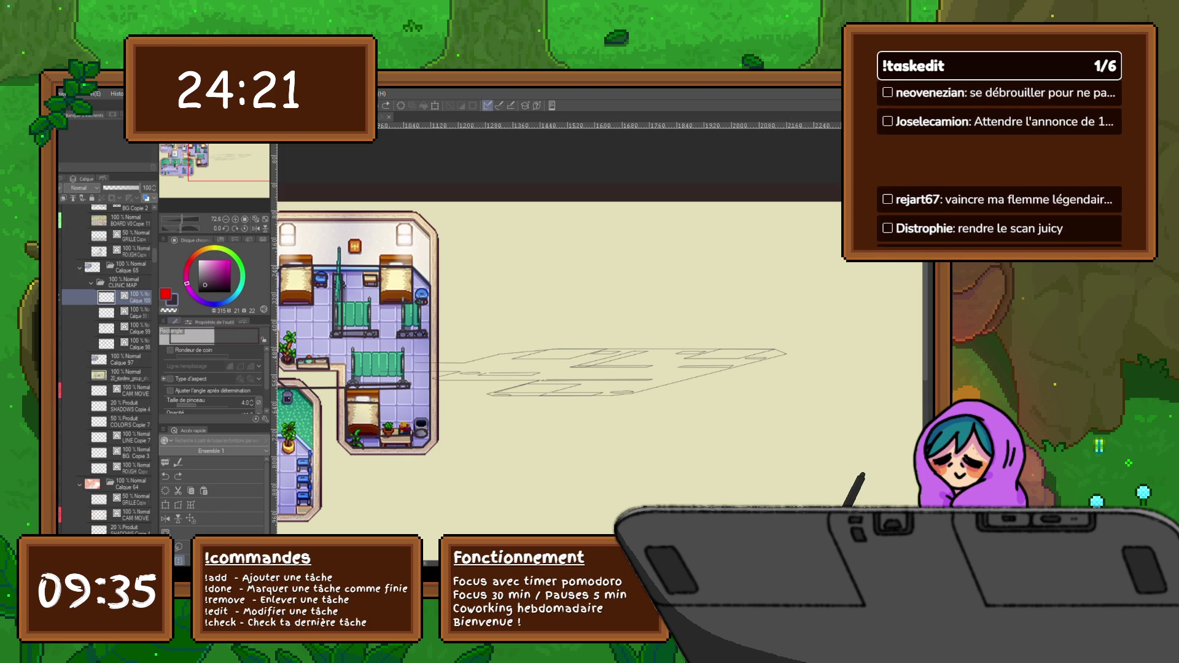
Draw straight vertical corner lines up from the floor plan and extend the floor line right.
{"action": "left_click", "coordinate": [213, 347]}
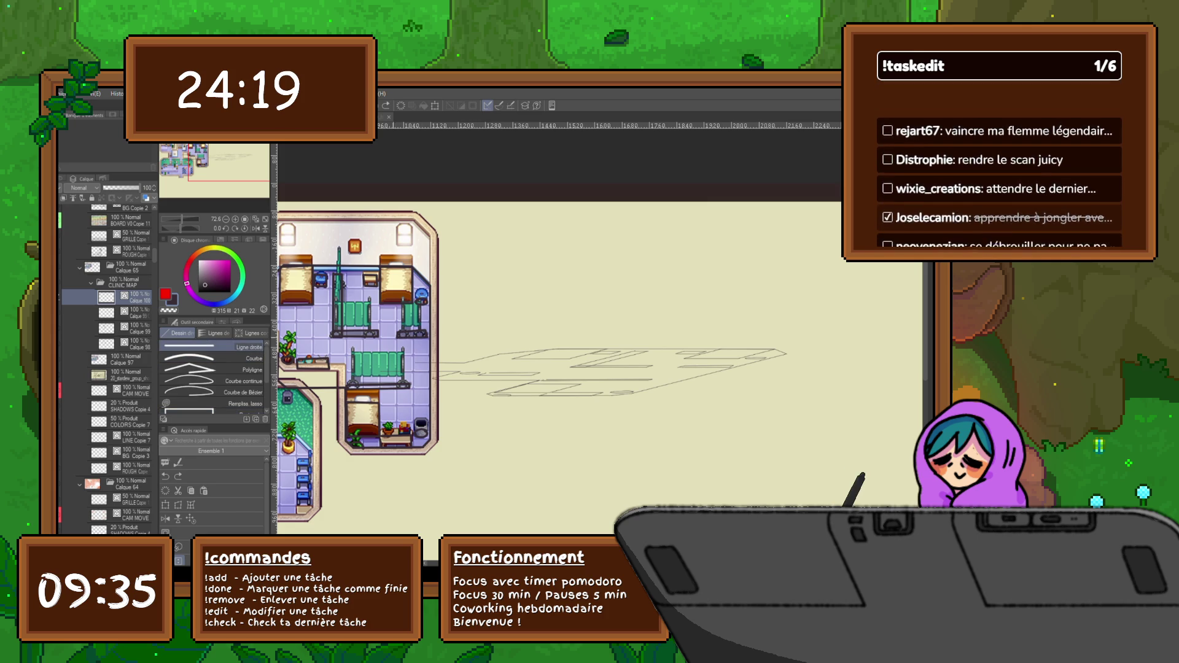
{"action": "left_click_drag", "start_coordinate": [578, 315], "coordinate": [586, 239]}
{"action": "key", "text": "ctrl+z"}
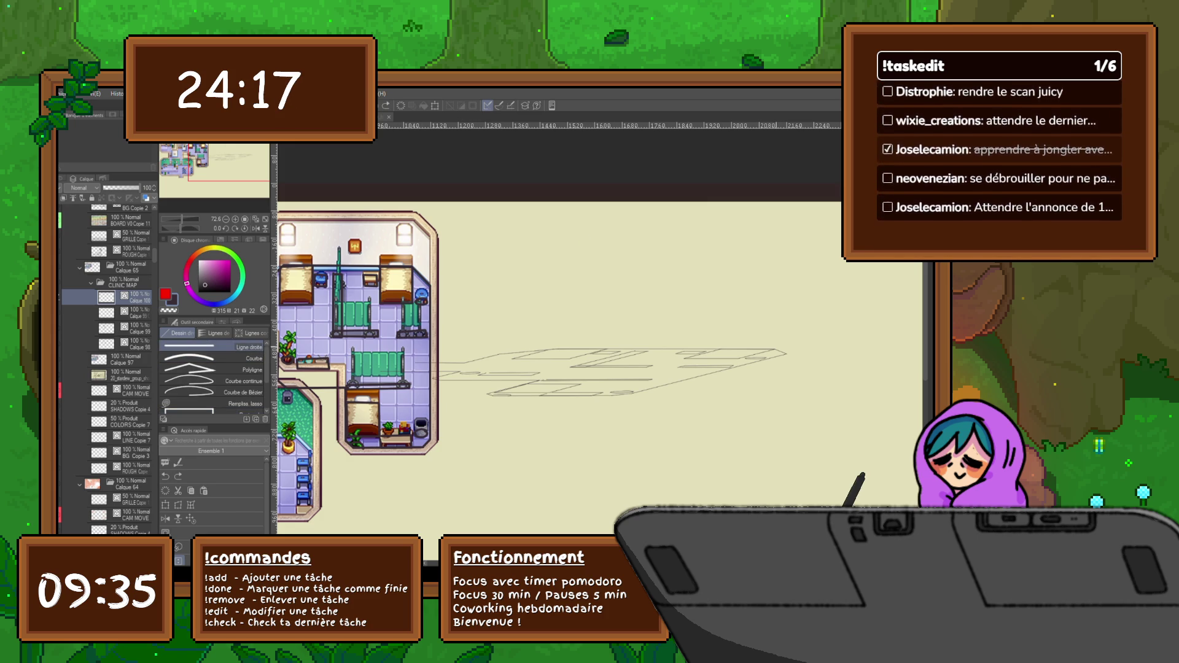
{"action": "left_click_drag", "start_coordinate": [773, 349], "coordinate": [778, 352]}
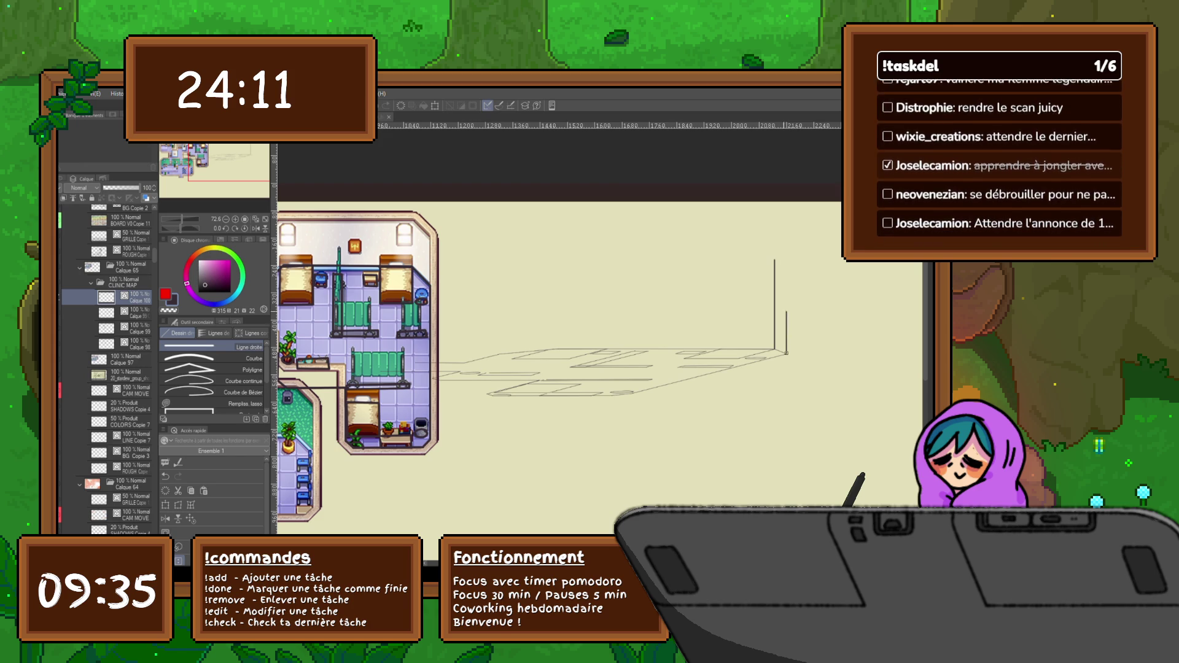
{"action": "left_click_drag", "start_coordinate": [786, 260], "coordinate": [786, 319]}
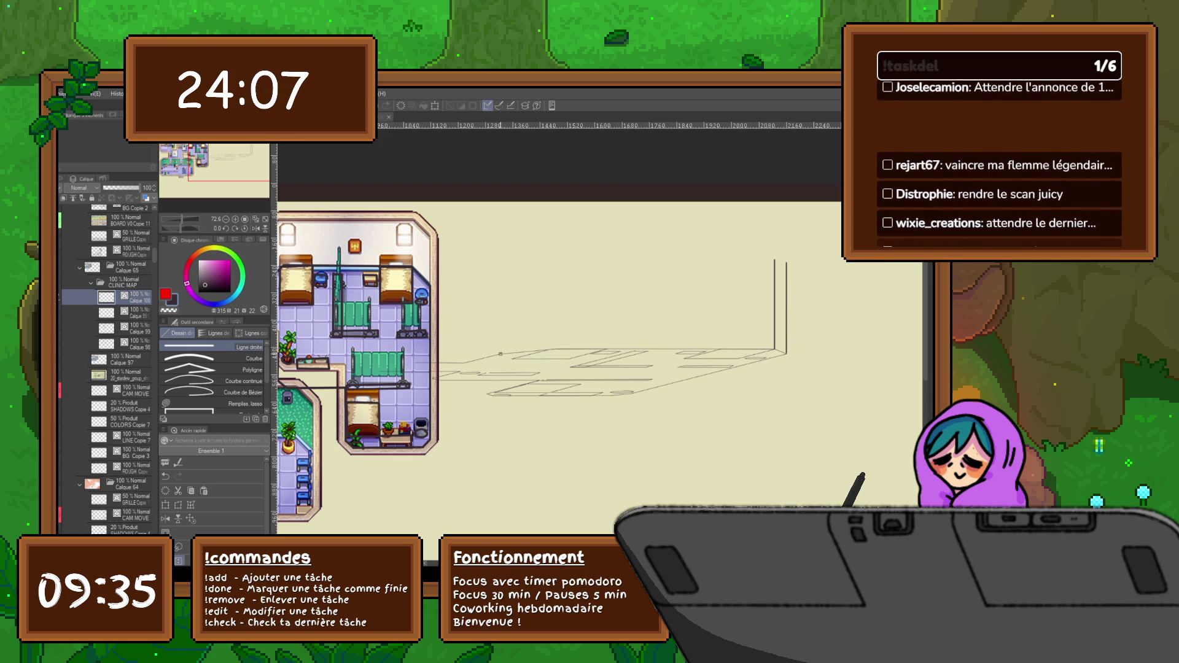
{"action": "left_click_drag", "start_coordinate": [500, 355], "coordinate": [500, 286]}
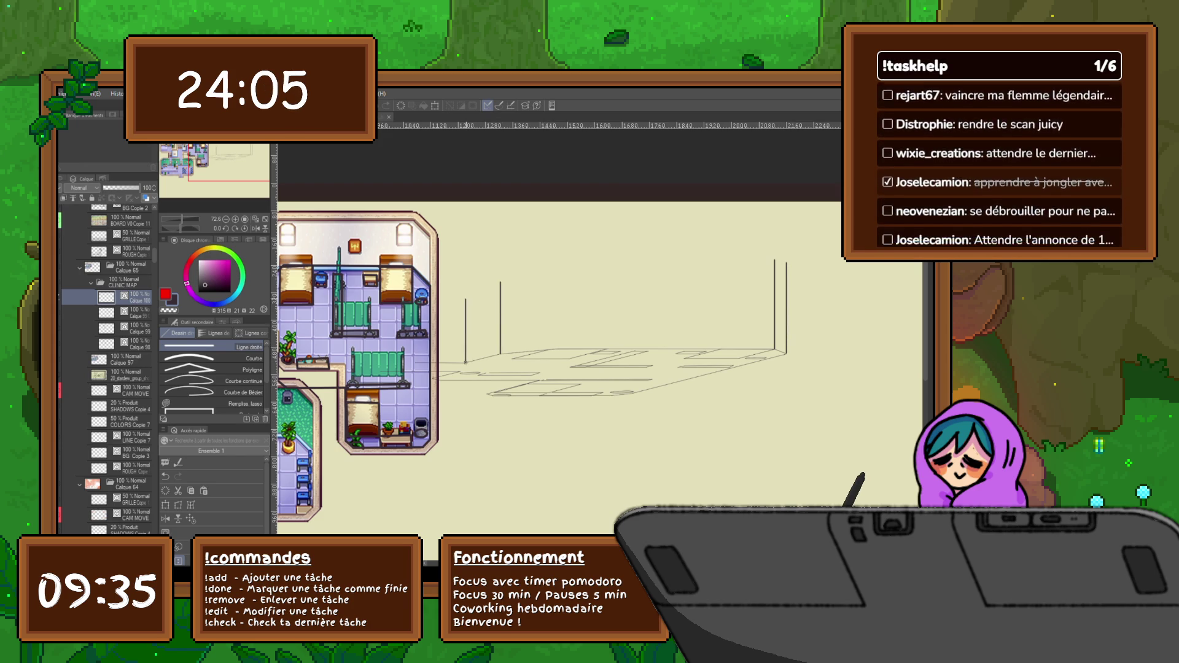
{"action": "left_click_drag", "start_coordinate": [466, 362], "coordinate": [465, 283]}
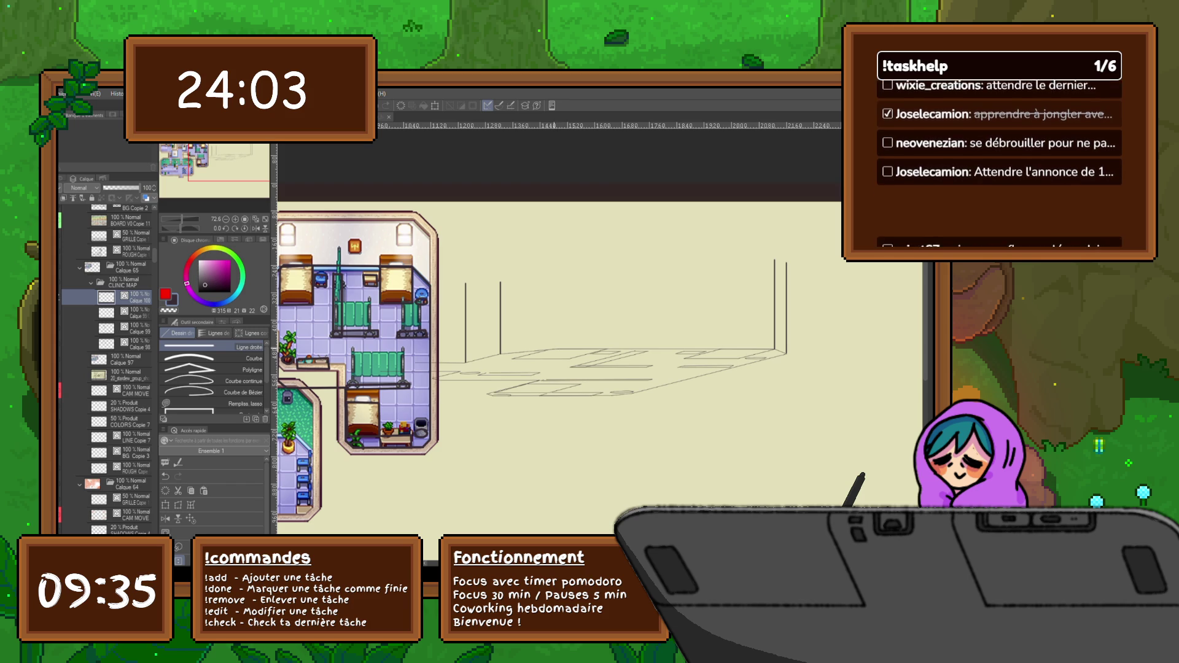
{"action": "left_click_drag", "start_coordinate": [554, 350], "coordinate": [555, 277]}
{"action": "scroll", "coordinate": [556, 358], "scroll_direction": "down", "scroll_amount": 1}
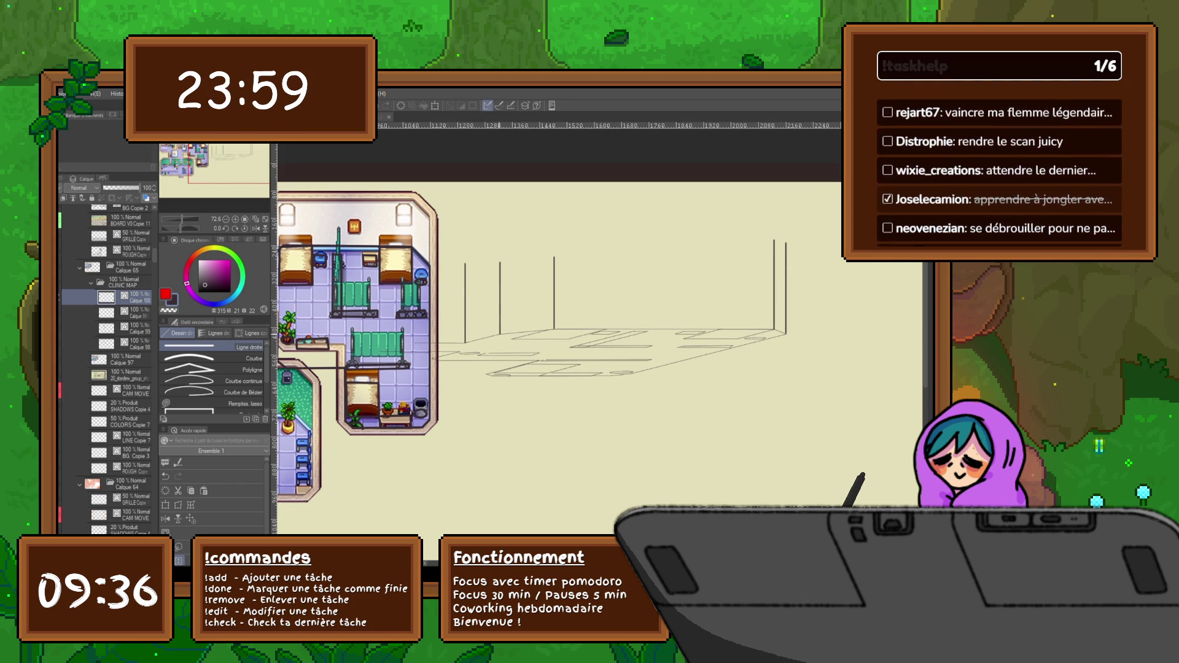
{"action": "left_click_drag", "start_coordinate": [478, 338], "coordinate": [774, 332]}
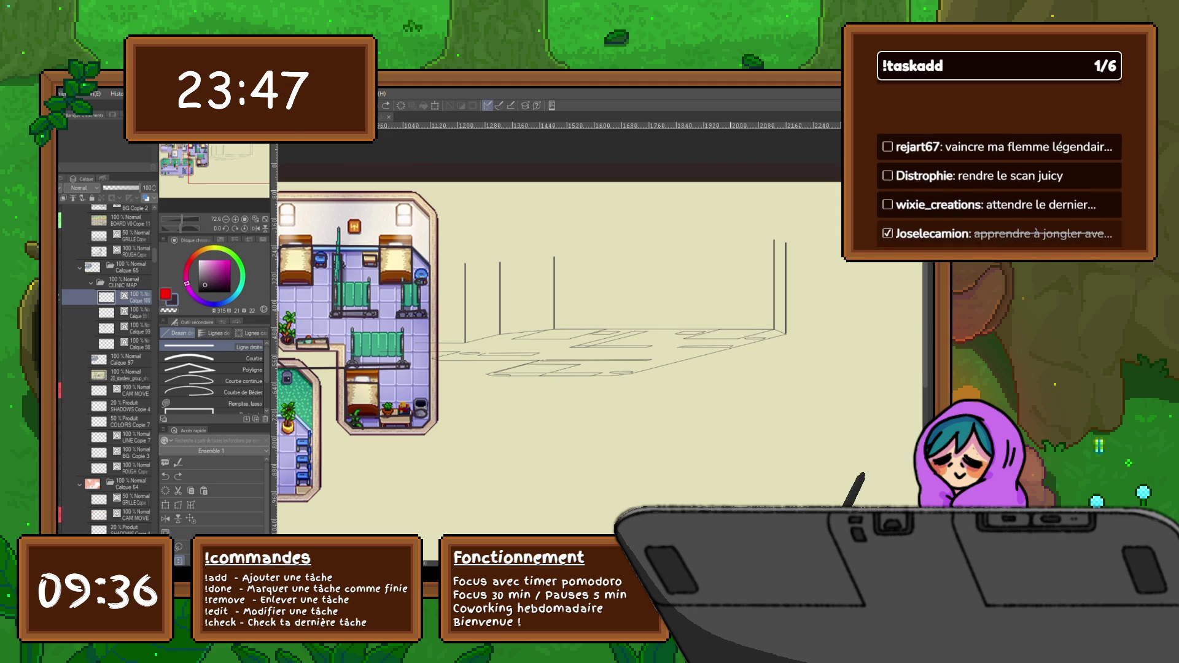
Try a pen stroke on the room sketch, undo it, and reposition the view.
{"action": "key", "text": "p"}
{"action": "left_click_drag", "start_coordinate": [656, 270], "coordinate": [688, 273]}
{"action": "key", "text": "ctrl+z"}
{"action": "left_click_drag", "start_coordinate": [553, 307], "coordinate": [601, 297]}
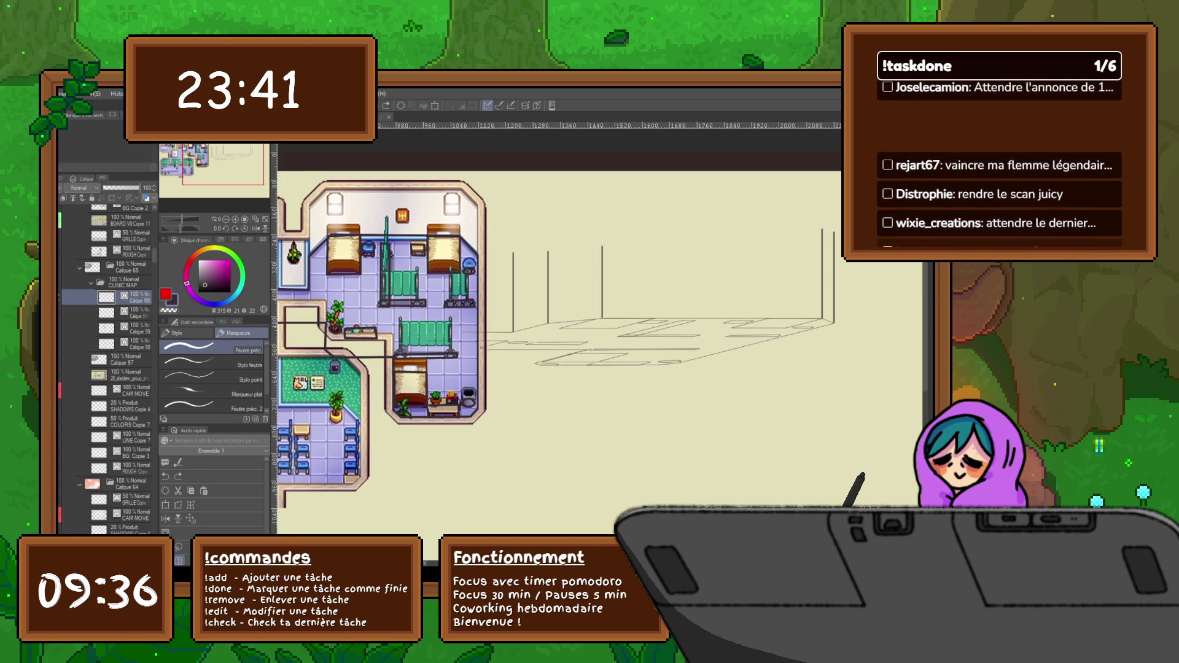
Add layer Calque 101 and start the bed with a leg and base-line stroke.
{"action": "key", "text": "ctrl+shift+n"}
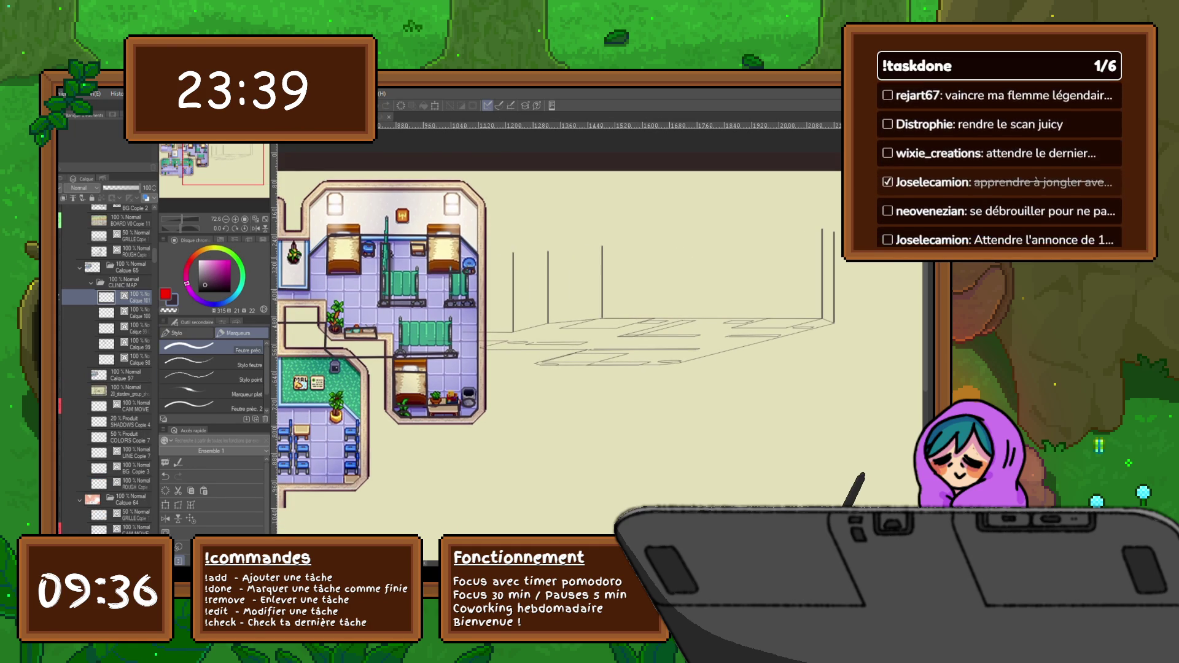
{"action": "left_click_drag", "start_coordinate": [553, 338], "coordinate": [578, 362]}
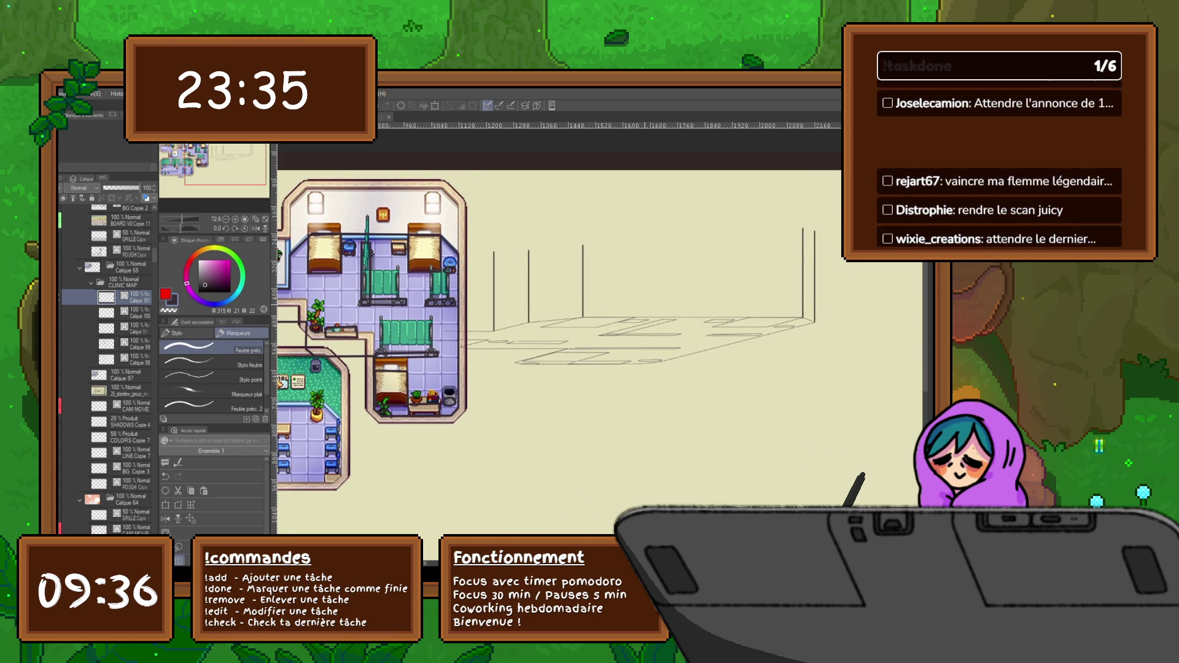
{"action": "mouse_move", "coordinate": [541, 314]}
{"action": "left_mouse_down"}
{"action": "mouse_move", "coordinate": [541, 327]}
{"action": "mouse_move", "coordinate": [600, 309]}
{"action": "left_mouse_up"}
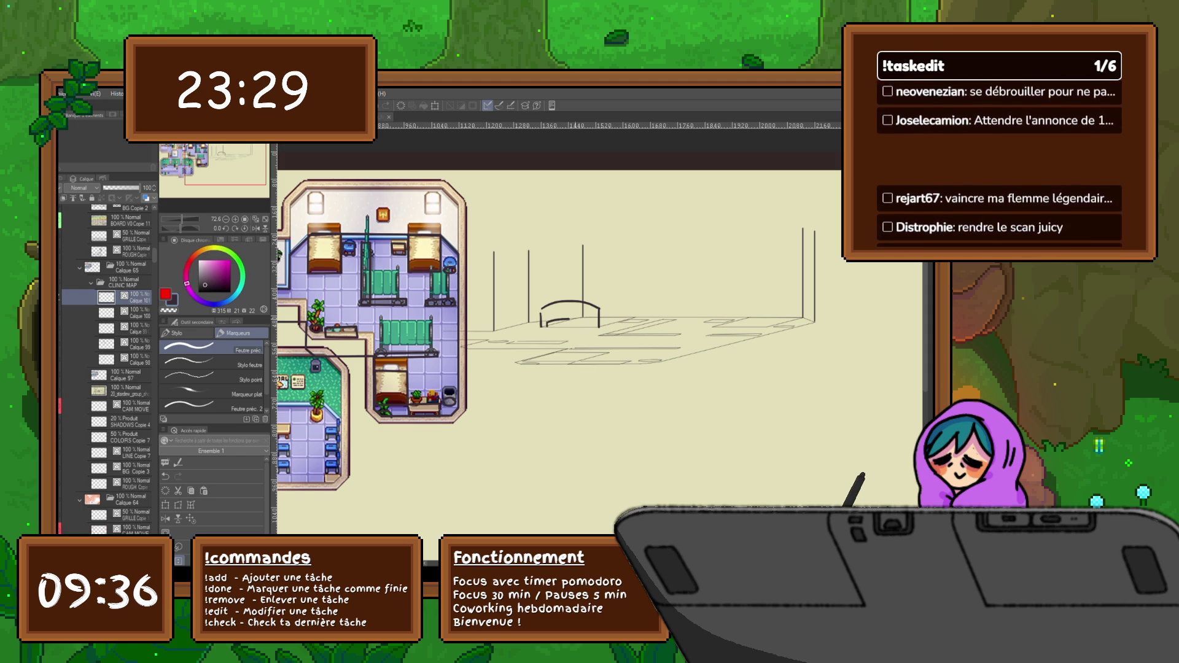
{"action": "left_click_drag", "start_coordinate": [562, 320], "coordinate": [589, 319]}
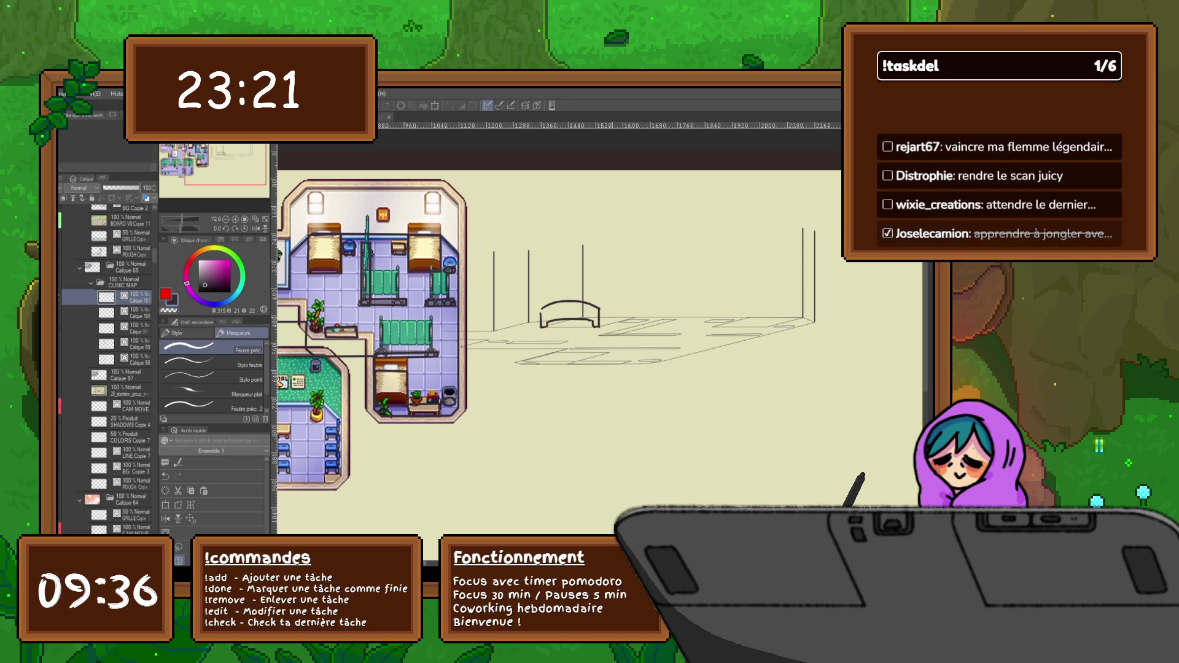
{"action": "mouse_move", "coordinate": [596, 327]}
{"action": "left_mouse_down"}
{"action": "mouse_move", "coordinate": [635, 319]}
{"action": "mouse_move", "coordinate": [631, 307]}
{"action": "left_mouse_up"}
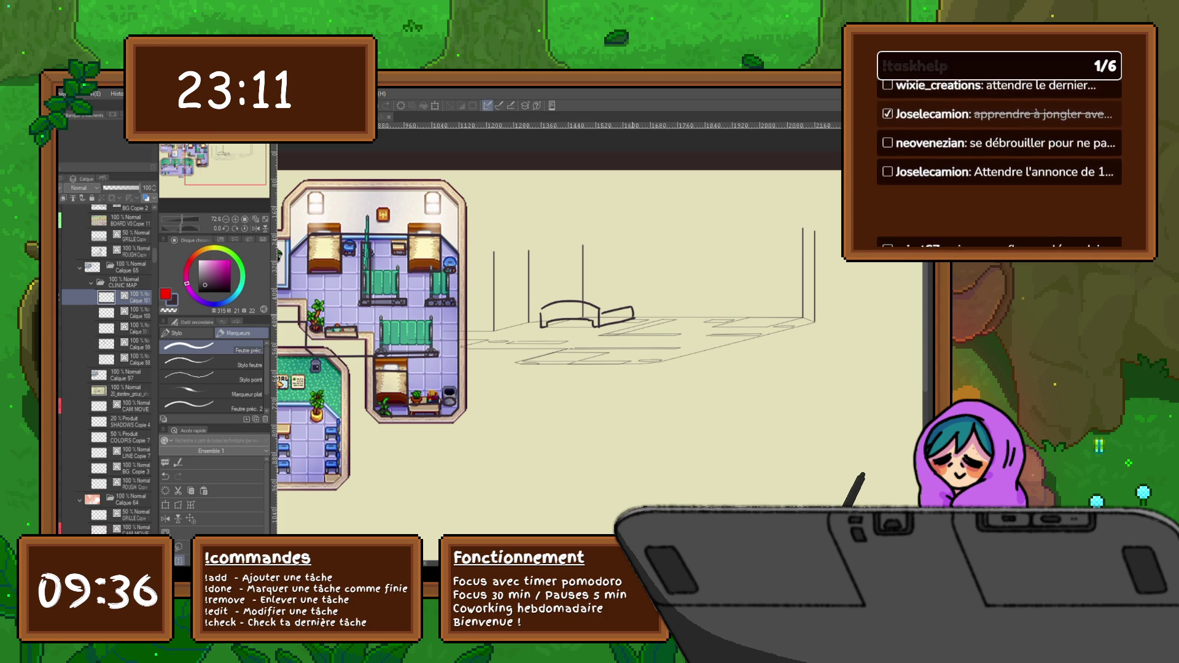
{"action": "key", "text": "ctrl+z"}
{"action": "key", "text": "ctrl+z"}
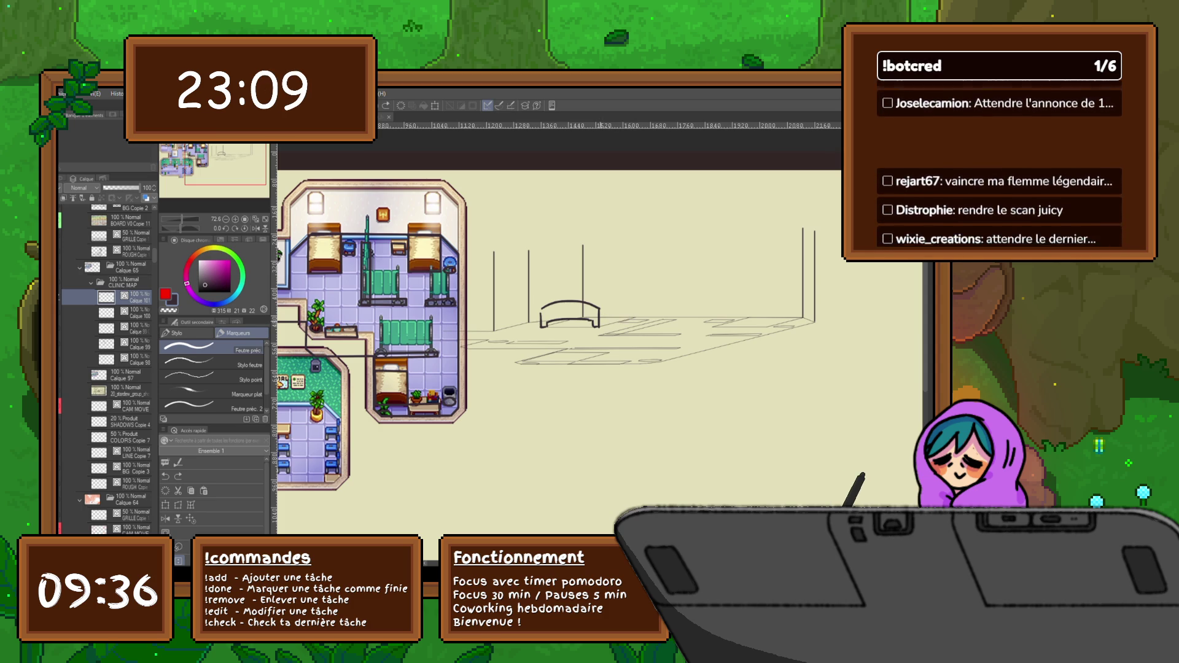
Redraw the bed's right side and add its top edge and right end between the walls.
{"action": "left_click_drag", "start_coordinate": [605, 320], "coordinate": [634, 312]}
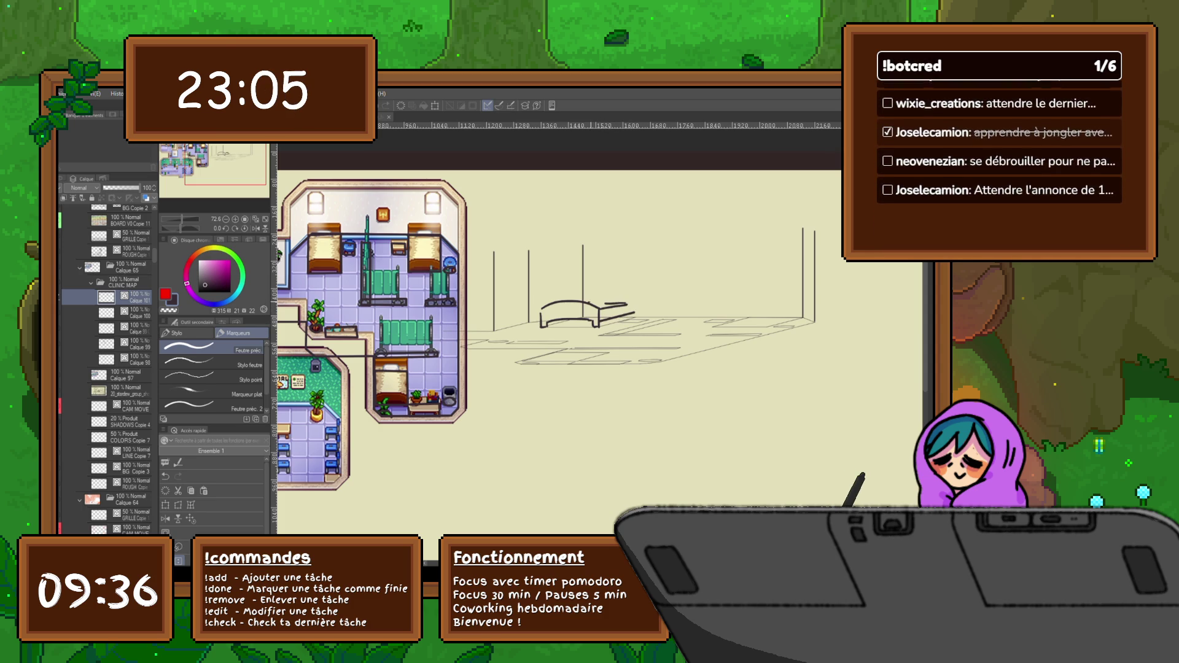
{"action": "left_click_drag", "start_coordinate": [589, 302], "coordinate": [616, 301]}
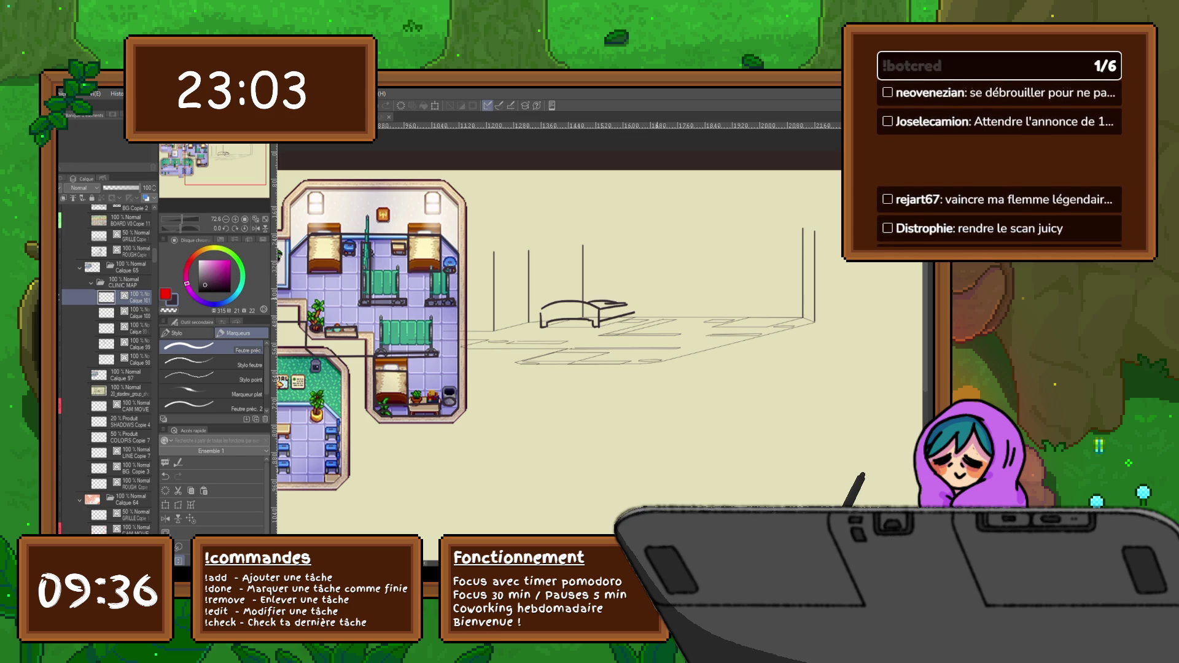
{"action": "left_click_drag", "start_coordinate": [635, 302], "coordinate": [634, 316]}
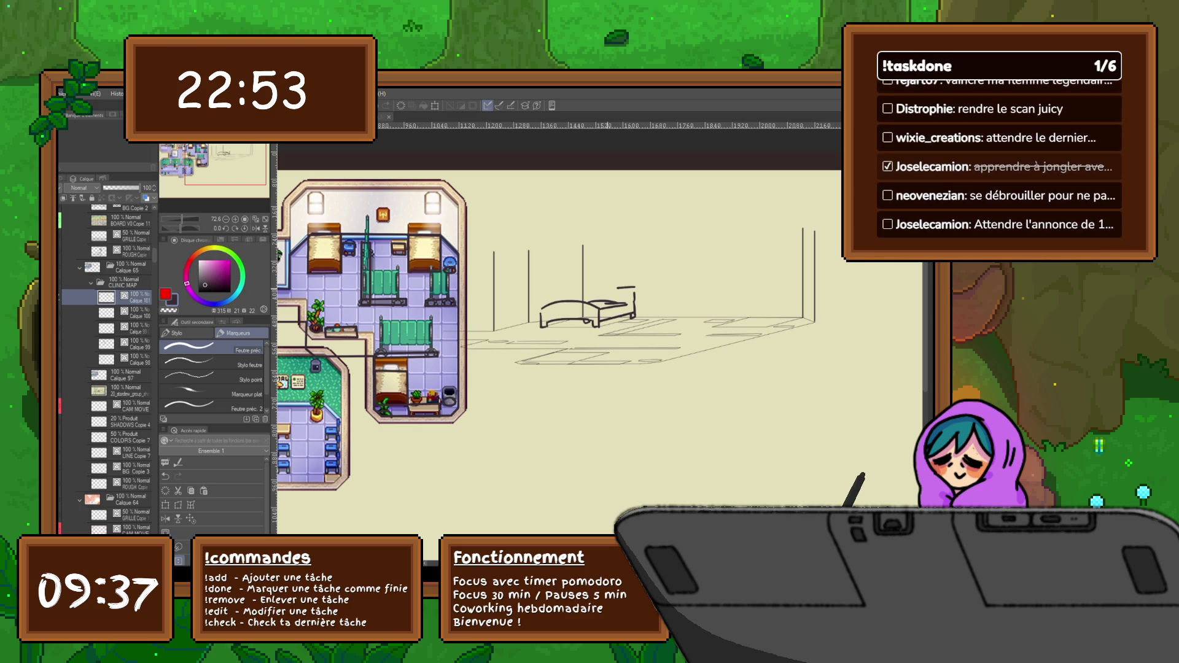
{"action": "left_click_drag", "start_coordinate": [625, 287], "coordinate": [591, 288]}
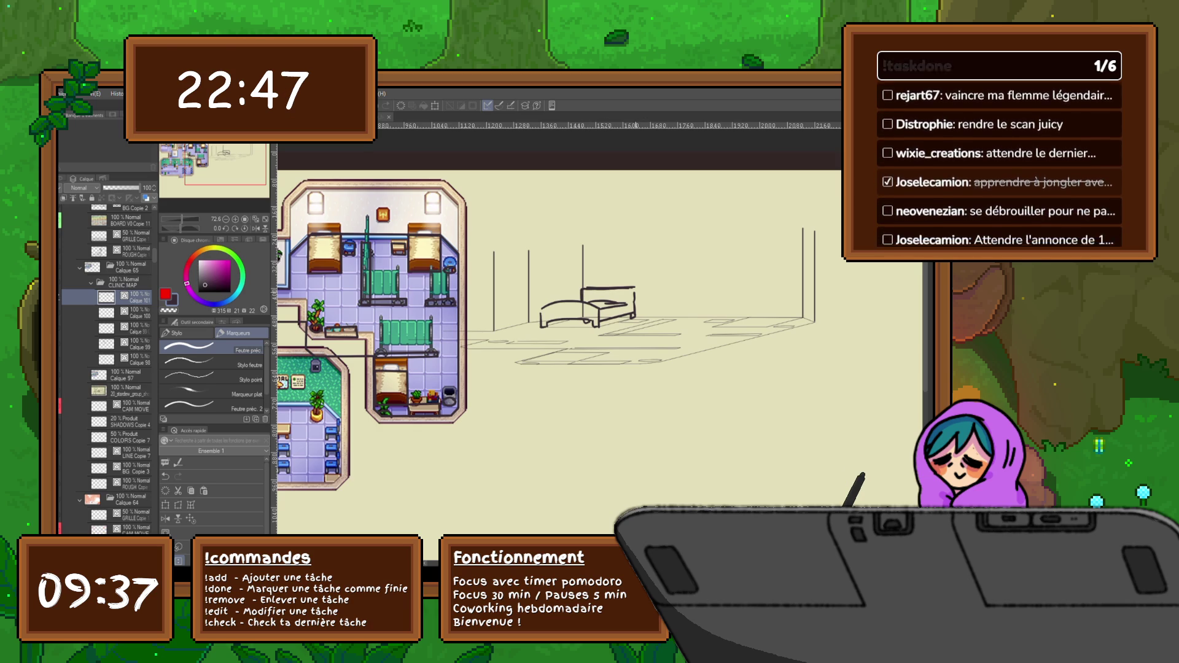
{"action": "left_click_drag", "start_coordinate": [635, 288], "coordinate": [635, 304]}
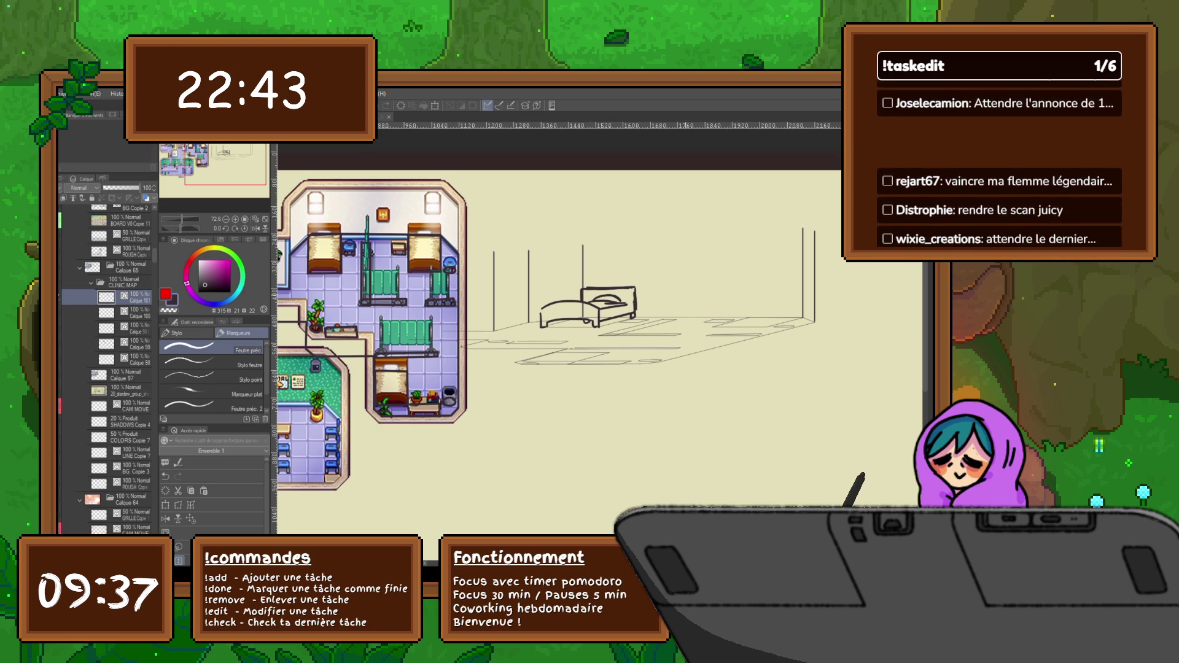
{"action": "left_click_drag", "start_coordinate": [602, 308], "coordinate": [552, 312]}
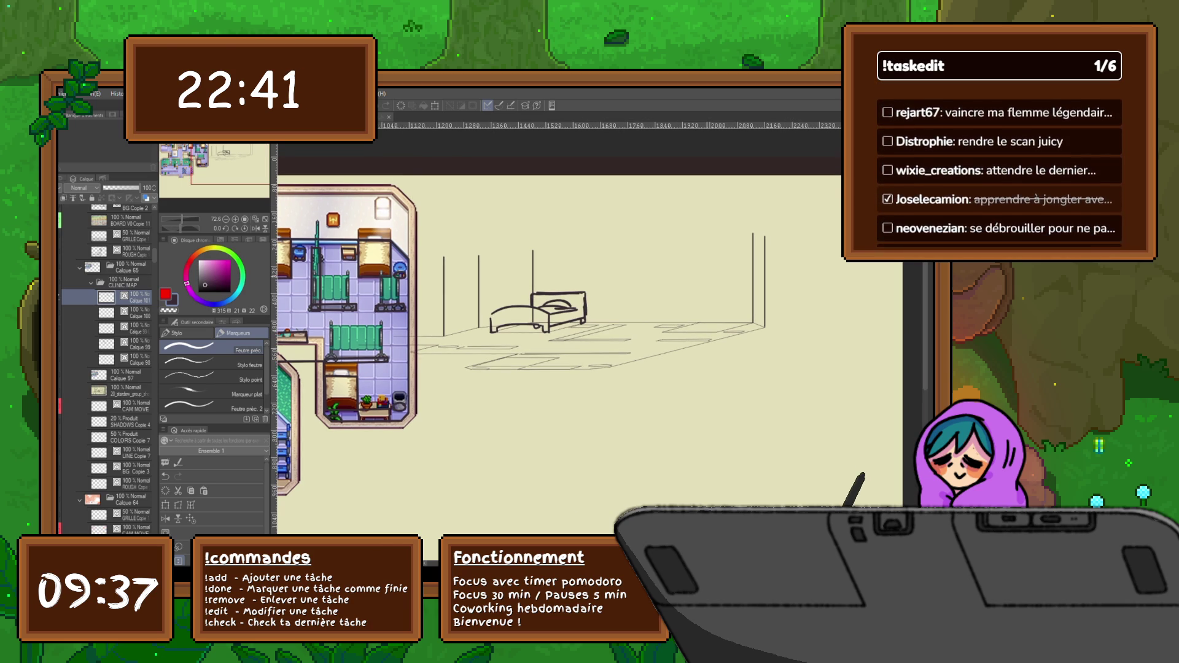
{"action": "left_click_drag", "start_coordinate": [552, 307], "coordinate": [609, 295]}
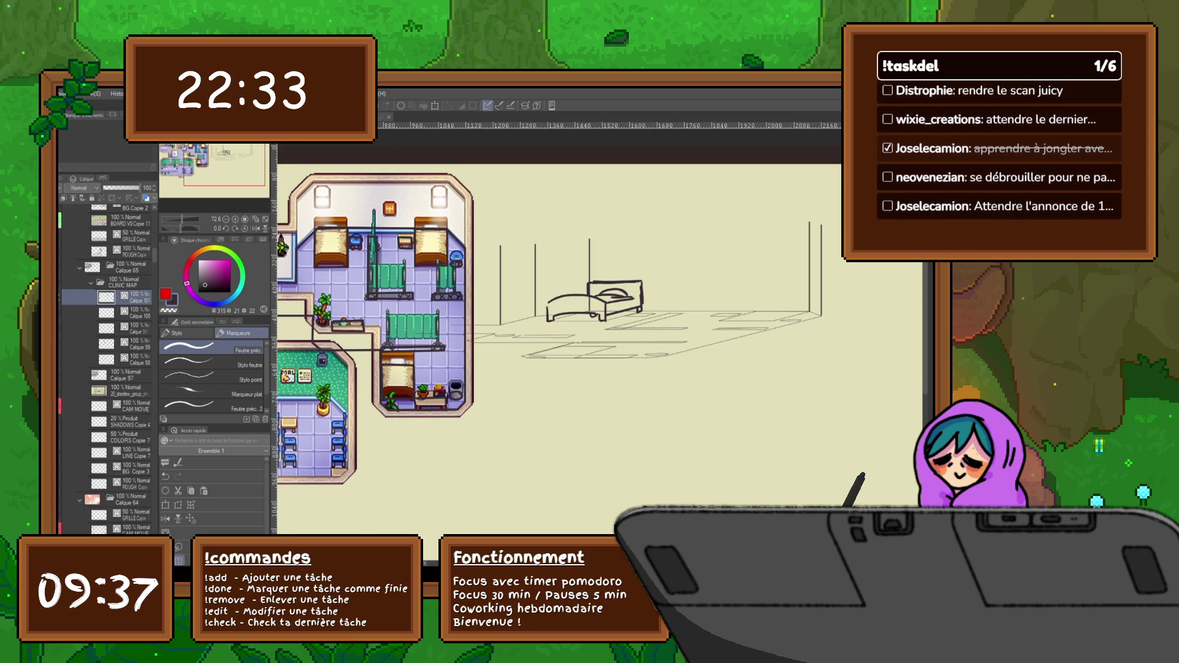
Toggle the pixel-art map and the perspective sketch lines off and back on to compare.
{"action": "left_click", "coordinate": [69, 390]}
{"action": "left_click", "coordinate": [69, 391]}
{"action": "left_click", "coordinate": [69, 220]}
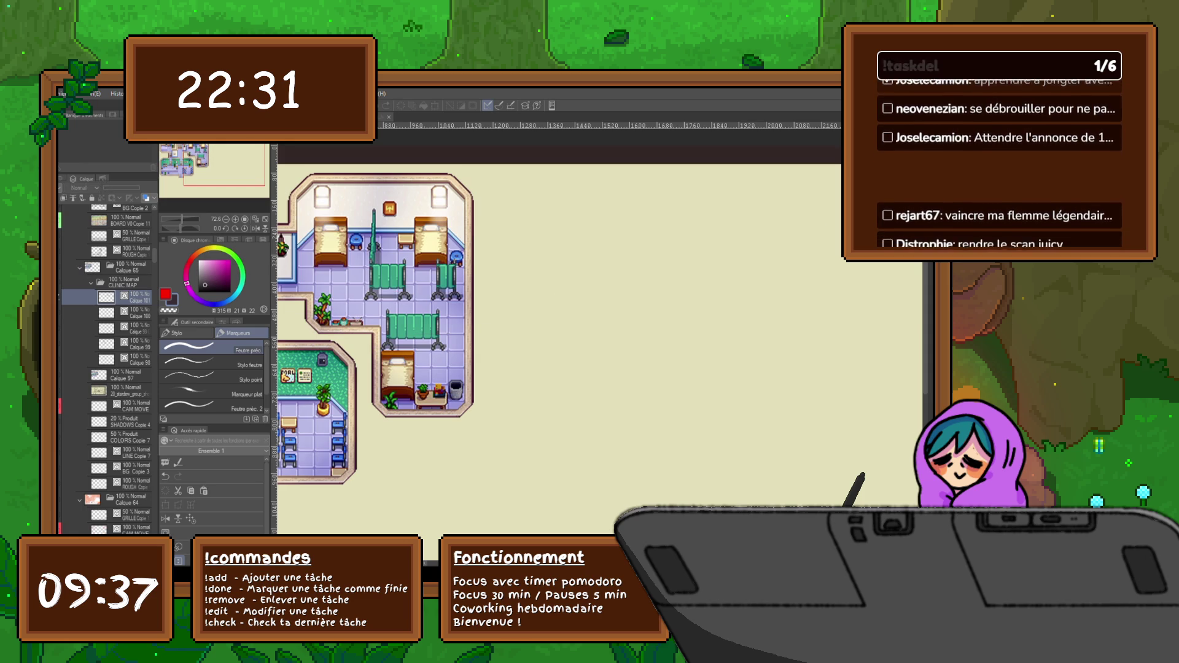
{"action": "left_click", "coordinate": [68, 220]}
Resize the CLINIC MAP folder's sketch, narrowing it then enlarging it proportionally.
{"action": "left_click", "coordinate": [123, 282]}
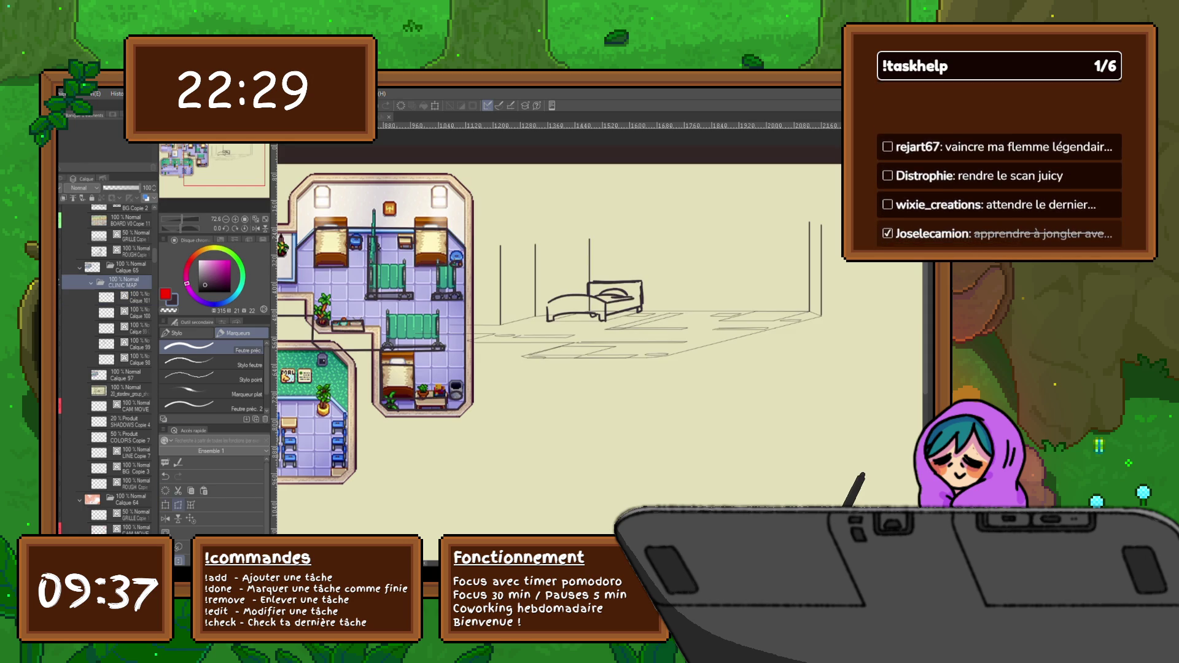
{"action": "key", "text": "ctrl+t"}
{"action": "left_click_drag", "start_coordinate": [822, 317], "coordinate": [760, 320]}
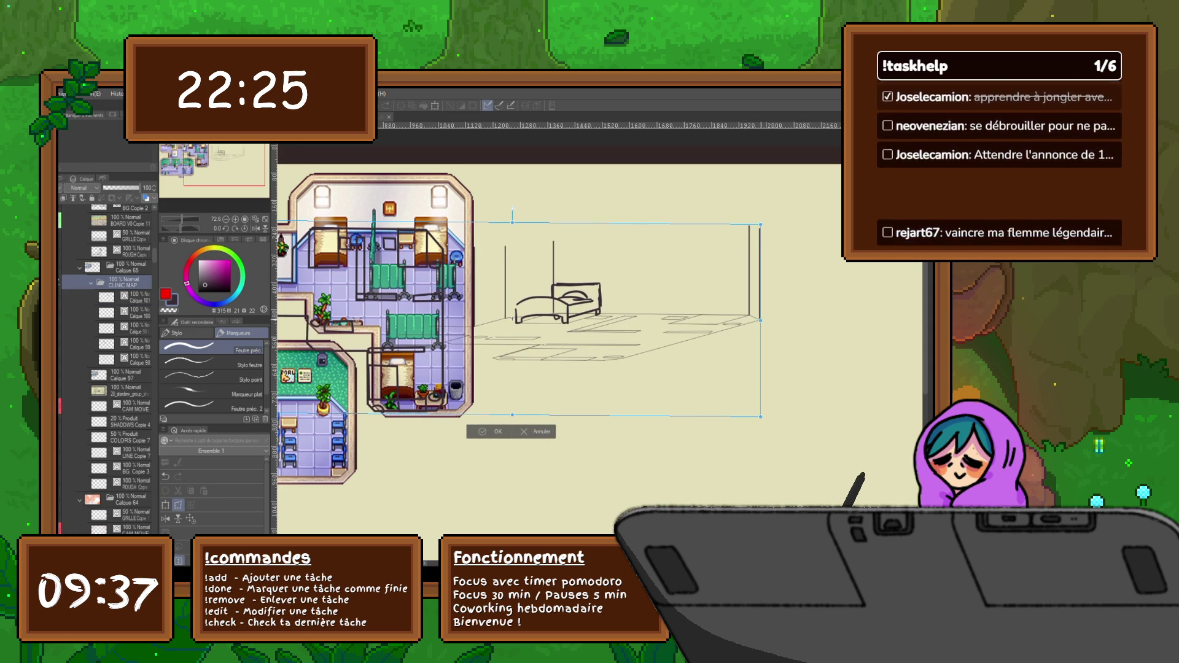
{"action": "left_click", "coordinate": [166, 505]}
{"action": "left_click_drag", "start_coordinate": [761, 416], "coordinate": [807, 434]}
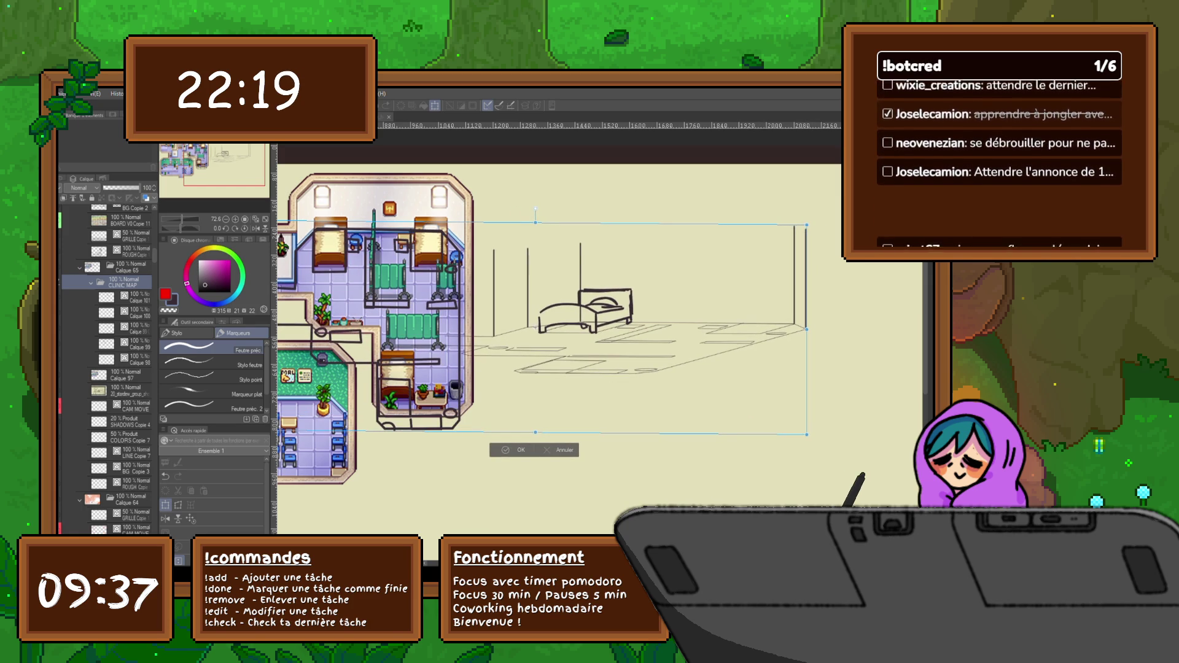
{"action": "key", "text": "Return"}
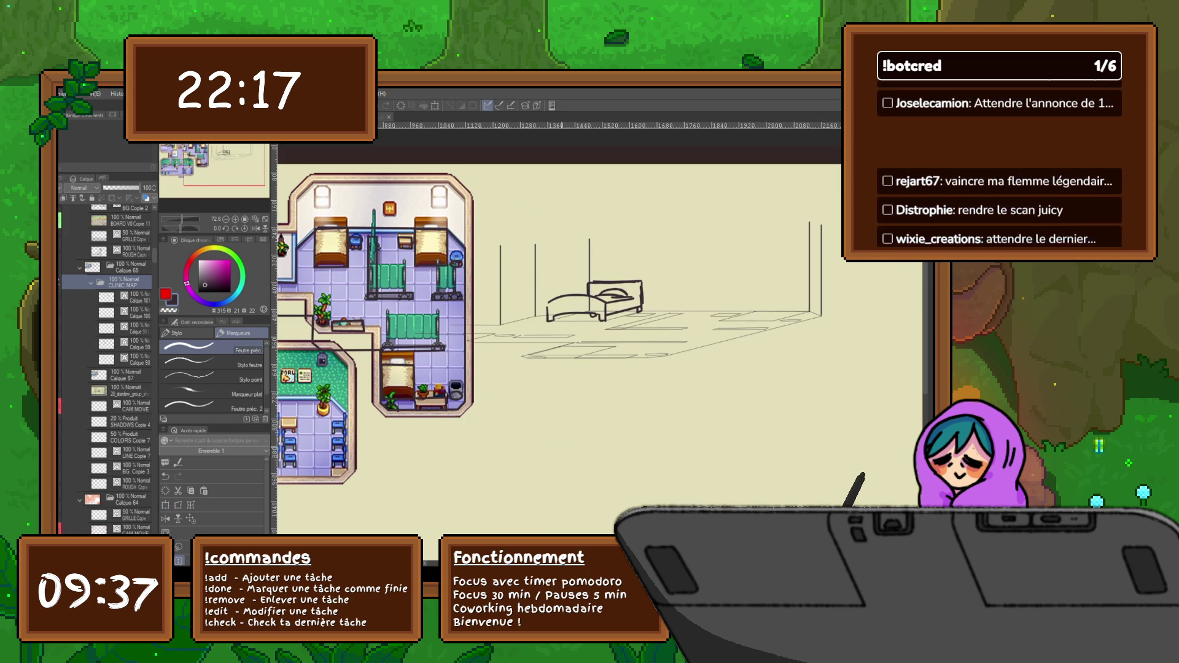
{"action": "key", "text": "ctrl+z"}
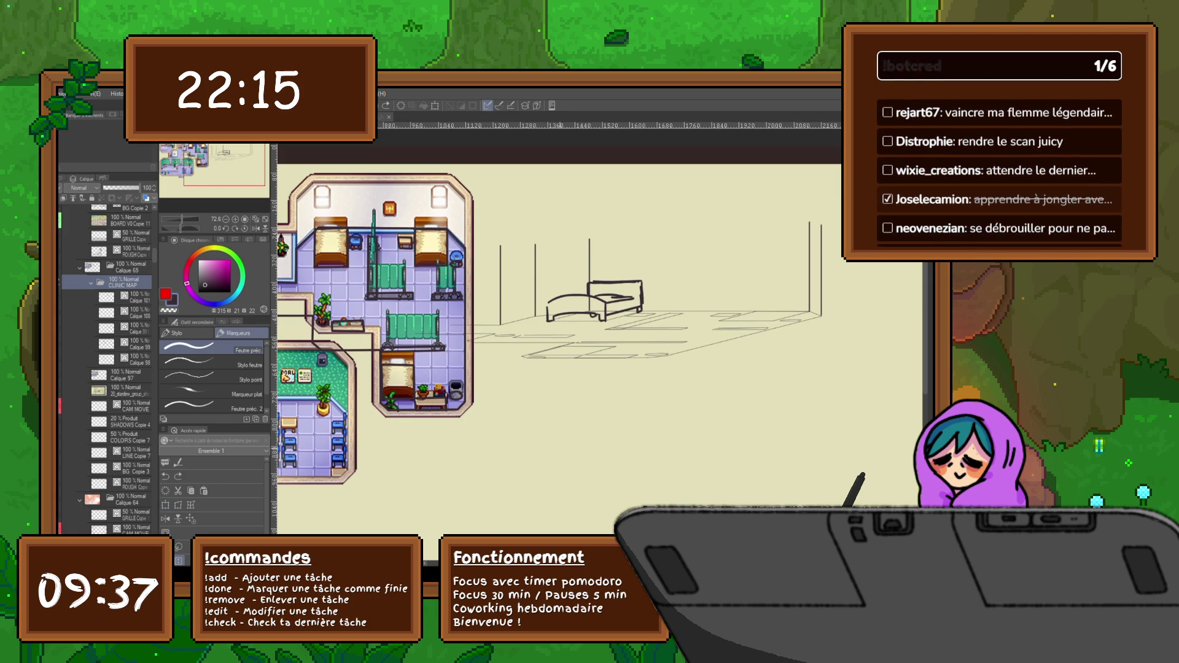
{"action": "key", "text": "ctrl+y"}
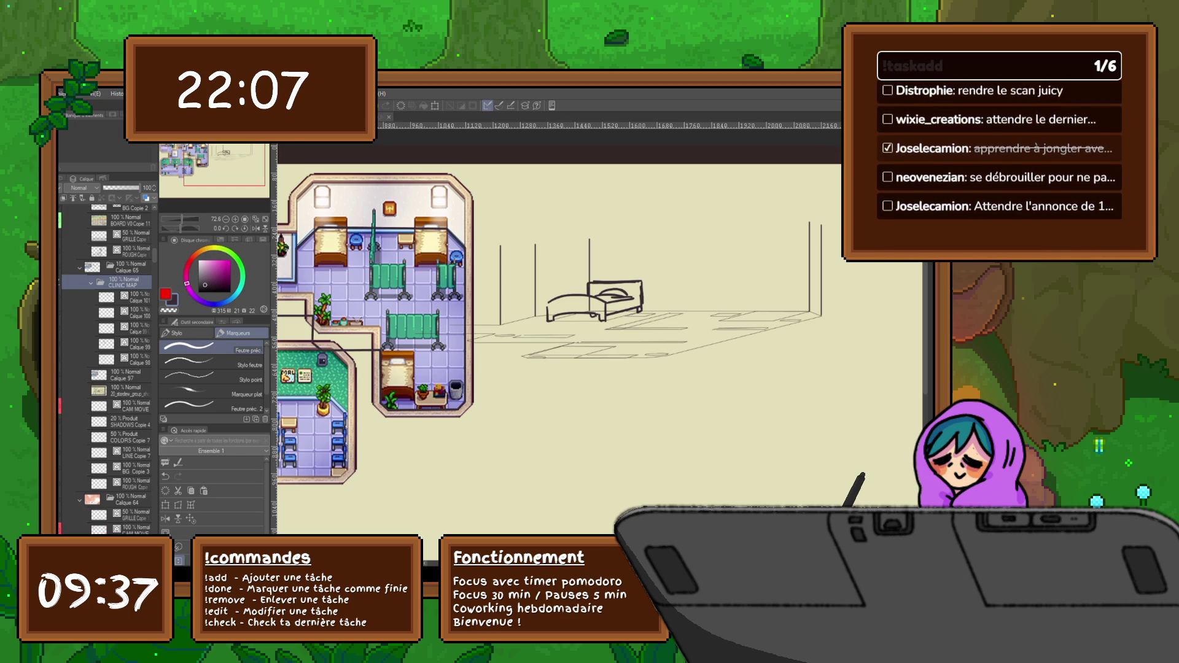
Group Calque 99 and Calque 98 into a folder named BASE.
{"action": "left_click", "coordinate": [132, 344]}
{"action": "key", "text": "ctrl+g"}
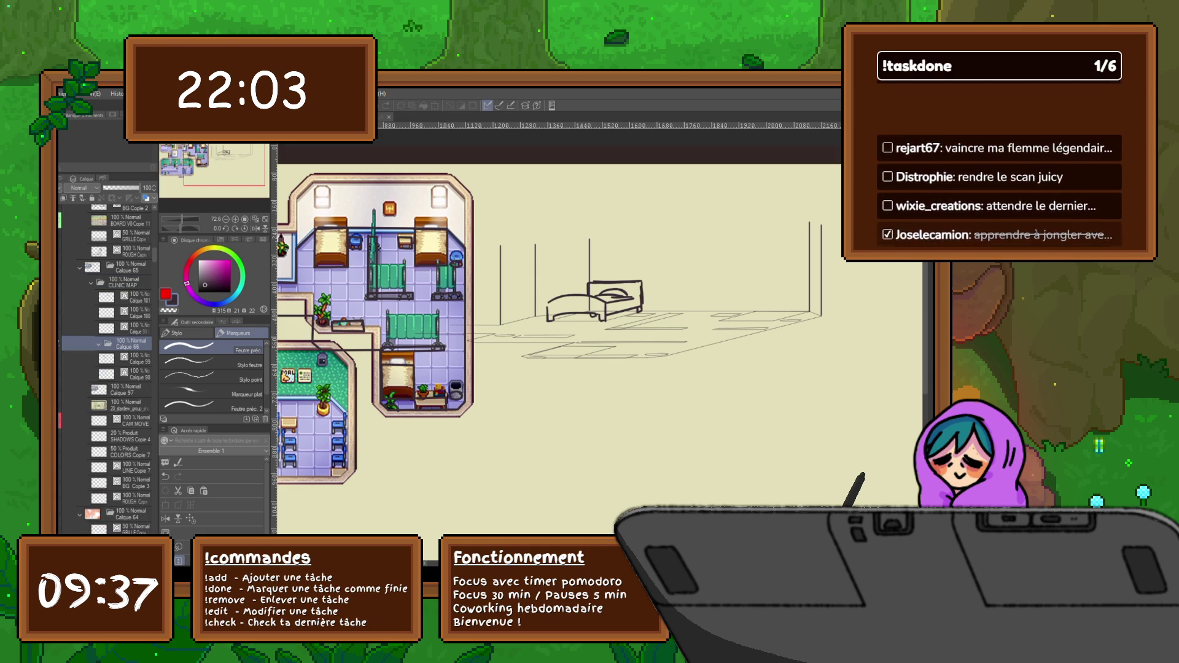
{"action": "type", "text": "BASE"}
{"action": "key", "text": "Return"}
Put the bed sketch layer Calque 101 into its own folder.
{"action": "left_click", "coordinate": [114, 359]}
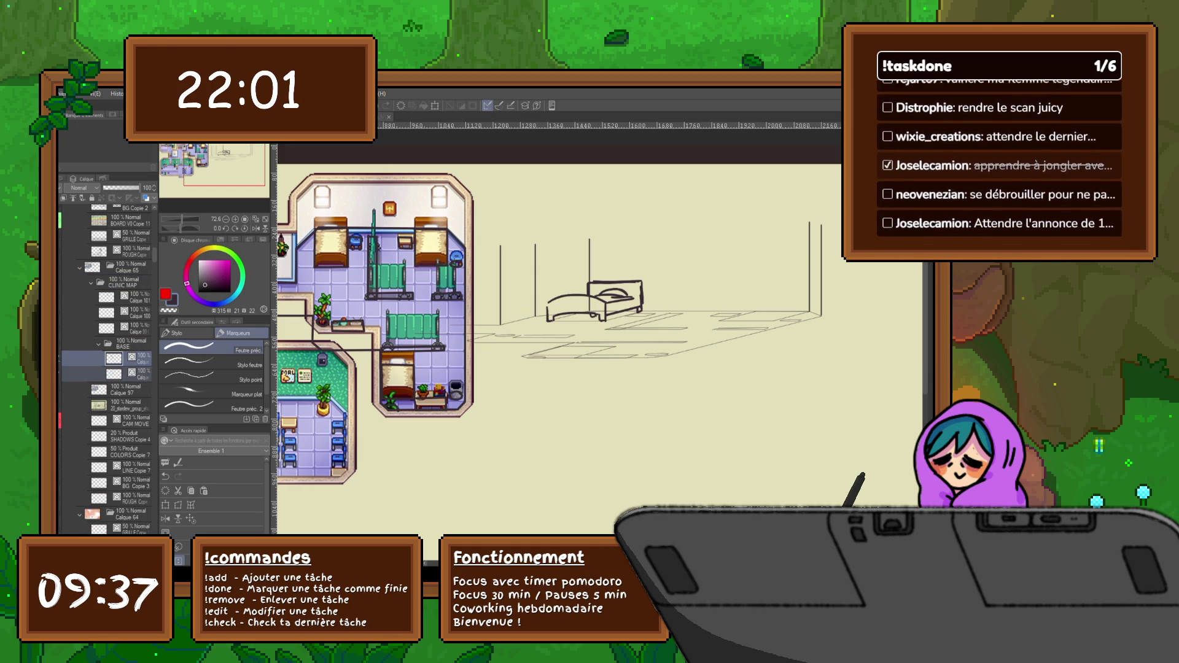
{"action": "left_click", "coordinate": [126, 297]}
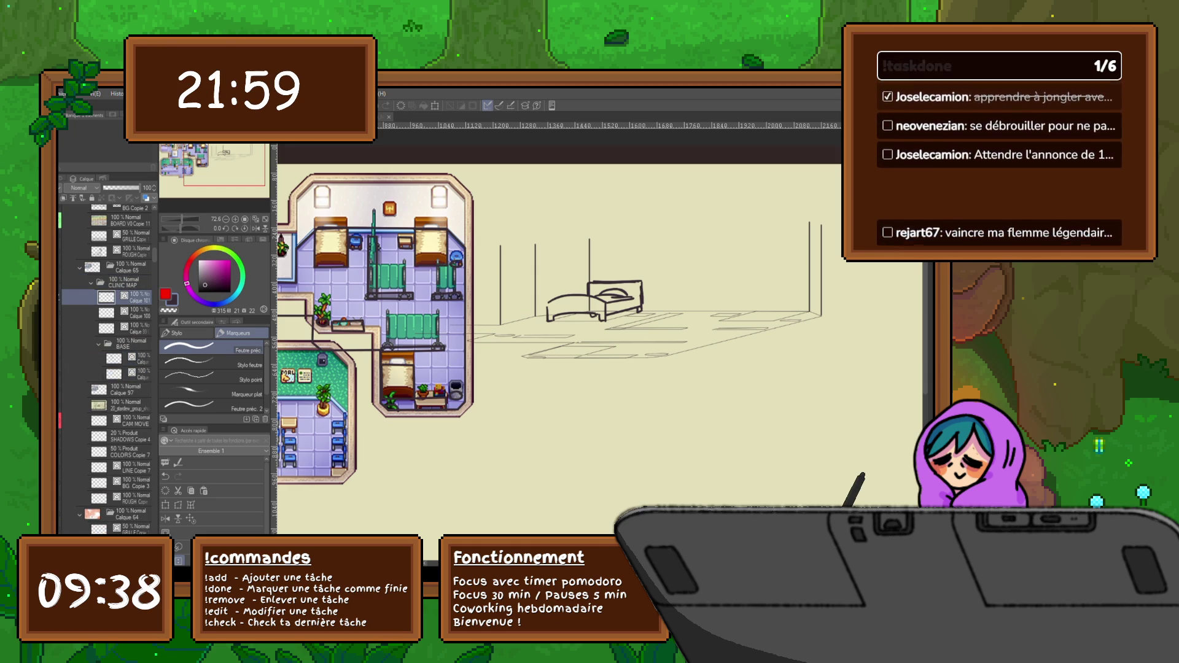
{"action": "key", "text": "ctrl+g"}
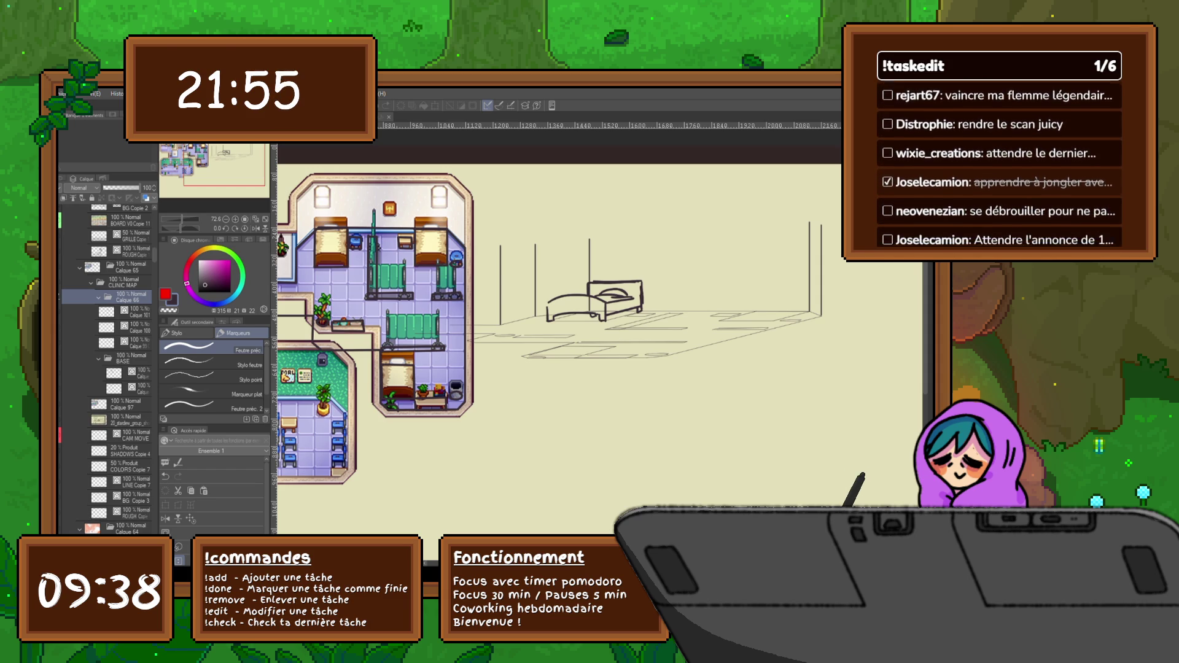
Name the folder PERS, then transform the whole group, nudging the room sketch up slightly.
{"action": "key", "text": "Return"}
{"action": "left_click", "coordinate": [123, 342]}
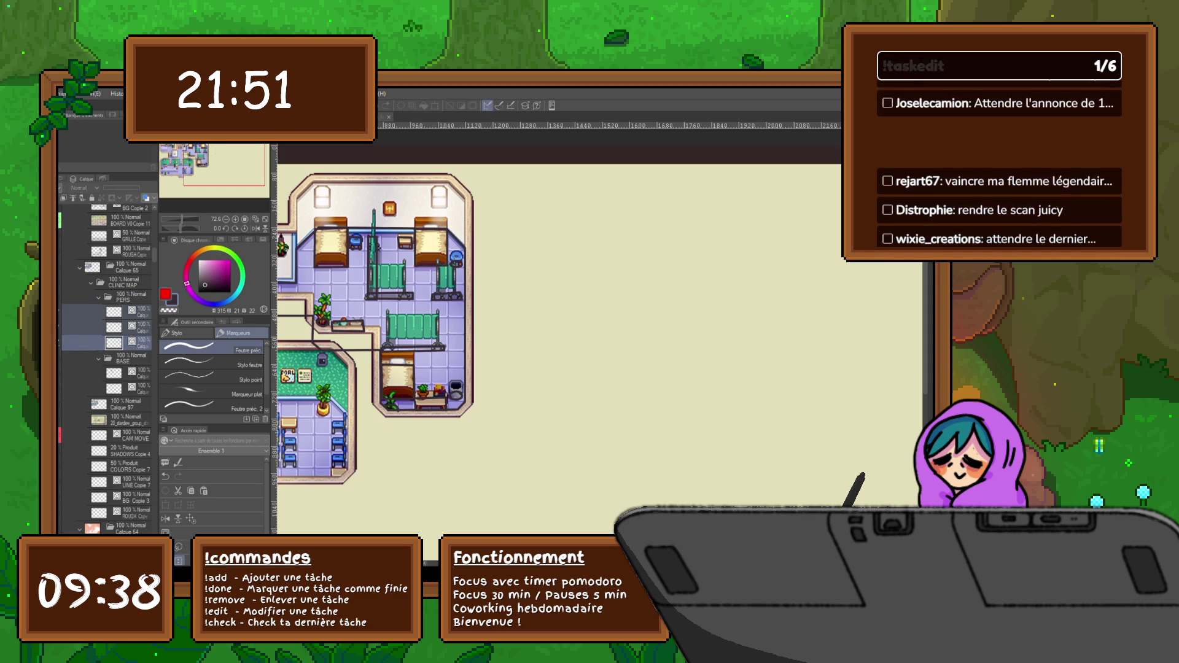
{"action": "left_click", "coordinate": [129, 297]}
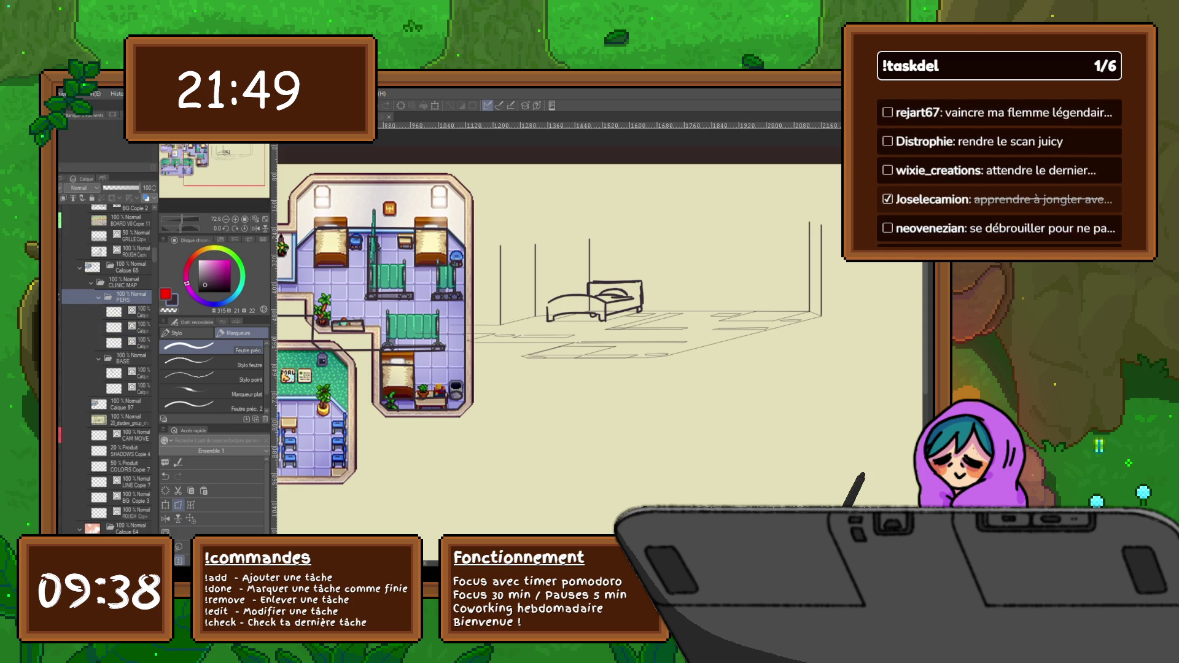
{"action": "key", "text": "ctrl+t"}
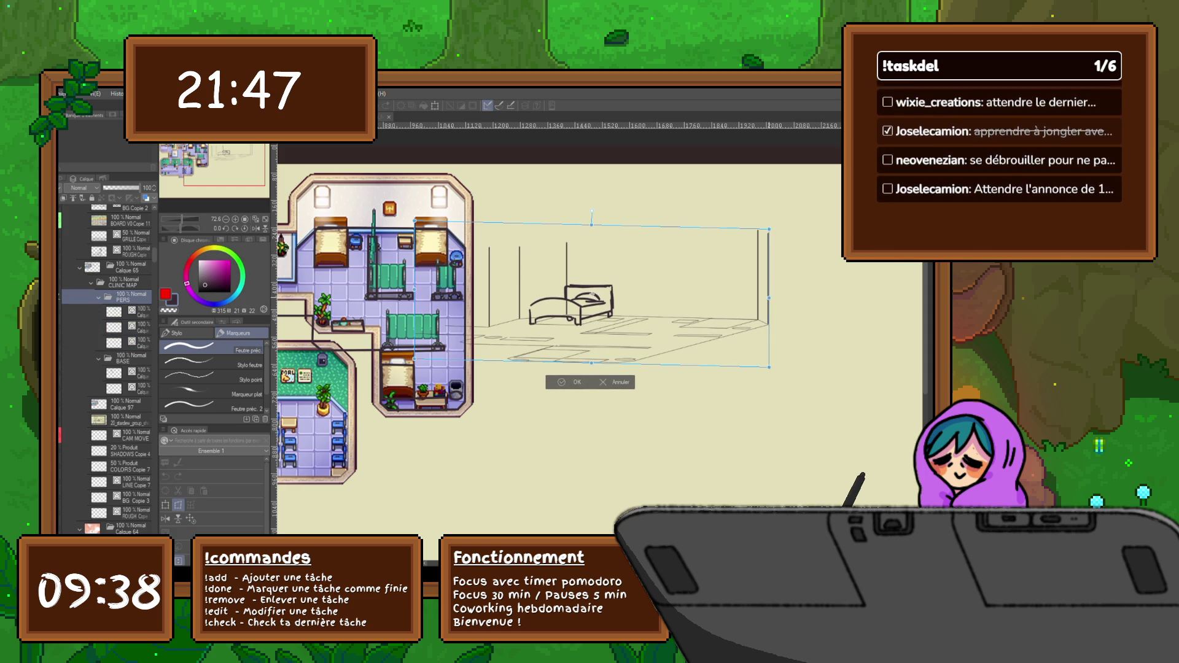
{"action": "key", "text": "Up"}
{"action": "key", "text": "Up"}
{"action": "key", "text": "Up"}
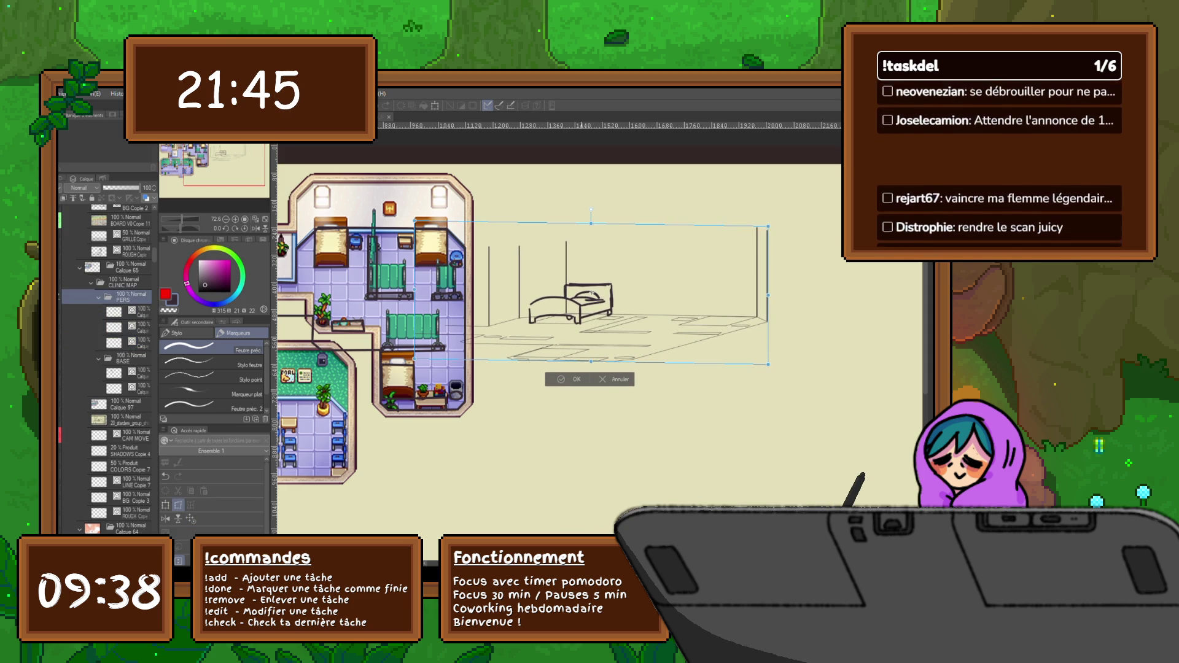
{"action": "key", "text": "Return"}
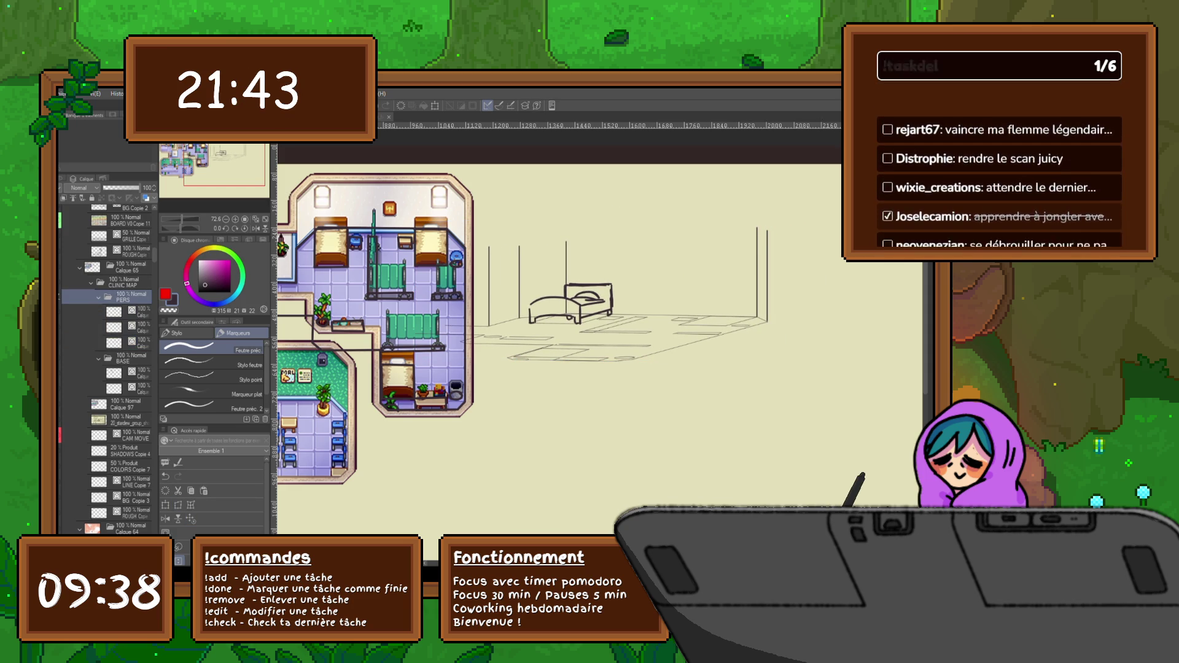
Move the room sketch right and down, apply it, and select the bed layer inside PERS.
{"action": "key", "text": "ctrl+t"}
{"action": "left_click_drag", "start_coordinate": [591, 294], "coordinate": [631, 318]}
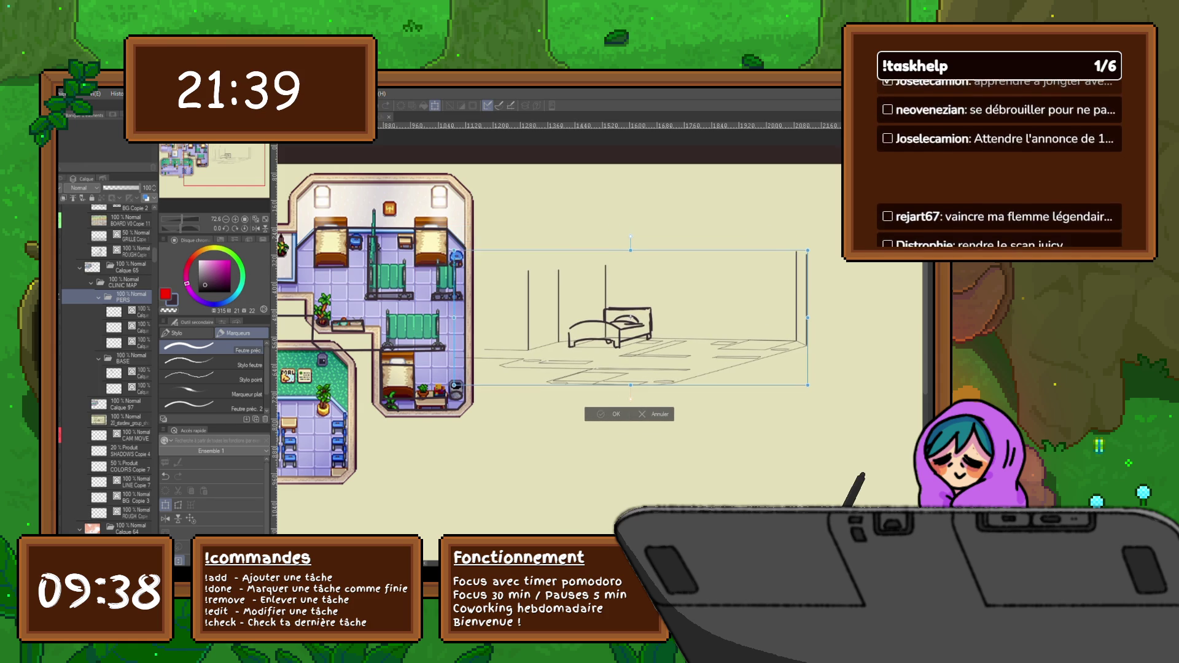
{"action": "key", "text": "Return"}
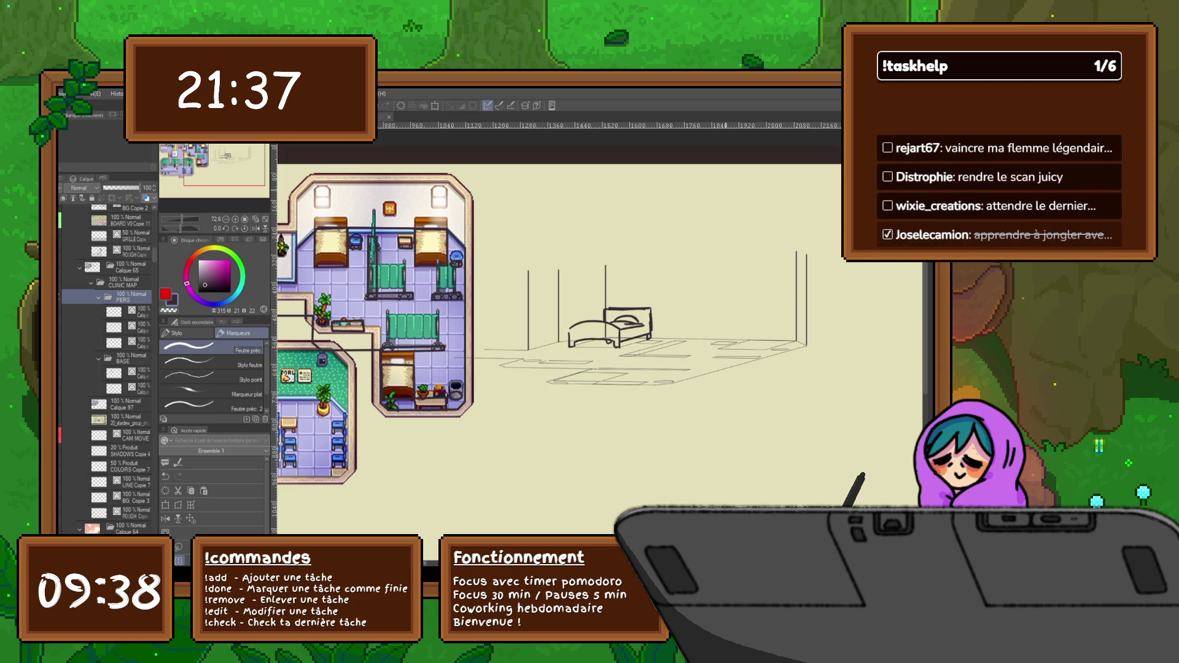
{"action": "left_click", "coordinate": [126, 311]}
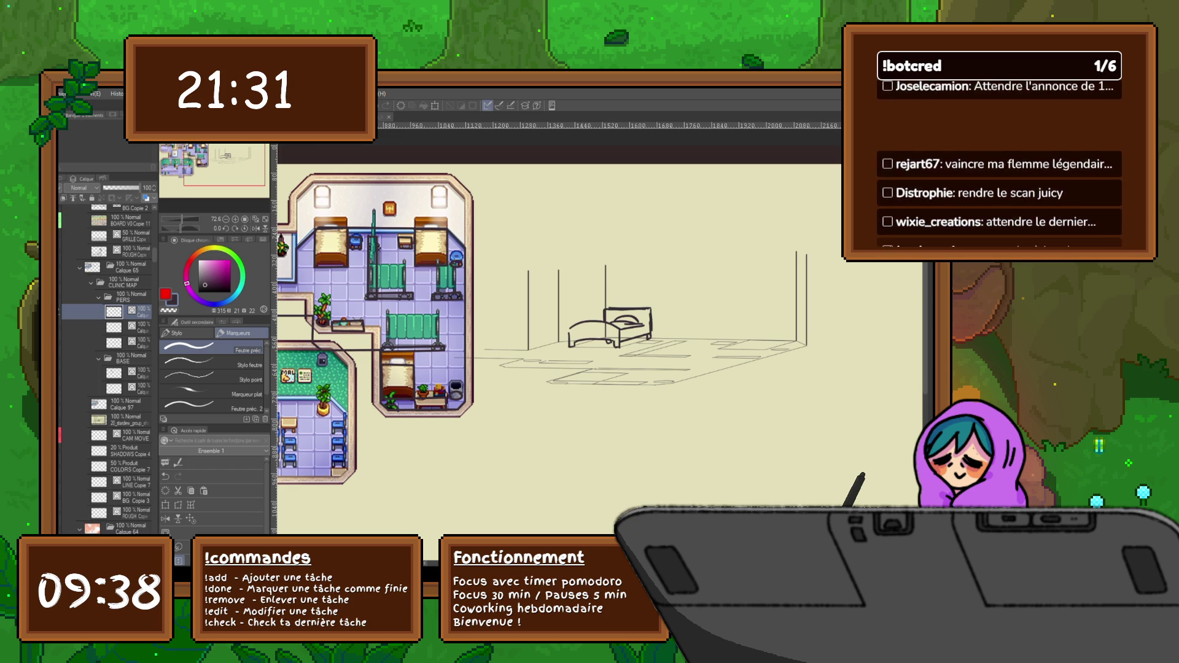
Shrink the bed sketch slightly, making it shorter and narrower.
{"action": "key", "text": "ctrl+t"}
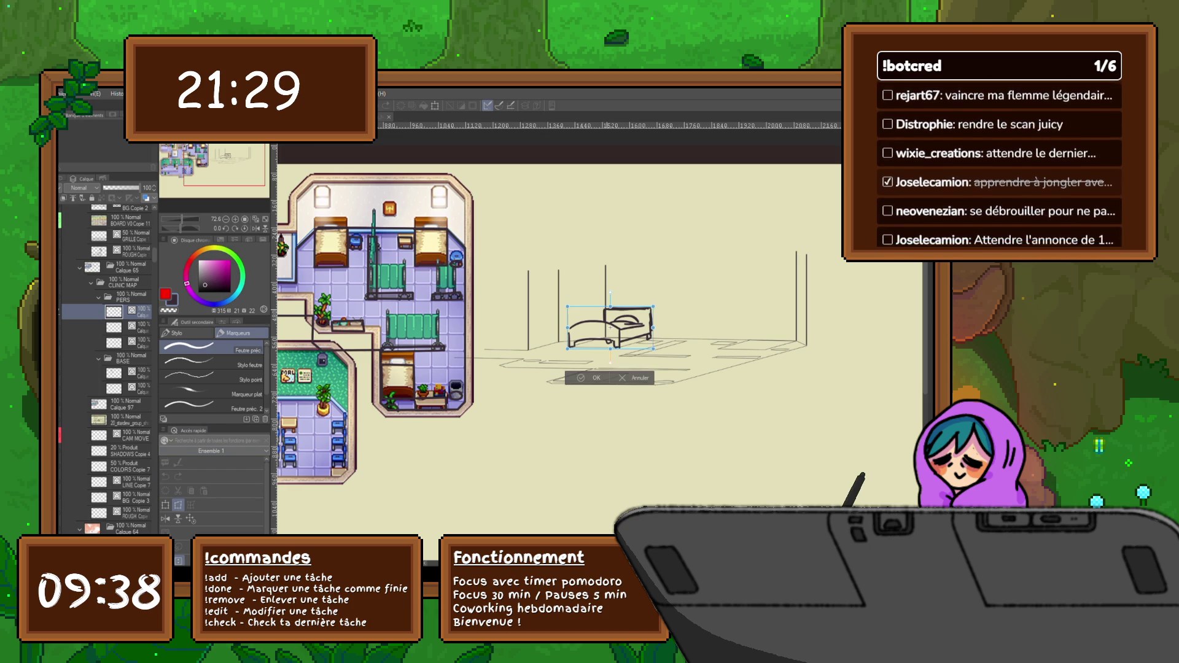
{"action": "left_click_drag", "start_coordinate": [610, 306], "coordinate": [609, 309]}
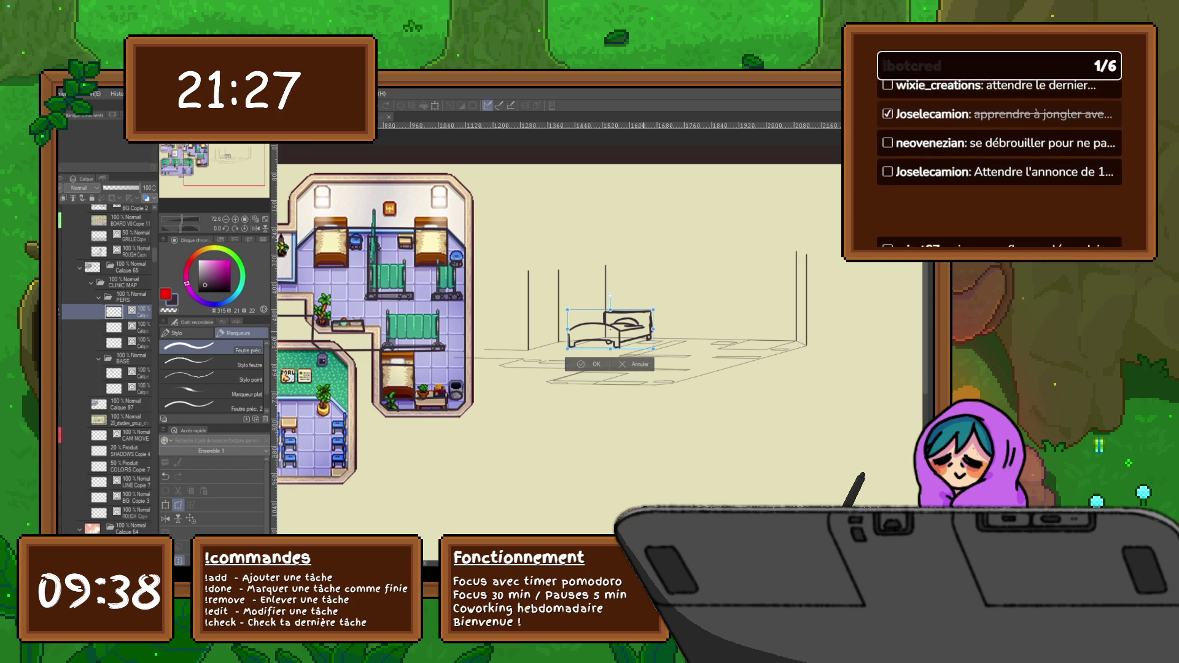
{"action": "left_click_drag", "start_coordinate": [653, 329], "coordinate": [650, 330]}
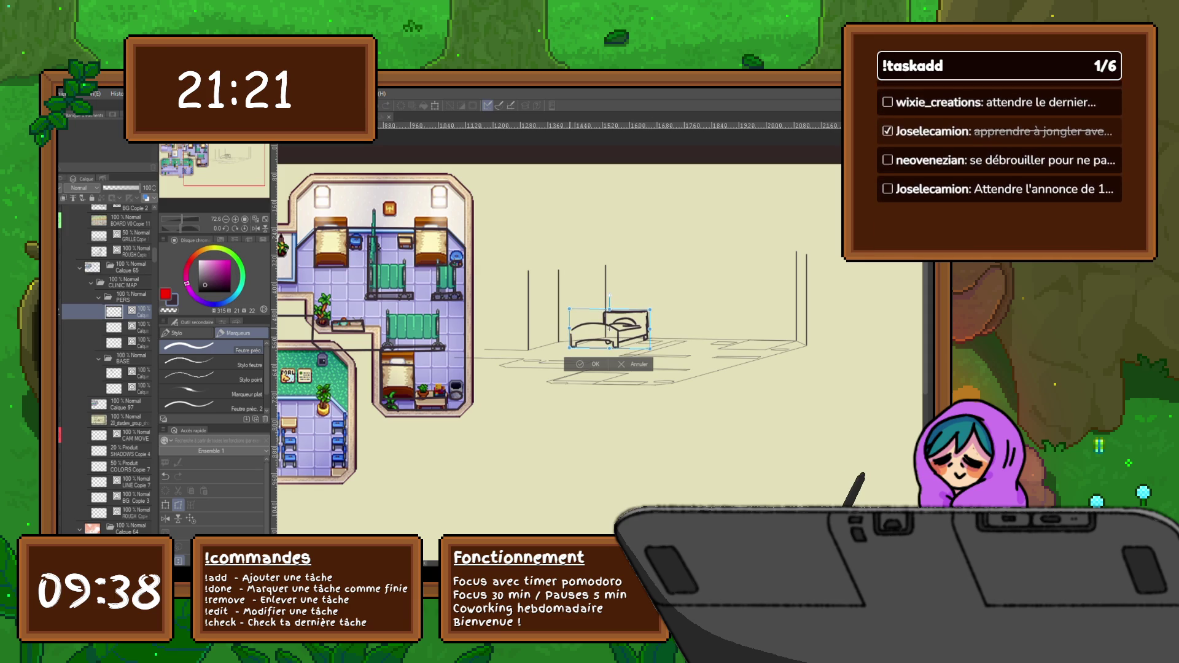
{"action": "left_click_drag", "start_coordinate": [569, 330], "coordinate": [570, 329]}
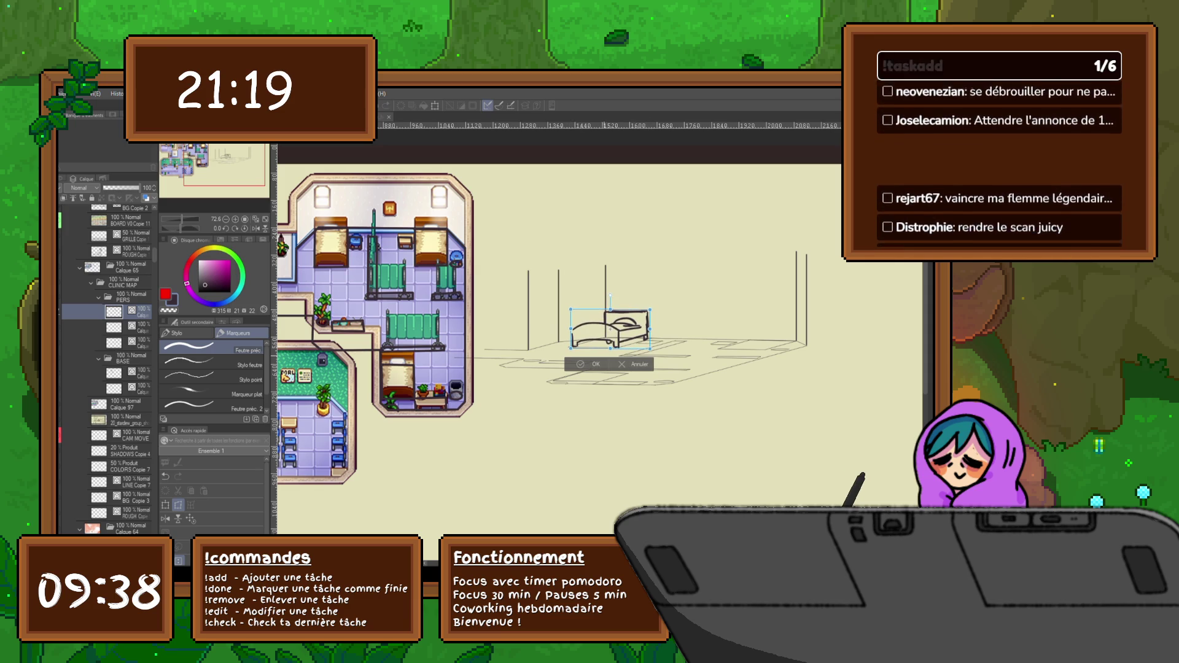
{"action": "key", "text": "Return"}
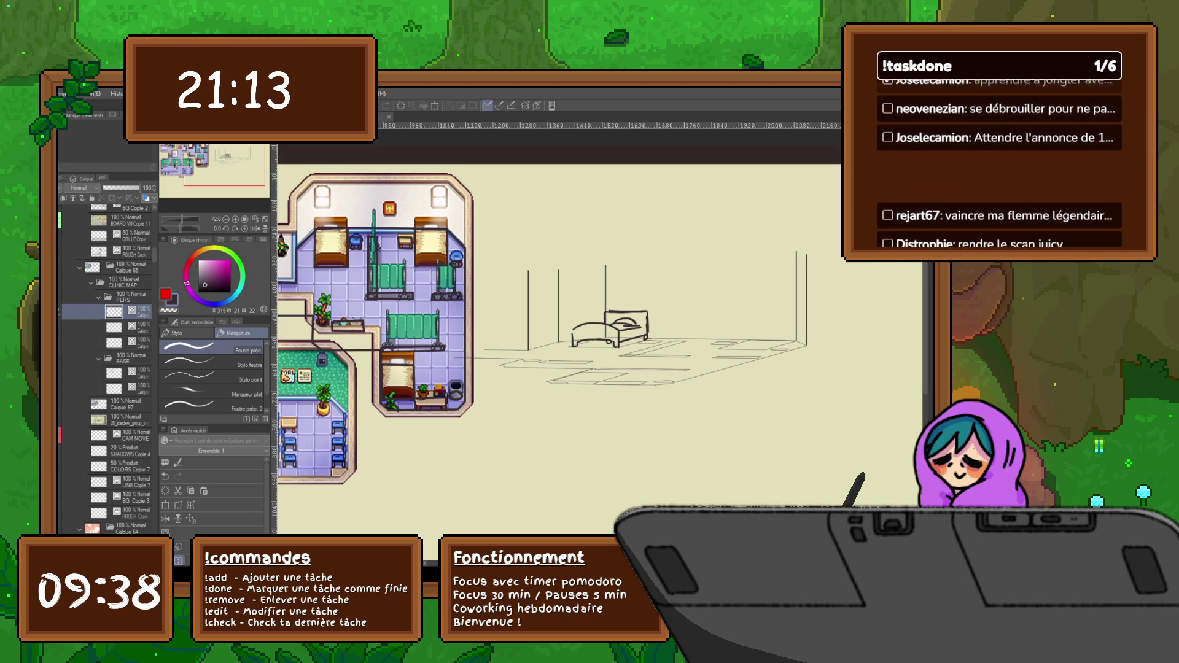
Paste a copy of the bed, moved forward-left and narrowed slightly.
{"action": "key", "text": "ctrl+c"}
{"action": "key", "text": "ctrl+v"}
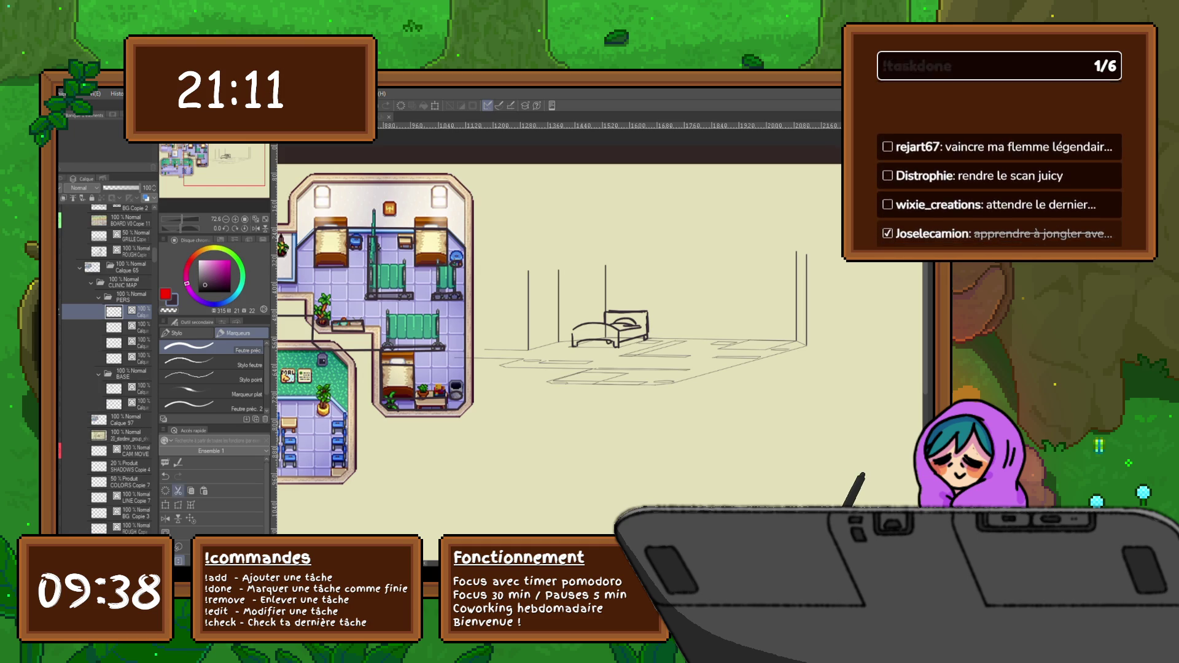
{"action": "key", "text": "ctrl+t"}
{"action": "left_click_drag", "start_coordinate": [610, 329], "coordinate": [593, 362]}
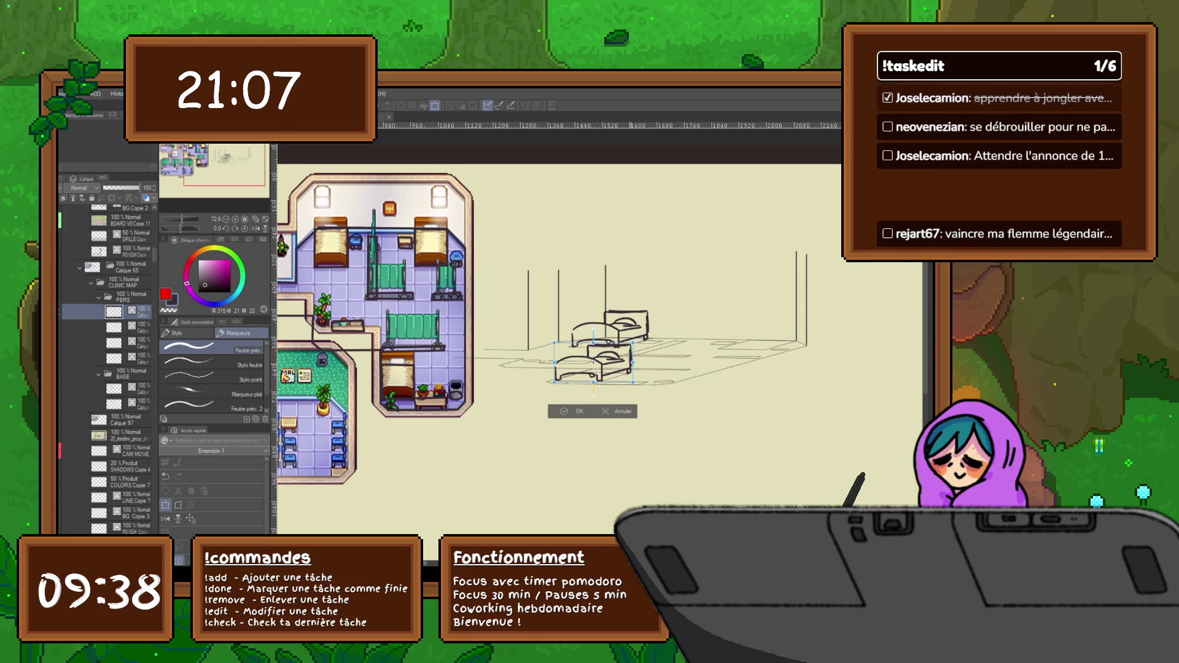
{"action": "left_click_drag", "start_coordinate": [633, 363], "coordinate": [590, 364]}
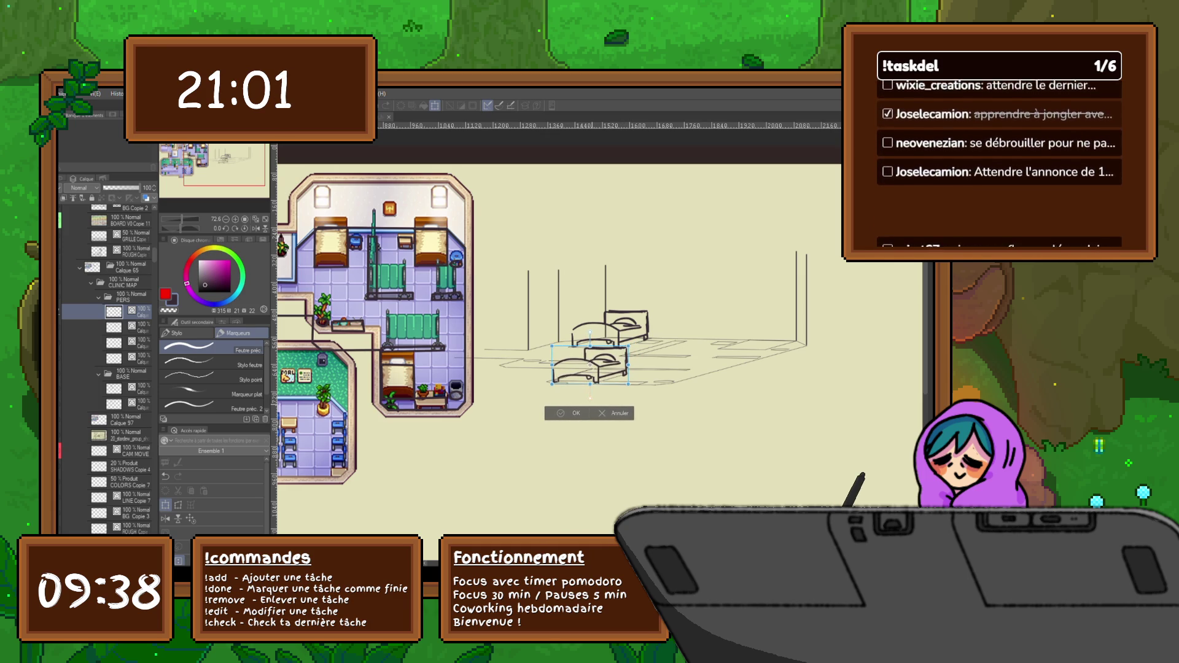
{"action": "key", "text": "Return"}
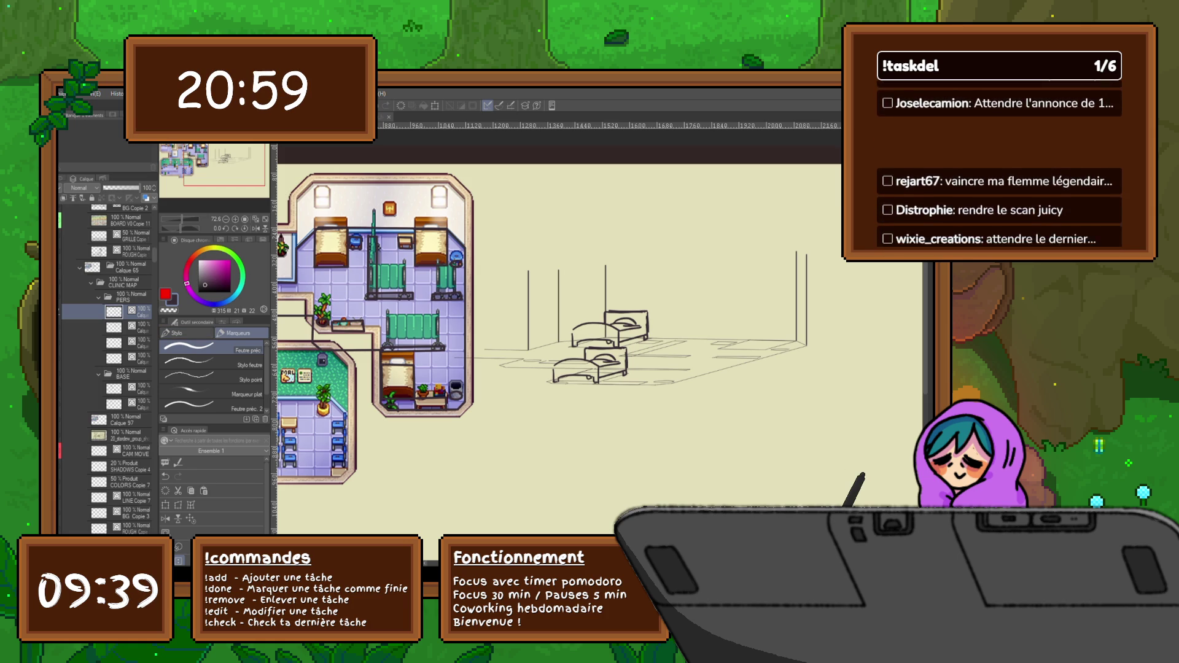
Place a second bed copy on the room's right side, then add a new empty sketch layer.
{"action": "key", "text": "ctrl+v"}
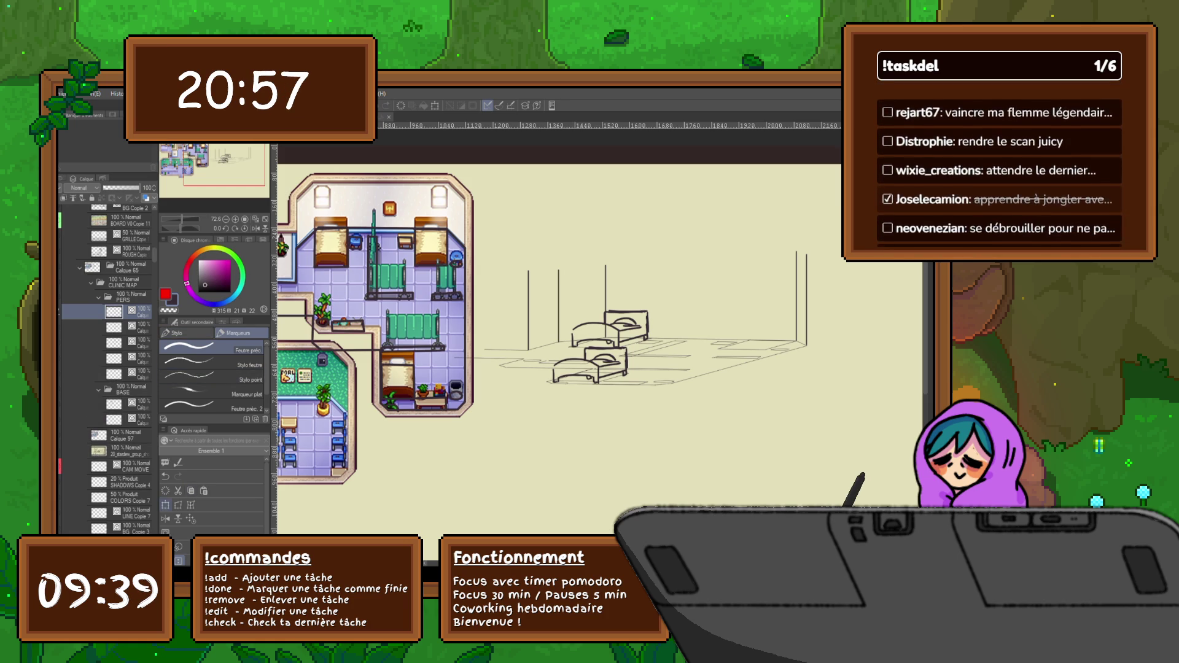
{"action": "key", "text": "ctrl+t"}
{"action": "left_click_drag", "start_coordinate": [590, 365], "coordinate": [755, 331]}
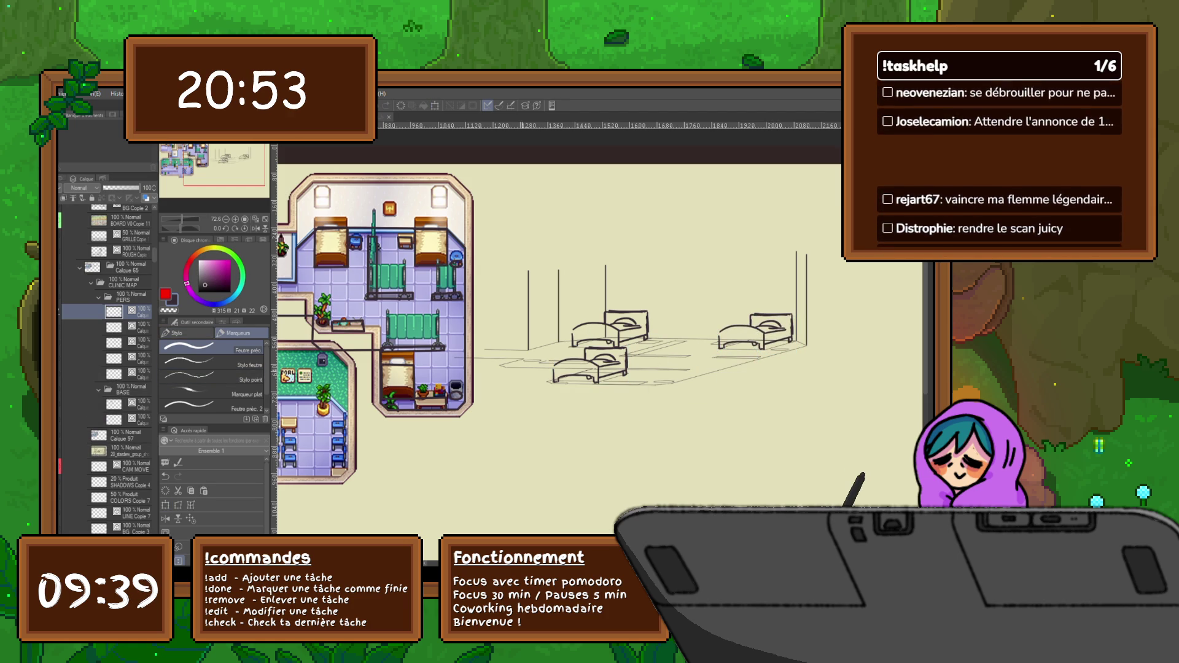
{"action": "key", "text": "Return"}
{"action": "key", "text": "ctrl+shift+n"}
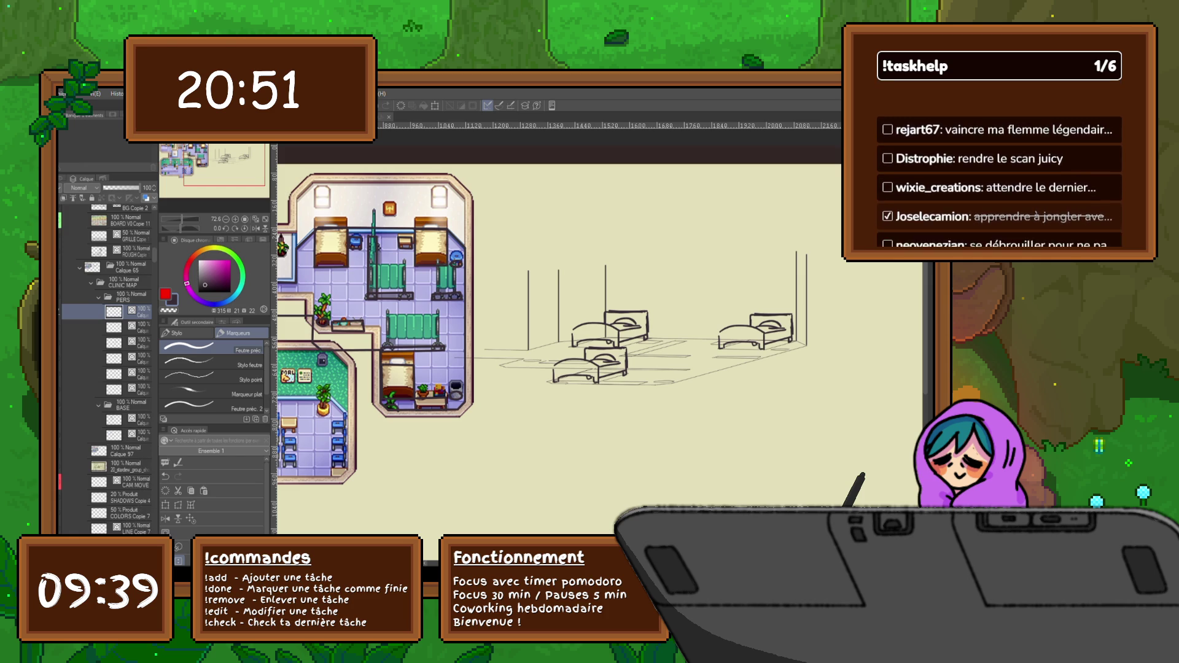
{"action": "left_click_drag", "start_coordinate": [696, 261], "coordinate": [726, 265]}
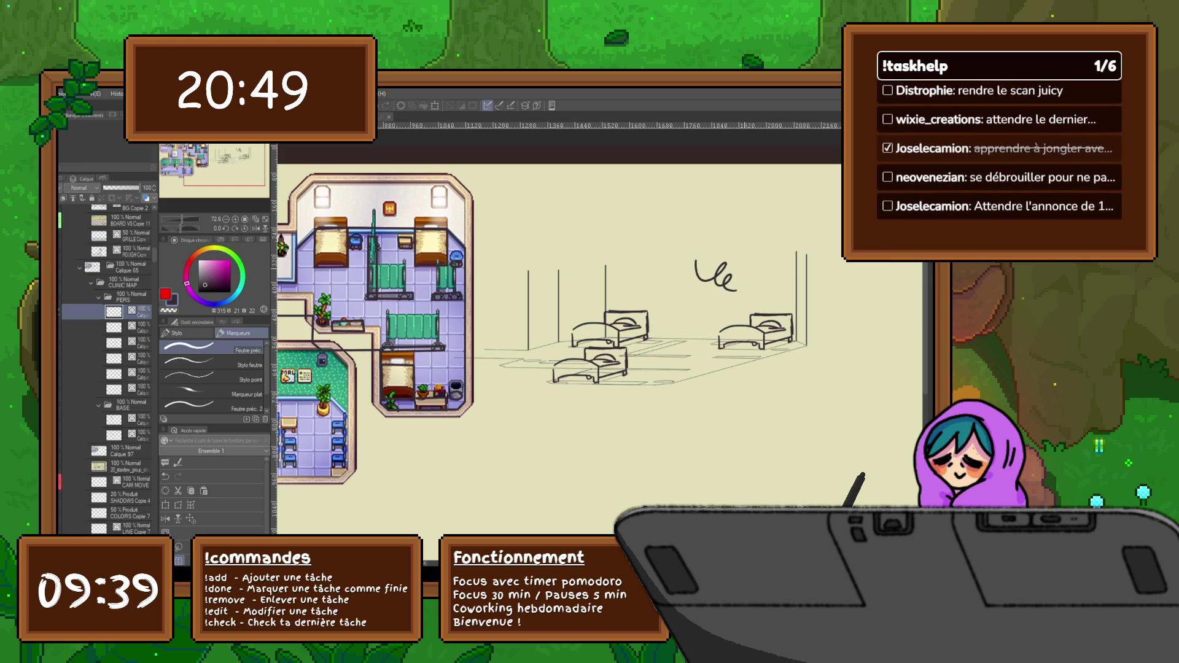
{"action": "key", "text": "ctrl+z"}
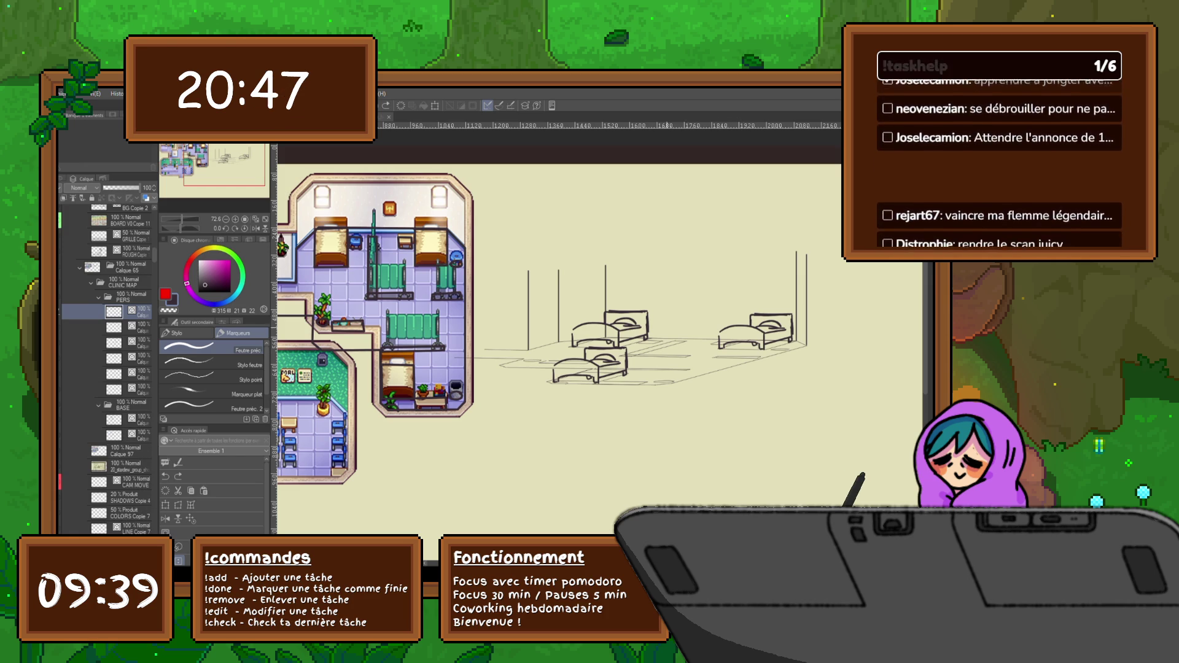
Draw a small stool between the beds and a small round pot near the front bed.
{"action": "mouse_move", "coordinate": [670, 319]}
{"action": "left_mouse_down"}
{"action": "mouse_move", "coordinate": [687, 320]}
{"action": "mouse_move", "coordinate": [673, 332]}
{"action": "left_mouse_up"}
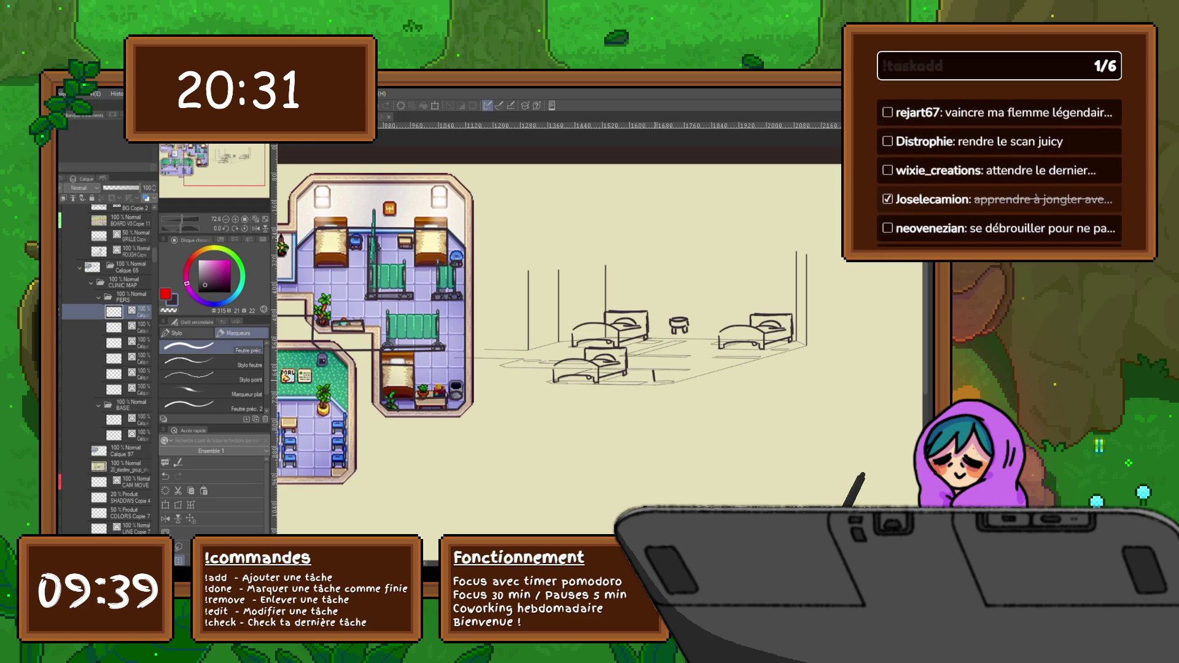
{"action": "mouse_move", "coordinate": [657, 369]}
{"action": "left_mouse_down"}
{"action": "mouse_move", "coordinate": [672, 368]}
{"action": "mouse_move", "coordinate": [672, 381]}
{"action": "left_mouse_up"}
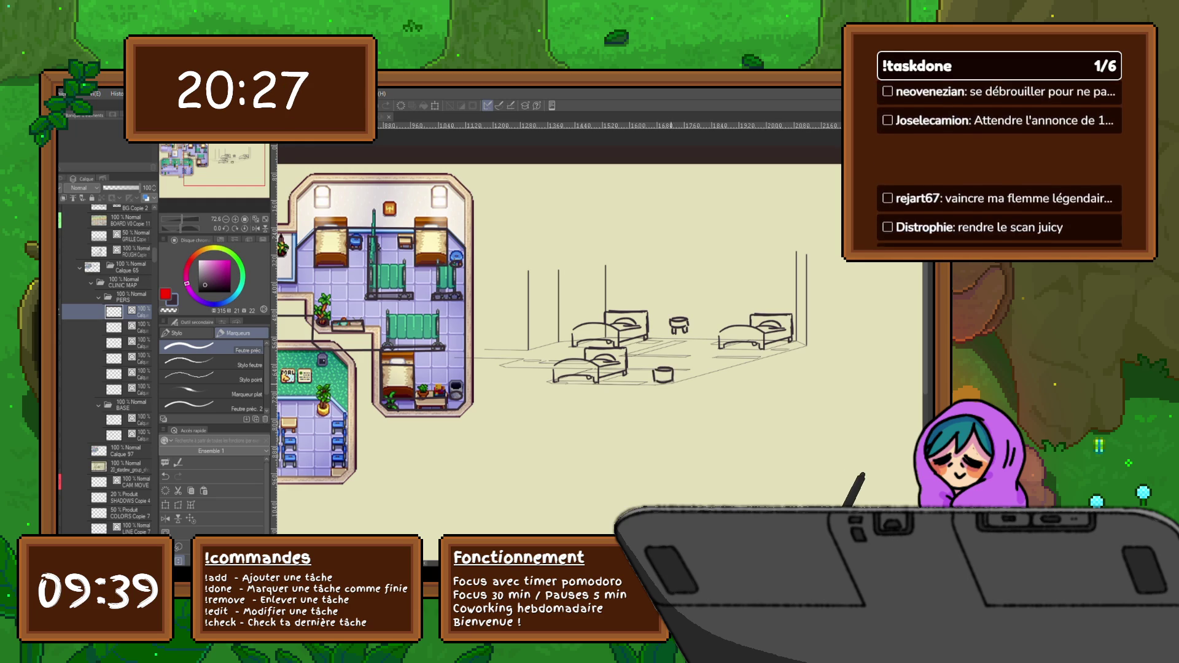
Move the stool next to the bed and place a pasted copy beside the right-hand bed.
{"action": "key", "text": "m"}
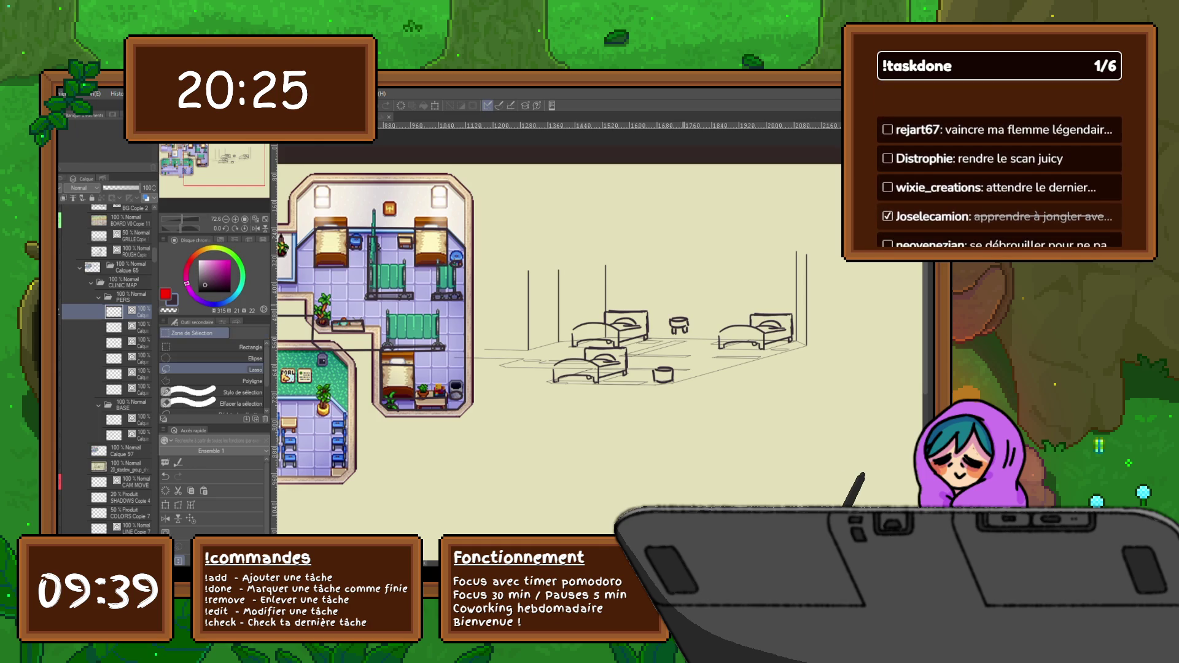
{"action": "mouse_move", "coordinate": [685, 306]}
{"action": "left_mouse_down"}
{"action": "mouse_move", "coordinate": [669, 339]}
{"action": "mouse_move", "coordinate": [650, 335]}
{"action": "left_mouse_up"}
{"action": "left_click", "coordinate": [722, 359]}
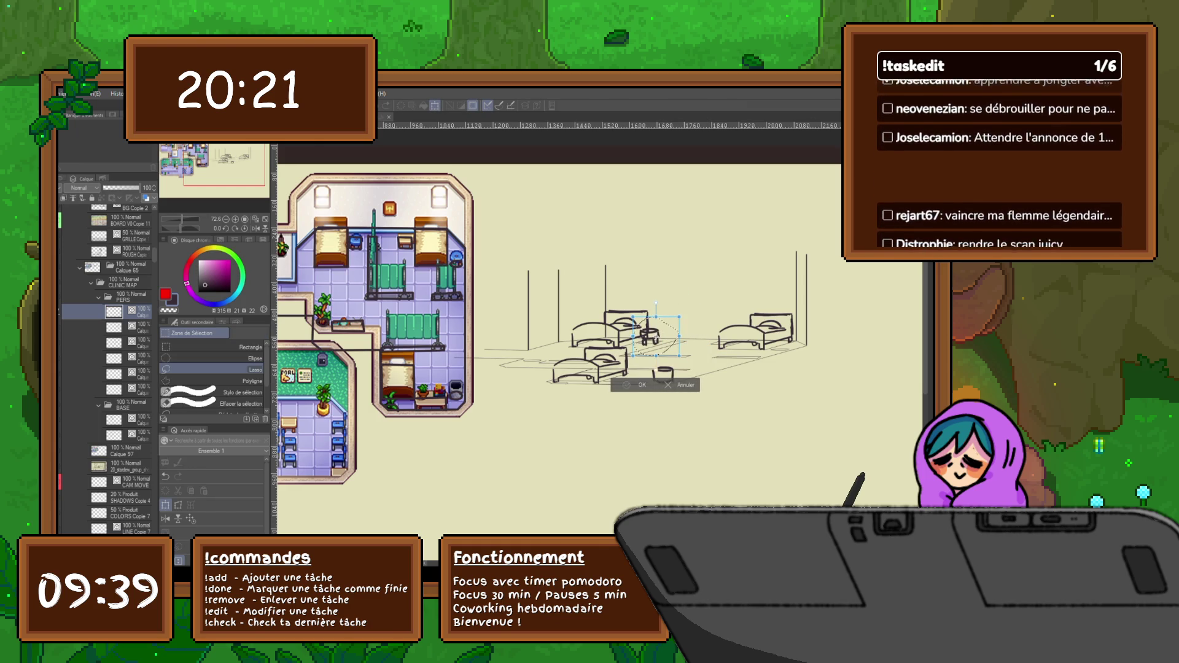
{"action": "key", "text": "Return"}
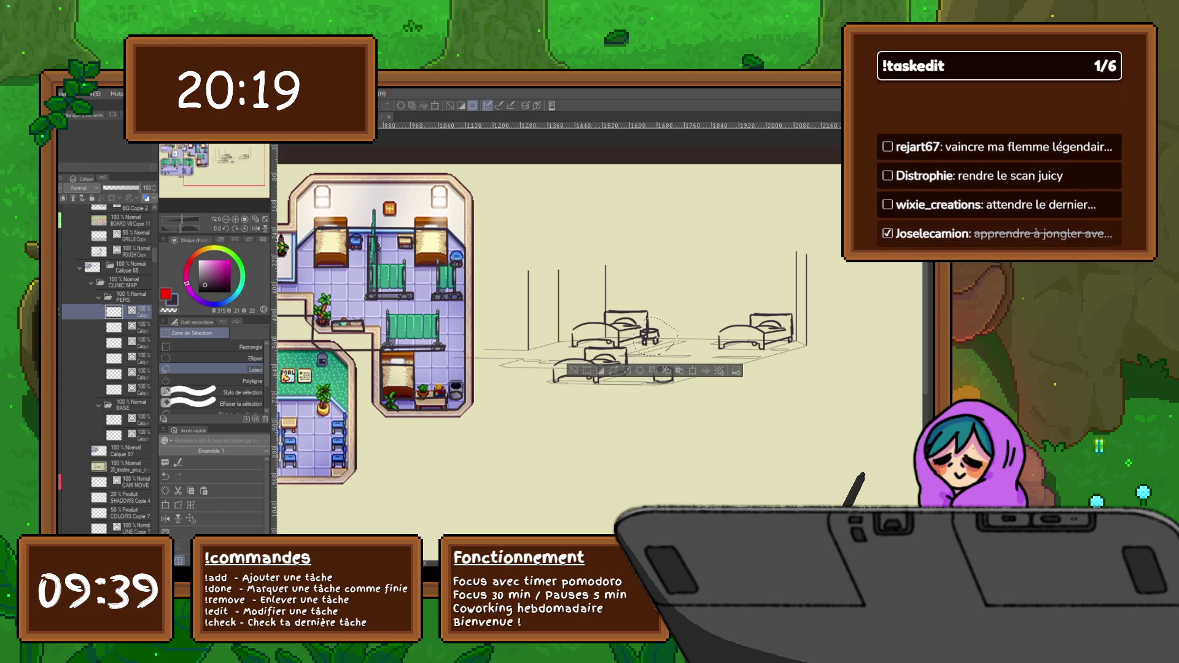
{"action": "key", "text": "ctrl+v"}
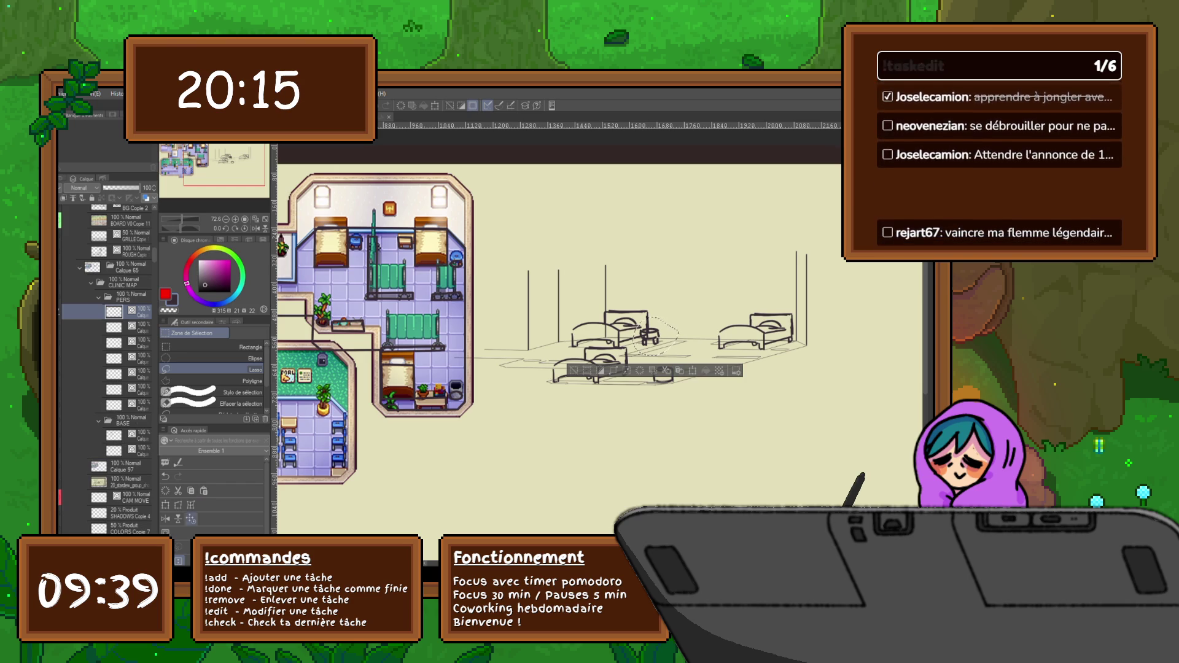
{"action": "key", "text": "ctrl+t"}
{"action": "left_click_drag", "start_coordinate": [650, 336], "coordinate": [781, 342]}
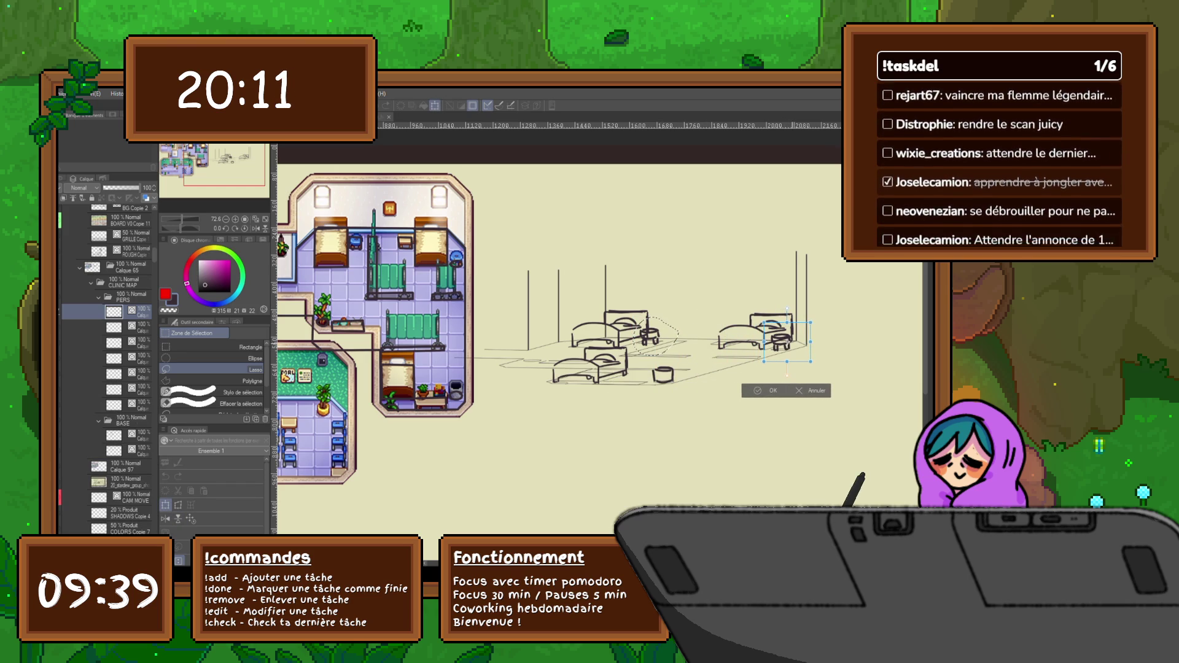
{"action": "key", "text": "Return"}
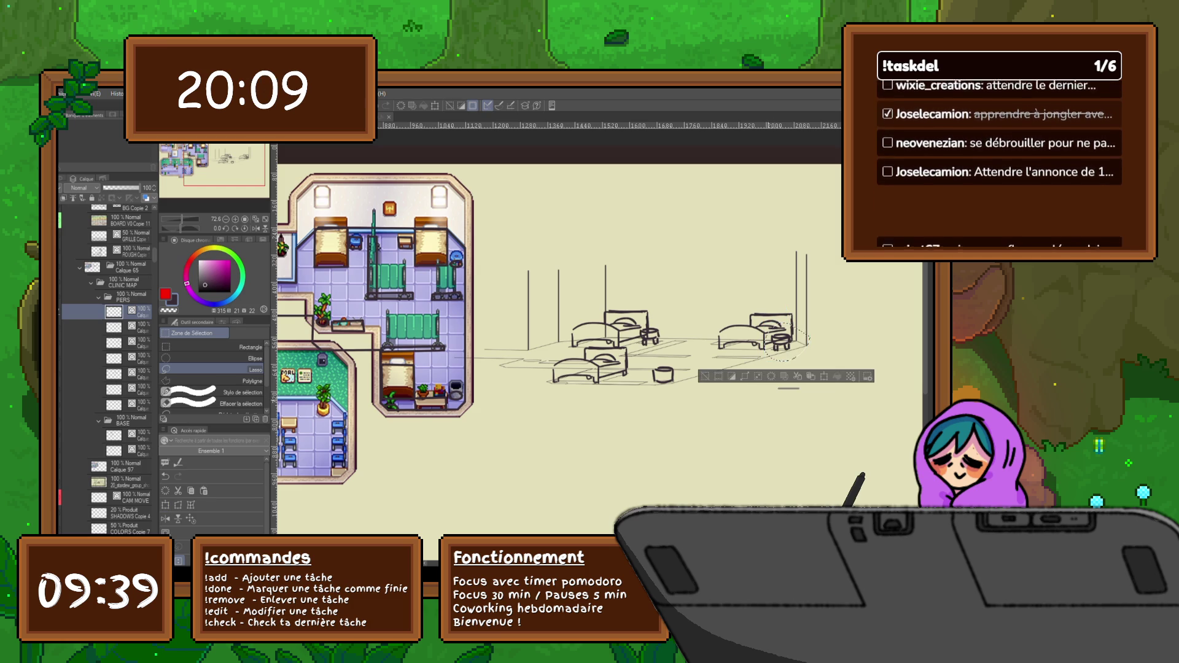
Switch to the pen on a new PERS layer, undoing and then restoring a stray stroke.
{"action": "key", "text": "p"}
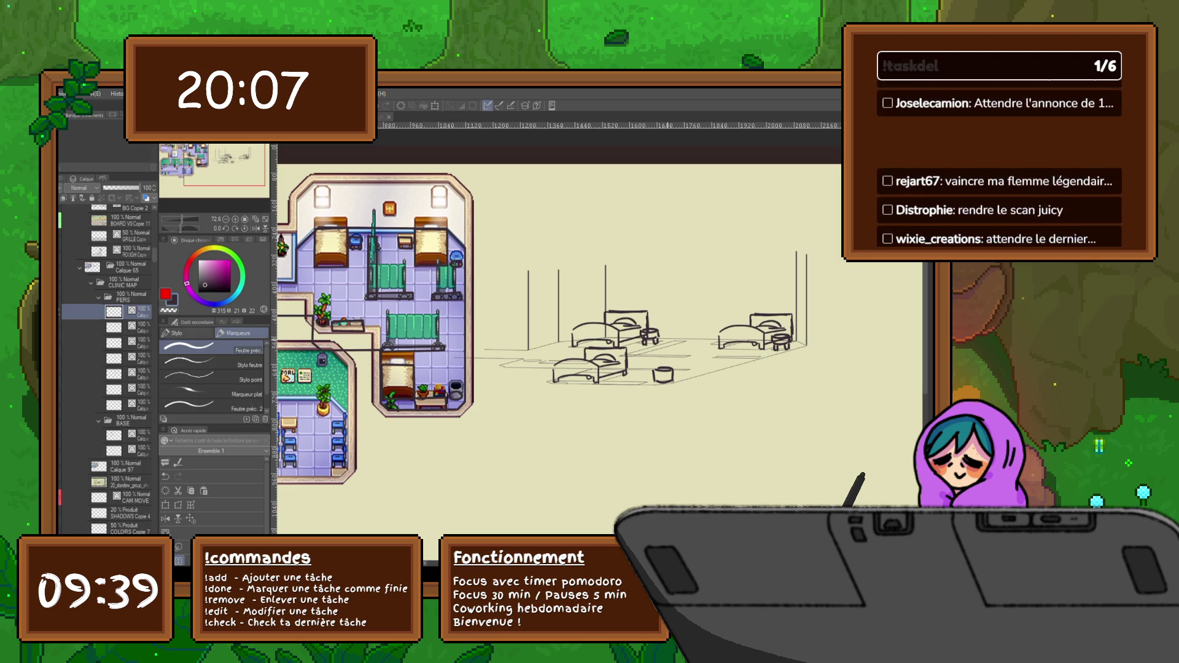
{"action": "key", "text": "ctrl+shift+n"}
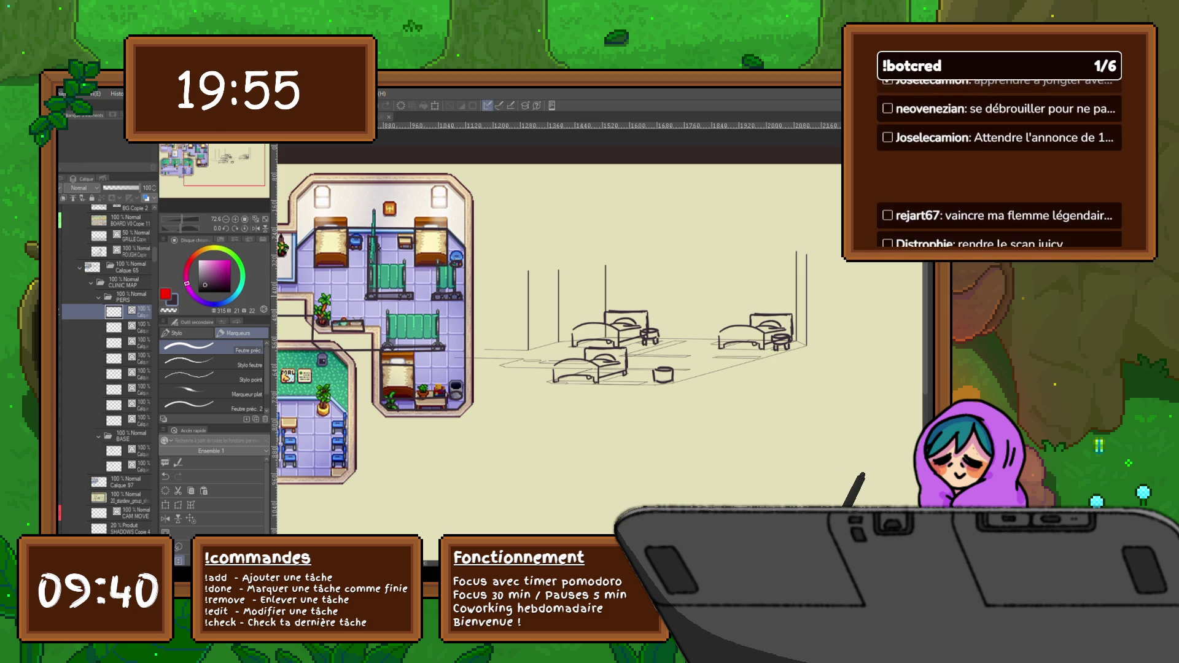
{"action": "key", "text": "ctrl+z"}
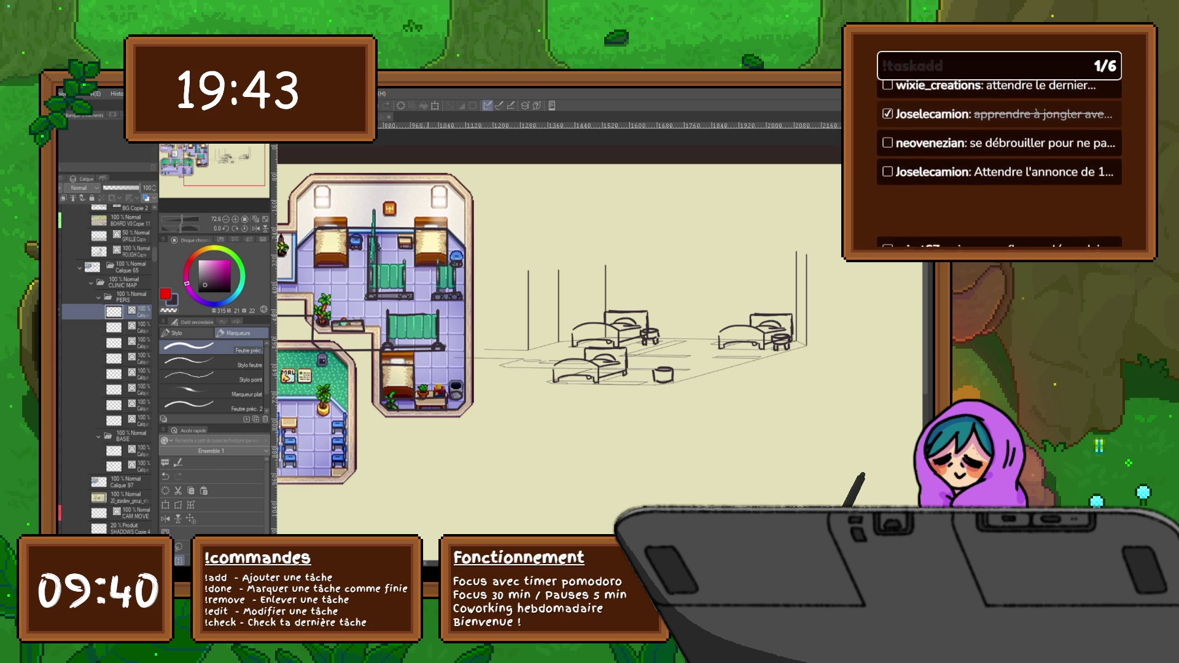
{"action": "key", "text": "ctrl+z"}
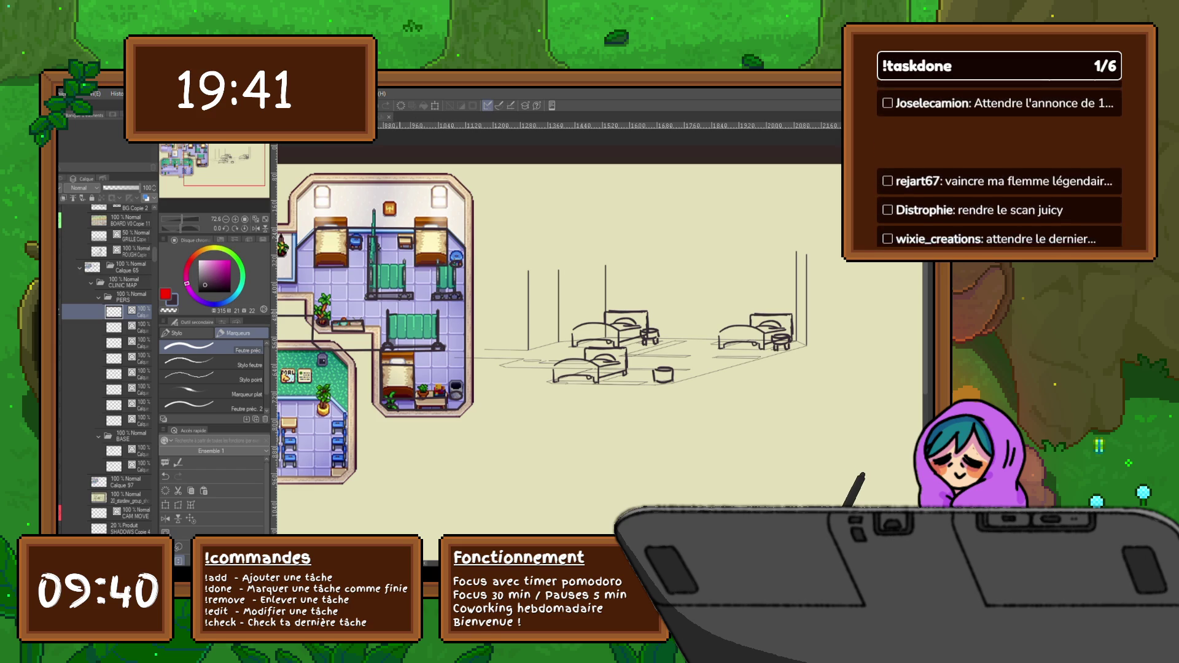
{"action": "key", "text": "ctrl+y"}
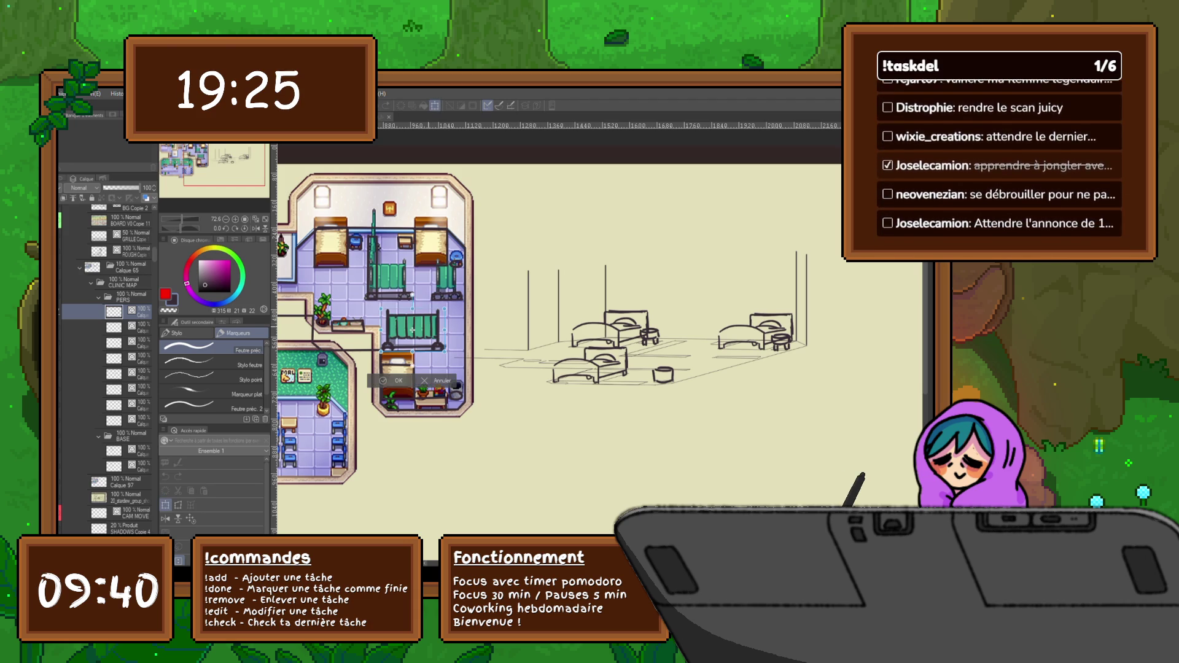
Paste the railing drawing and resize it, wider and taller, to fit the middle bed.
{"action": "key", "text": "ctrl+v"}
{"action": "key", "text": "ctrl+t"}
{"action": "left_click_drag", "start_coordinate": [655, 331], "coordinate": [652, 334]}
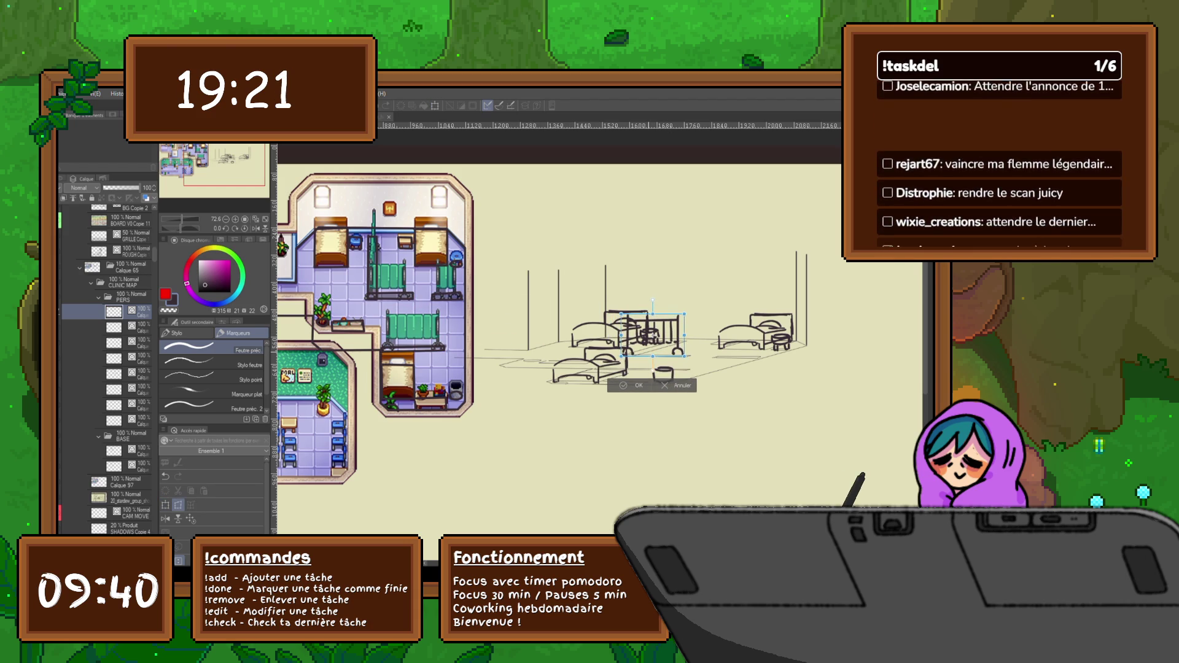
{"action": "left_click_drag", "start_coordinate": [684, 334], "coordinate": [690, 338]}
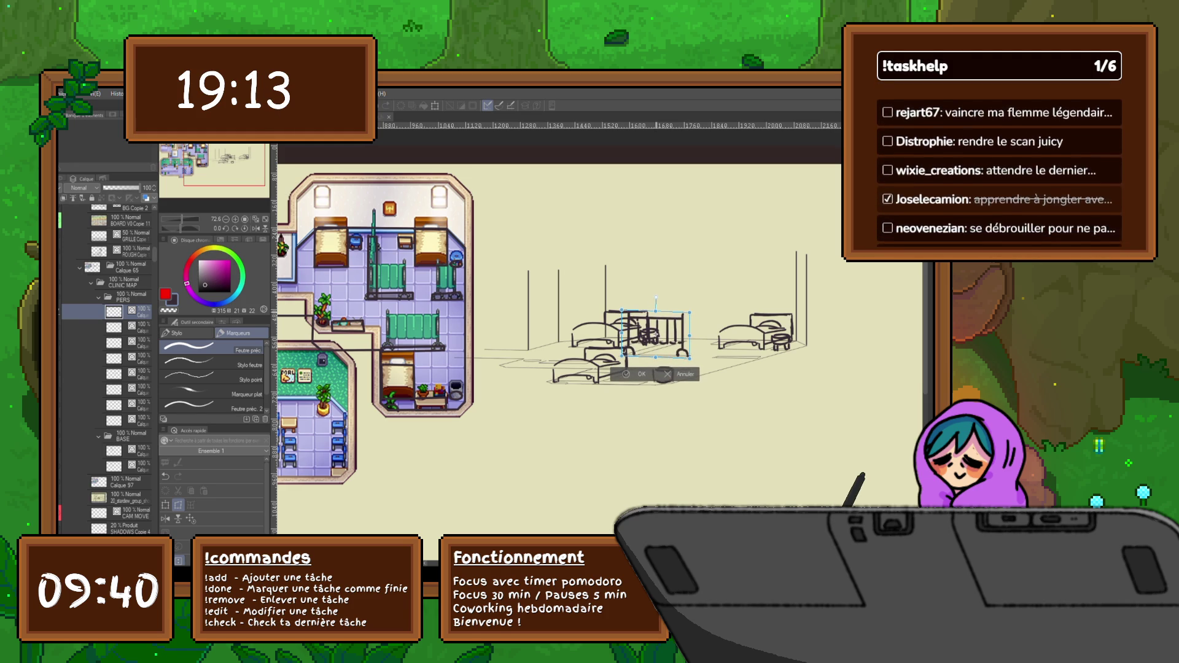
{"action": "left_click_drag", "start_coordinate": [657, 306], "coordinate": [655, 295]}
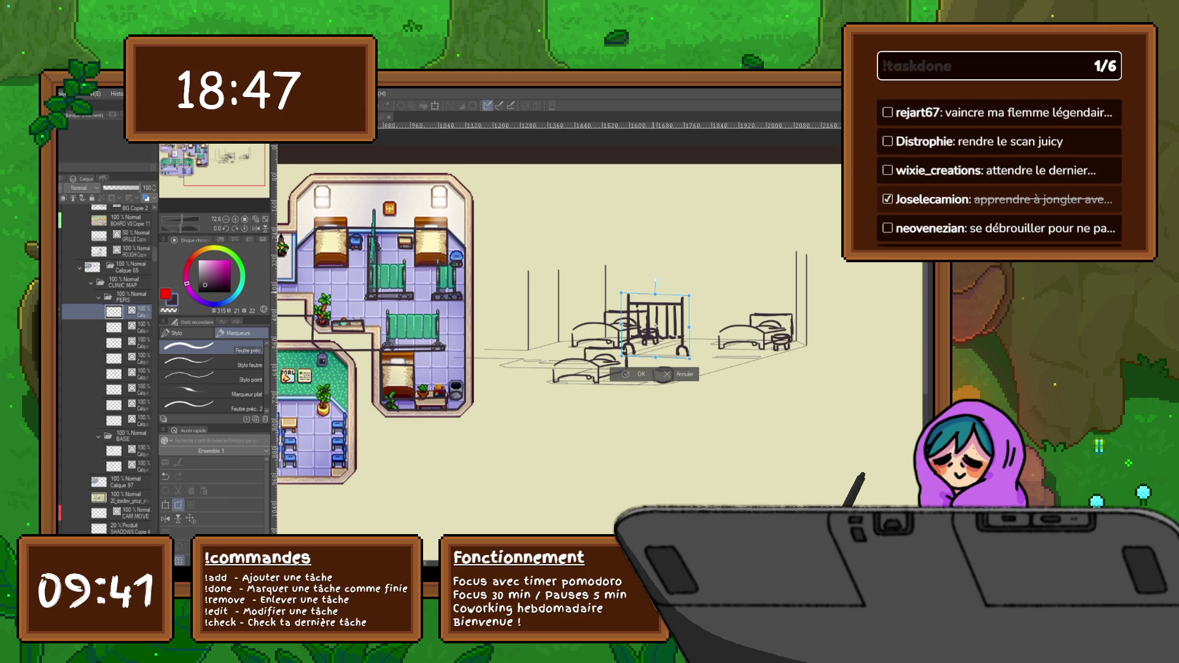
{"action": "left_click_drag", "start_coordinate": [656, 326], "coordinate": [654, 324]}
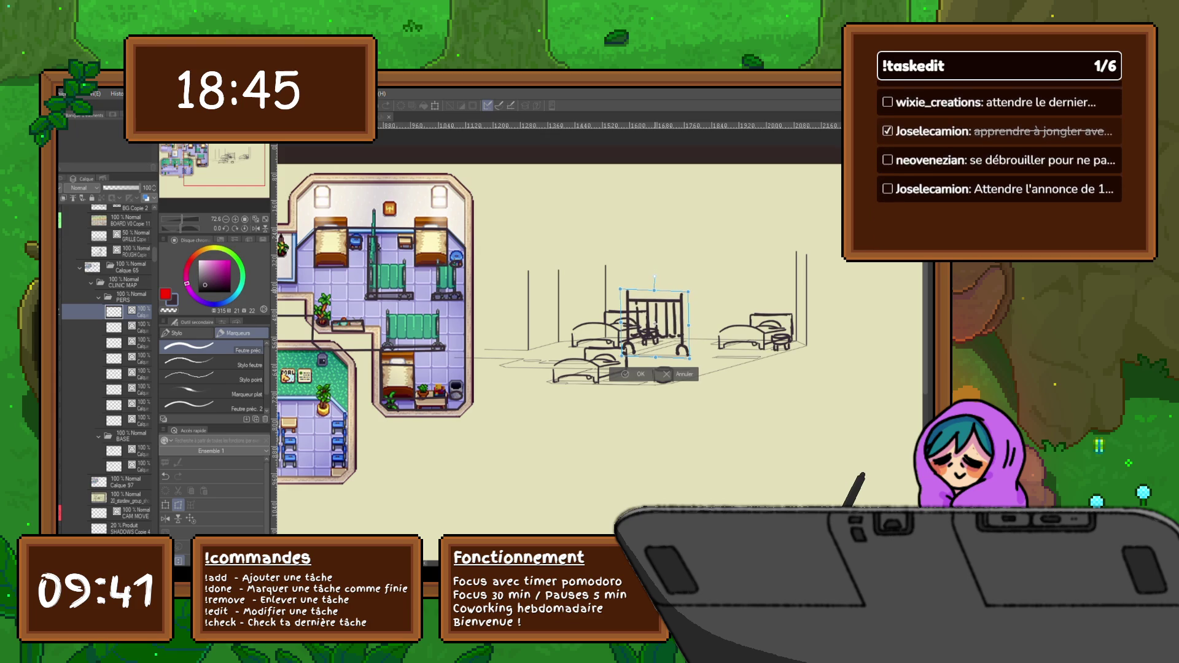
{"action": "key", "text": "Return"}
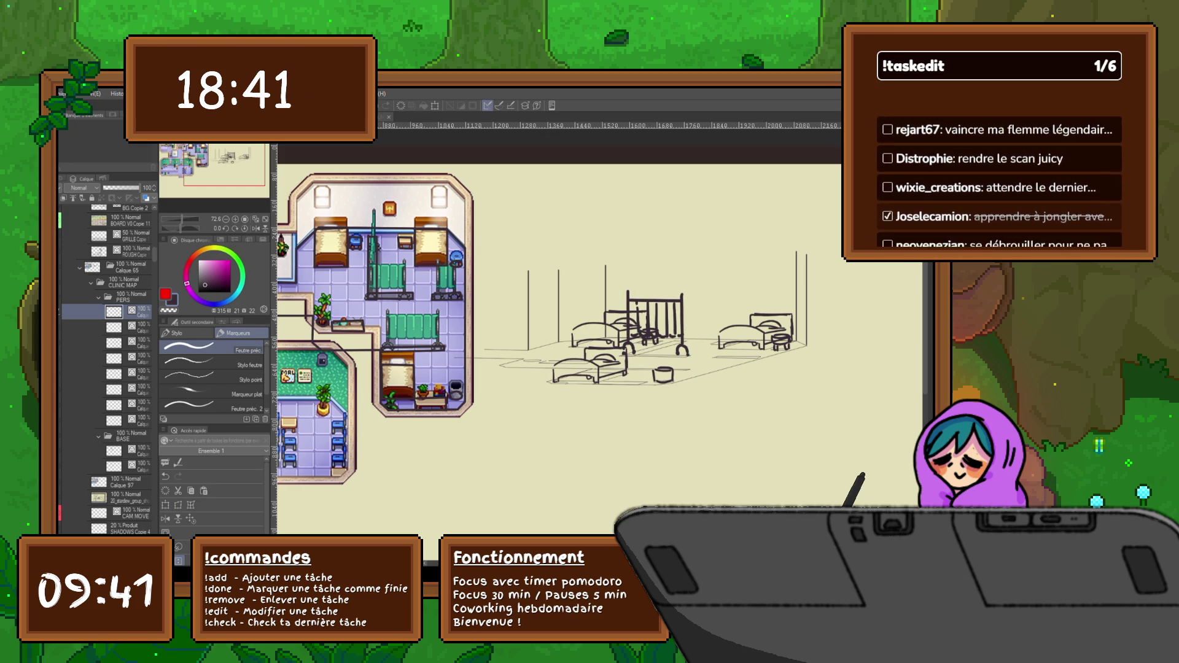
Rotate and enlarge the crib frame into the bed's perspective.
{"action": "key", "text": "ctrl+shift+n"}
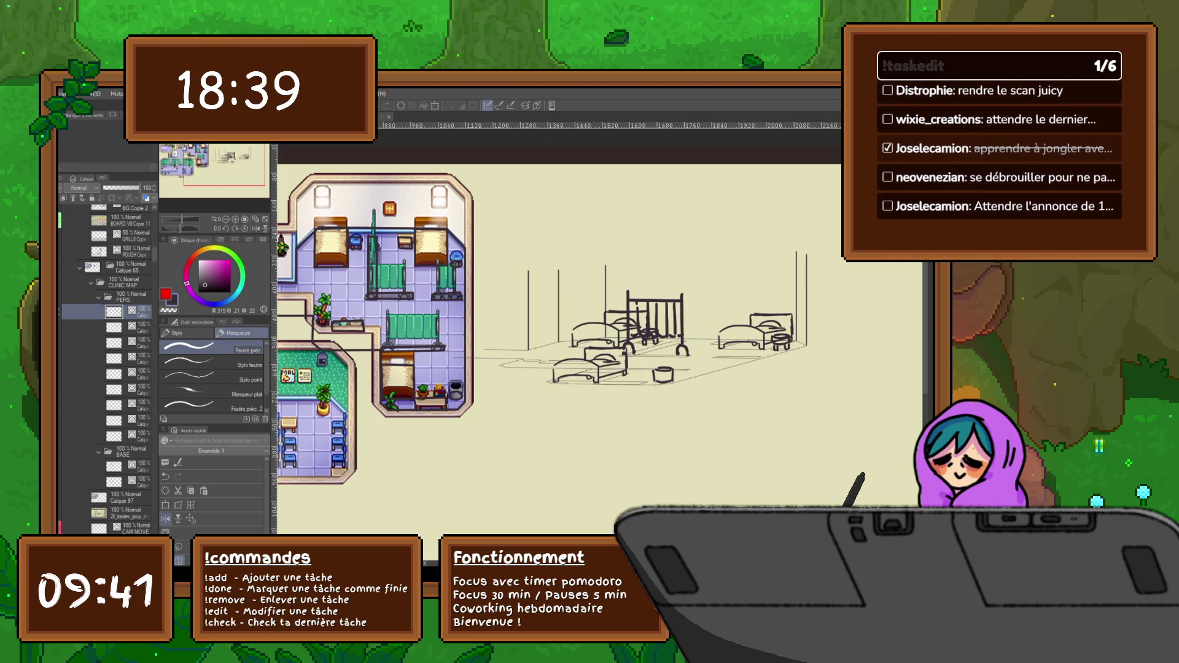
{"action": "key", "text": "ctrl+t"}
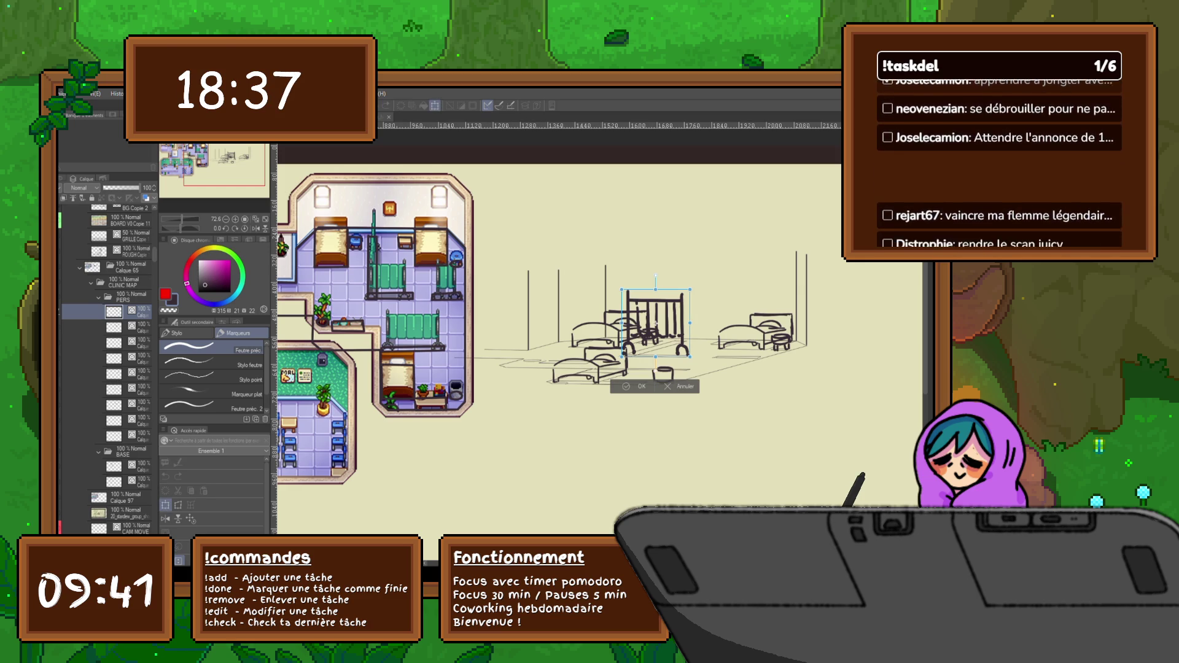
{"action": "left_click_drag", "start_coordinate": [655, 324], "coordinate": [646, 318]}
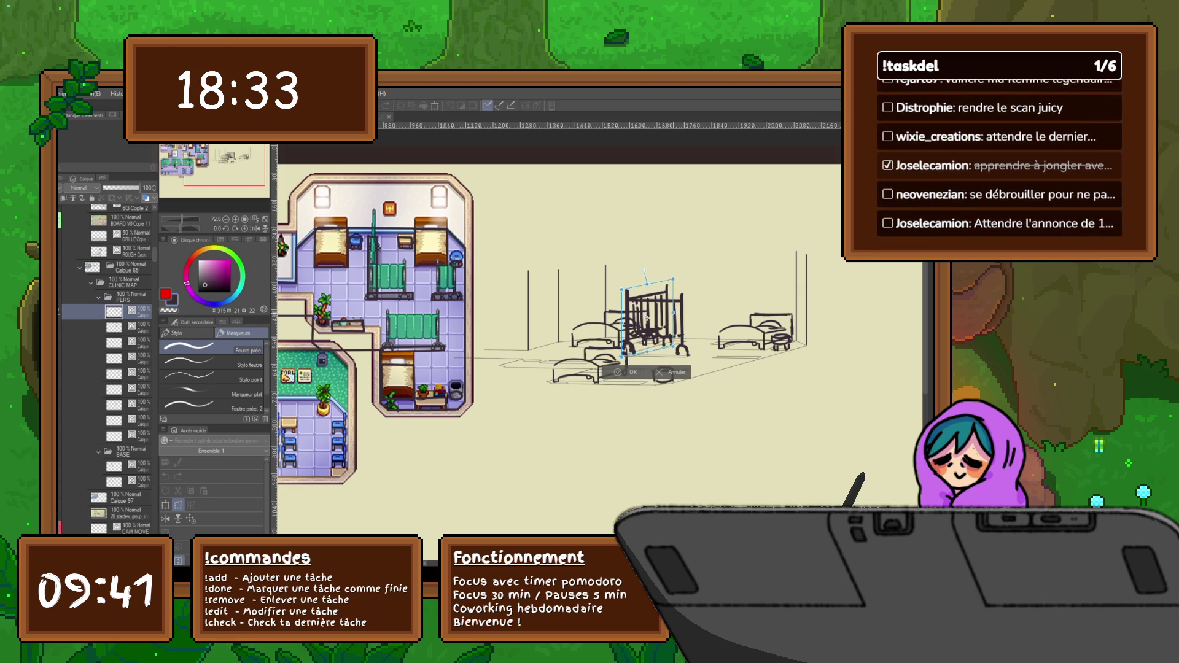
{"action": "left_click_drag", "start_coordinate": [647, 318], "coordinate": [652, 317]}
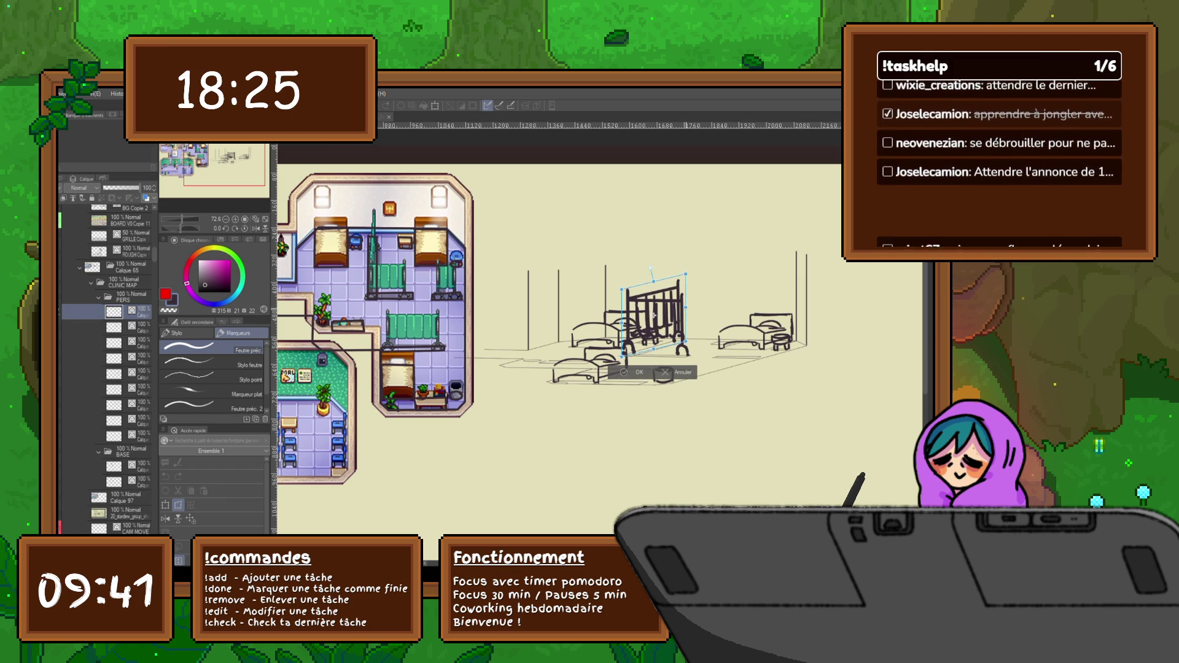
{"action": "key", "text": "Return"}
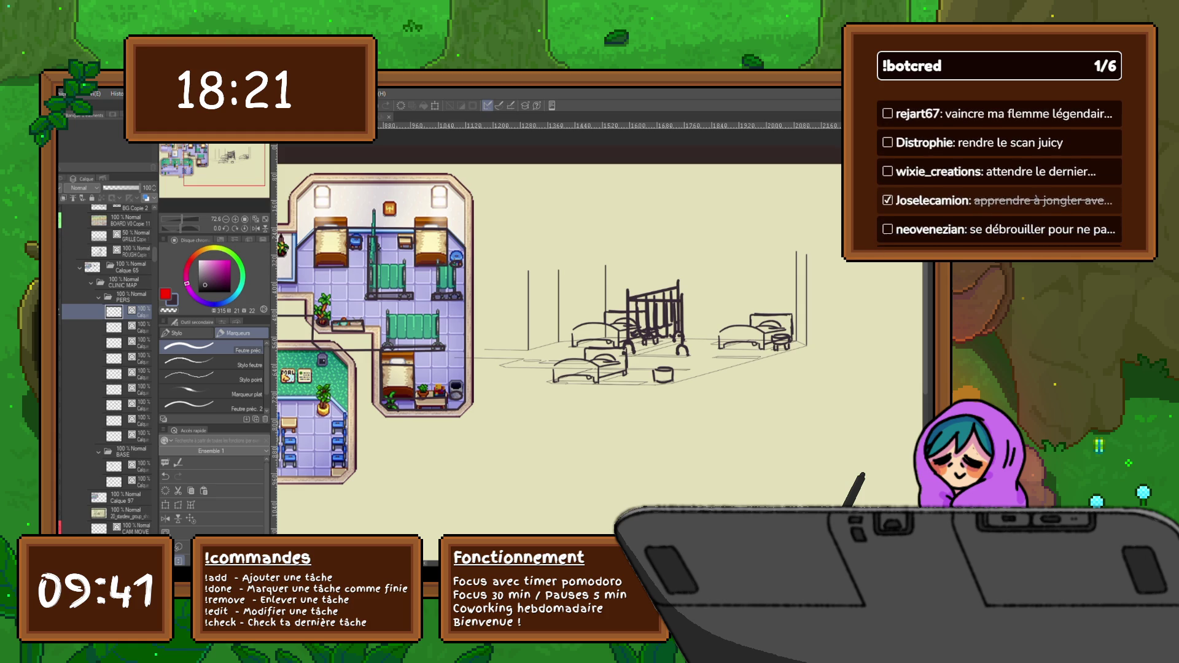
Copy-paste the crib, then merge away the extra crib layer and select the remaining one.
{"action": "key", "text": "ctrl+c"}
{"action": "key", "text": "ctrl+v"}
{"action": "key", "text": "ctrl+t"}
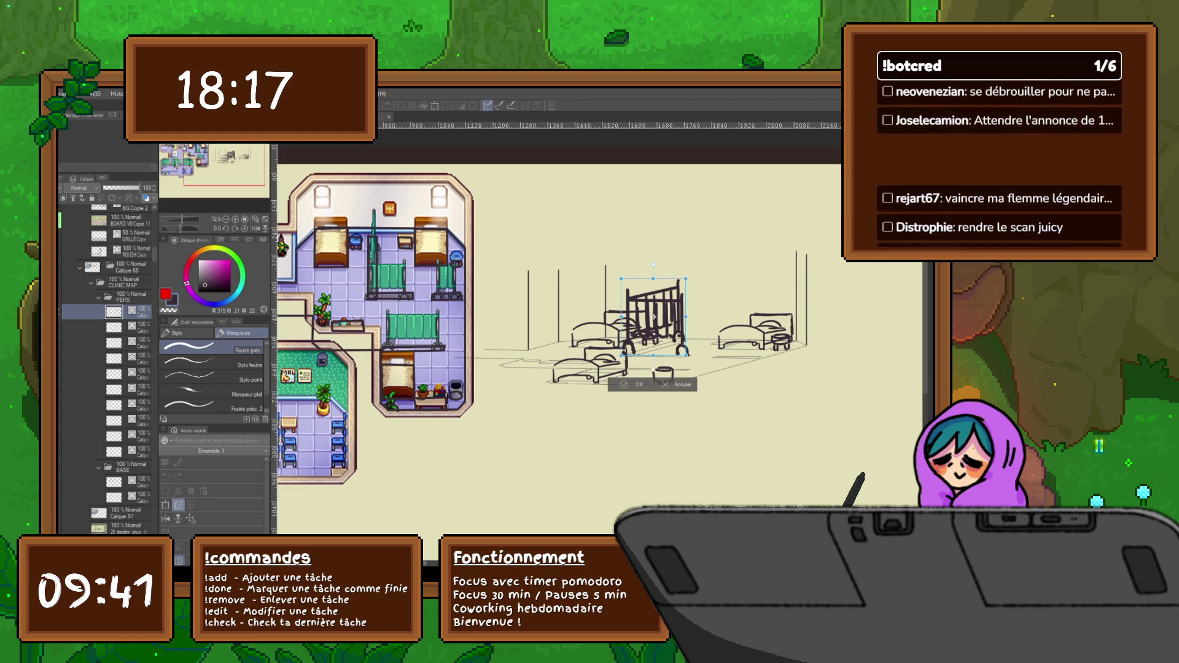
{"action": "key", "text": "Return"}
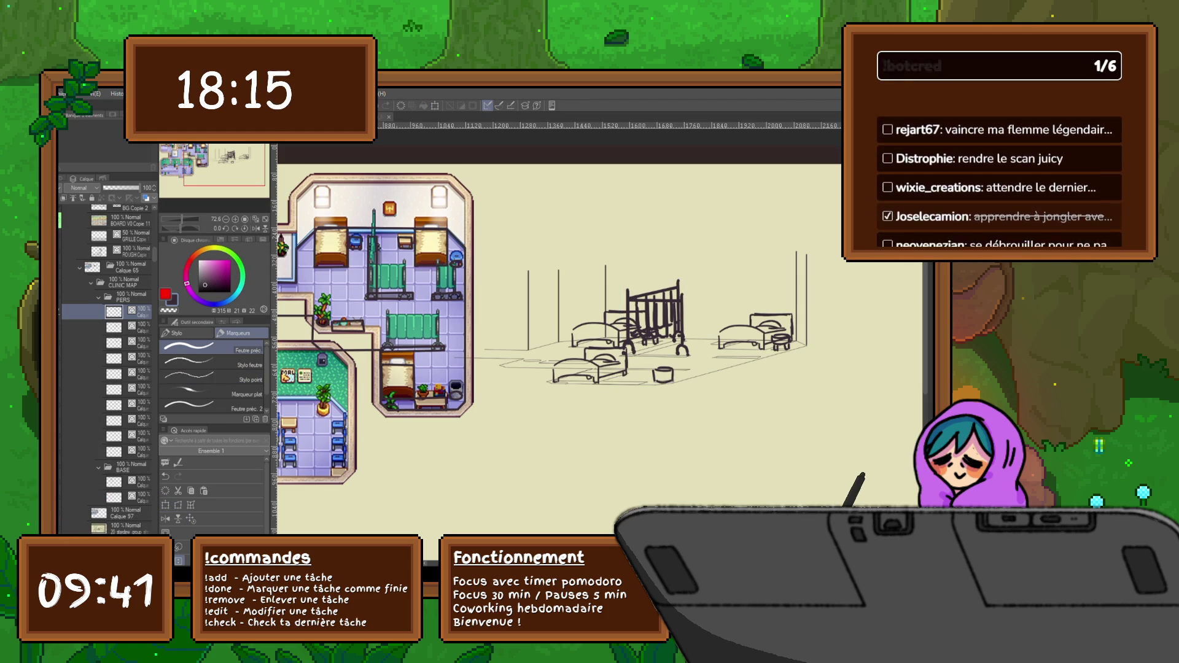
{"action": "key", "text": "ctrl+e"}
{"action": "left_click", "coordinate": [114, 327]}
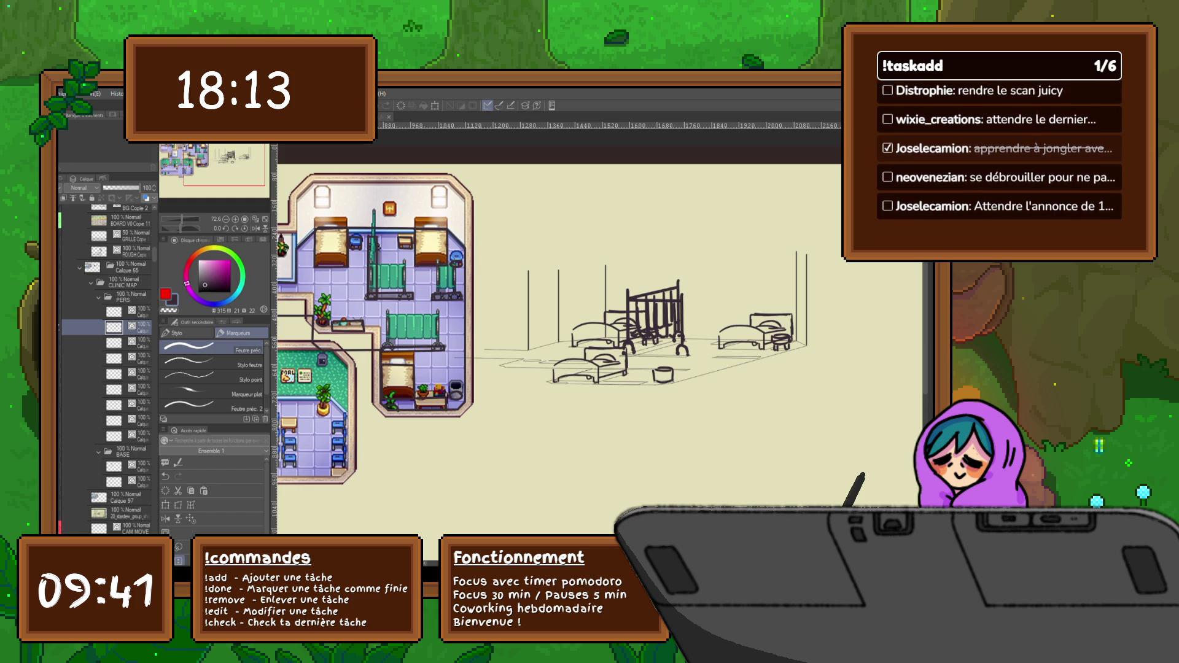
Duplicate the crib frame and move the copy over the right bed.
{"action": "key", "text": "ctrl+shift+n"}
{"action": "key", "text": "ctrl+t"}
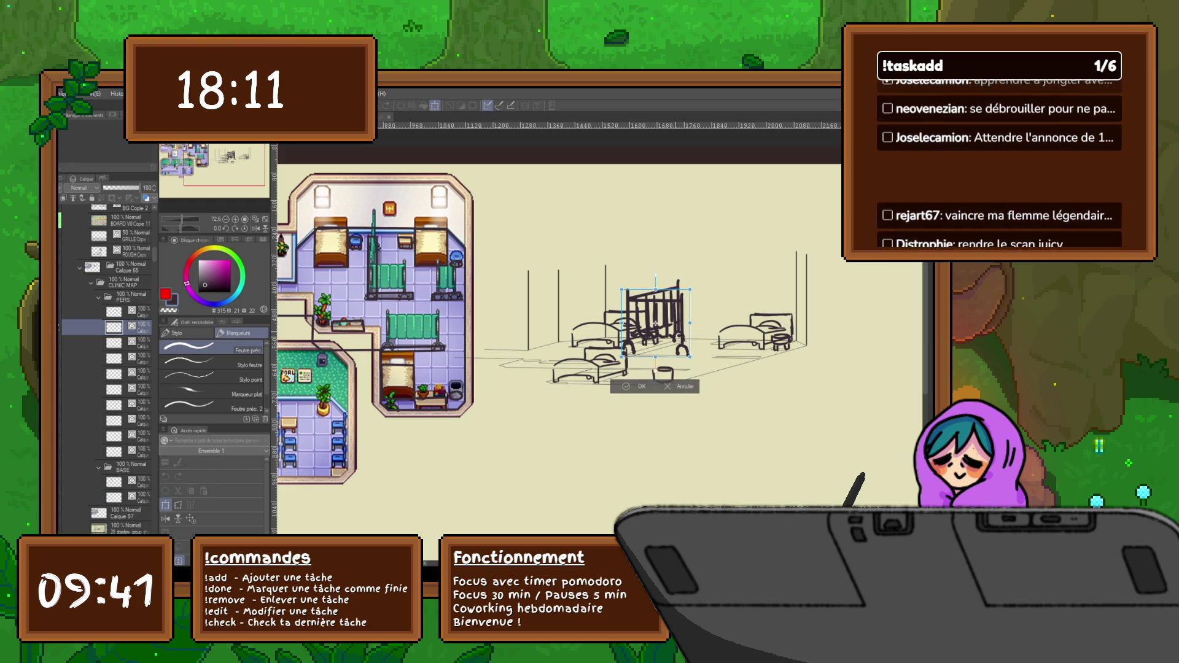
{"action": "left_click_drag", "start_coordinate": [654, 319], "coordinate": [728, 325]}
{"action": "key", "text": "Return"}
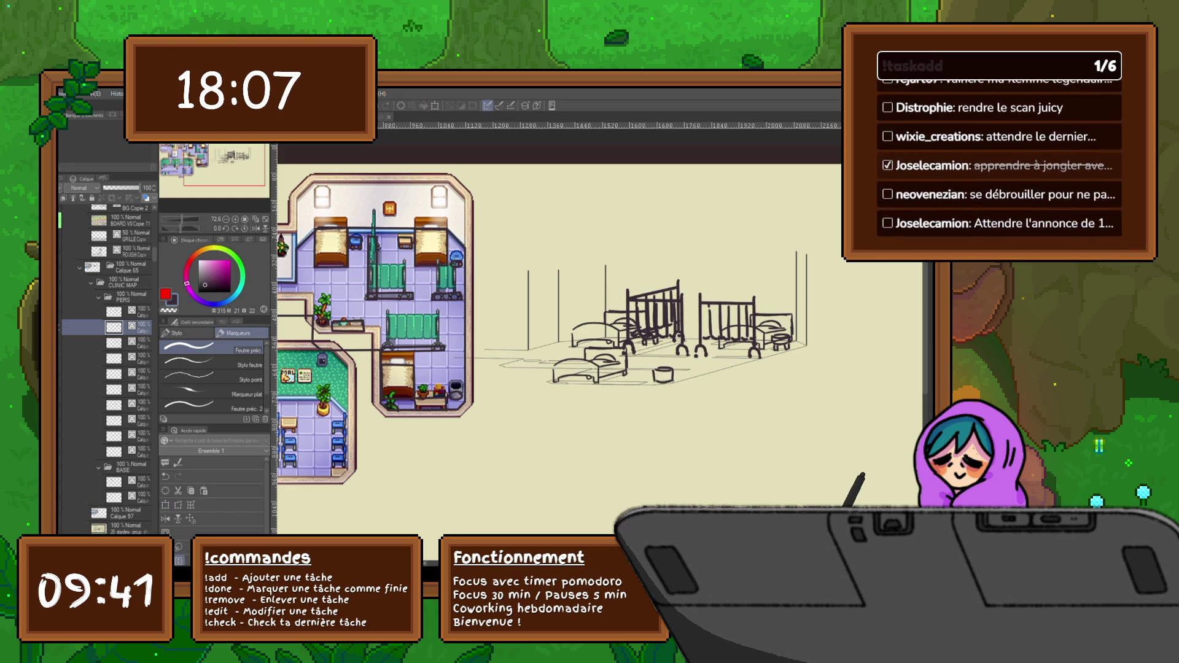
{"action": "key", "text": "m"}
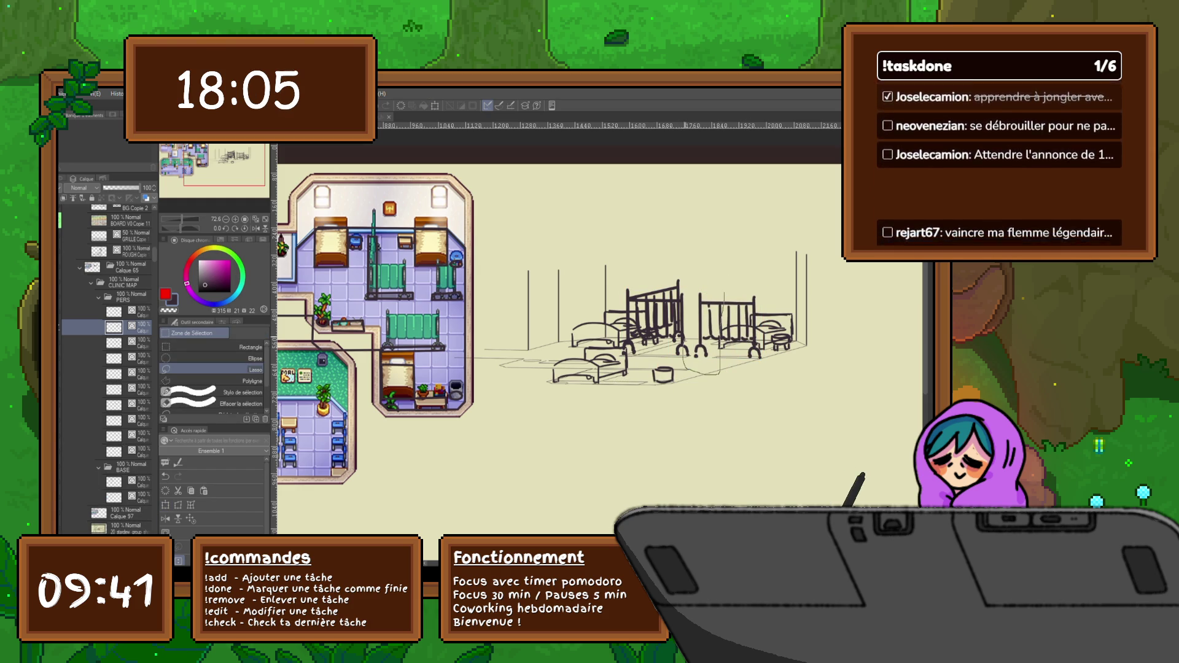
Shift the right crib's bars slightly to the right.
{"action": "left_click_drag", "start_coordinate": [684, 369], "coordinate": [687, 372]}
{"action": "key", "text": "ctrl+t"}
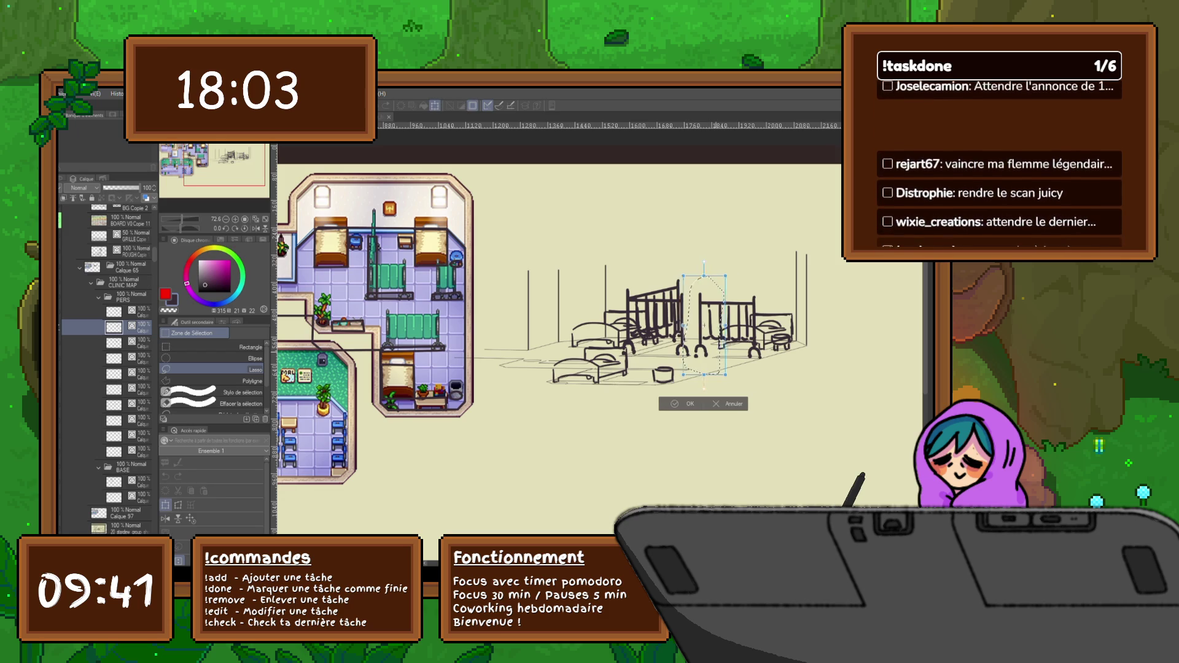
{"action": "left_click_drag", "start_coordinate": [704, 325], "coordinate": [721, 326]}
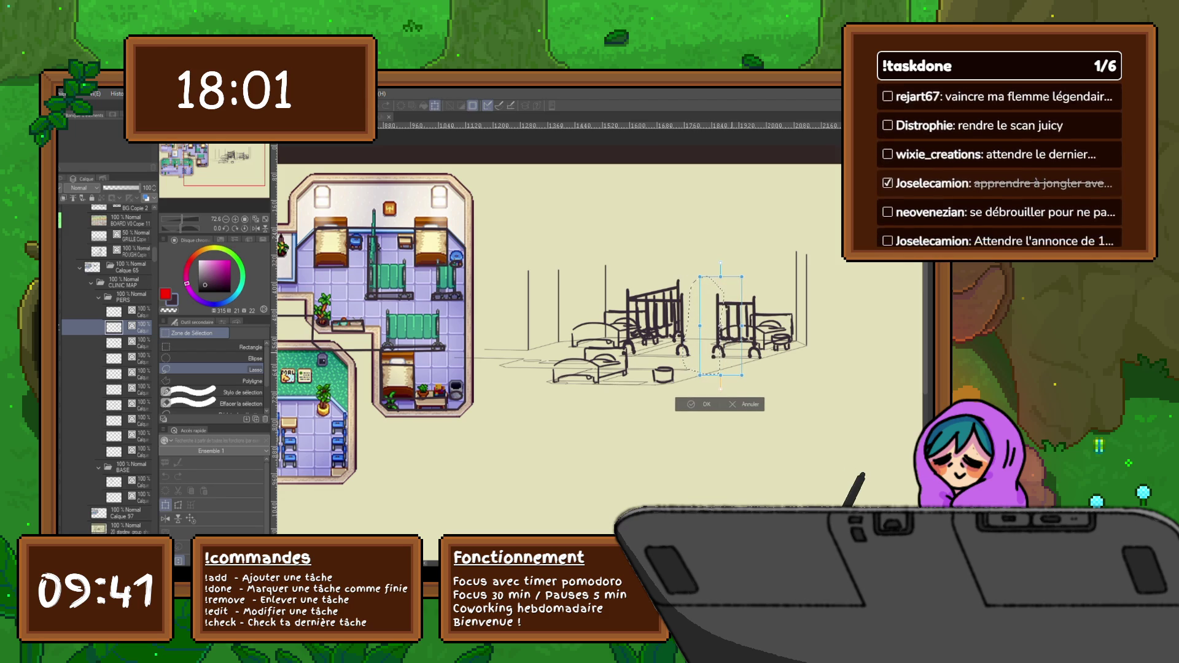
{"action": "key", "text": "Return"}
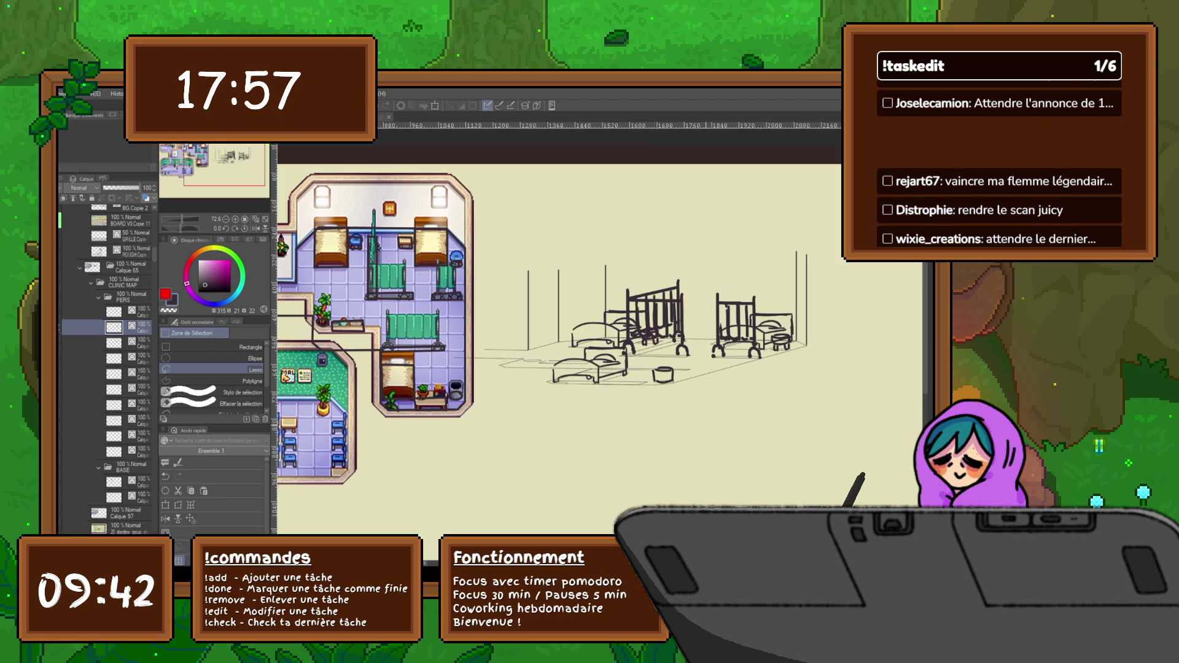
{"action": "key", "text": "ctrl+d"}
Widen the left bed sketch and move it down and to the left.
{"action": "left_click", "coordinate": [123, 342]}
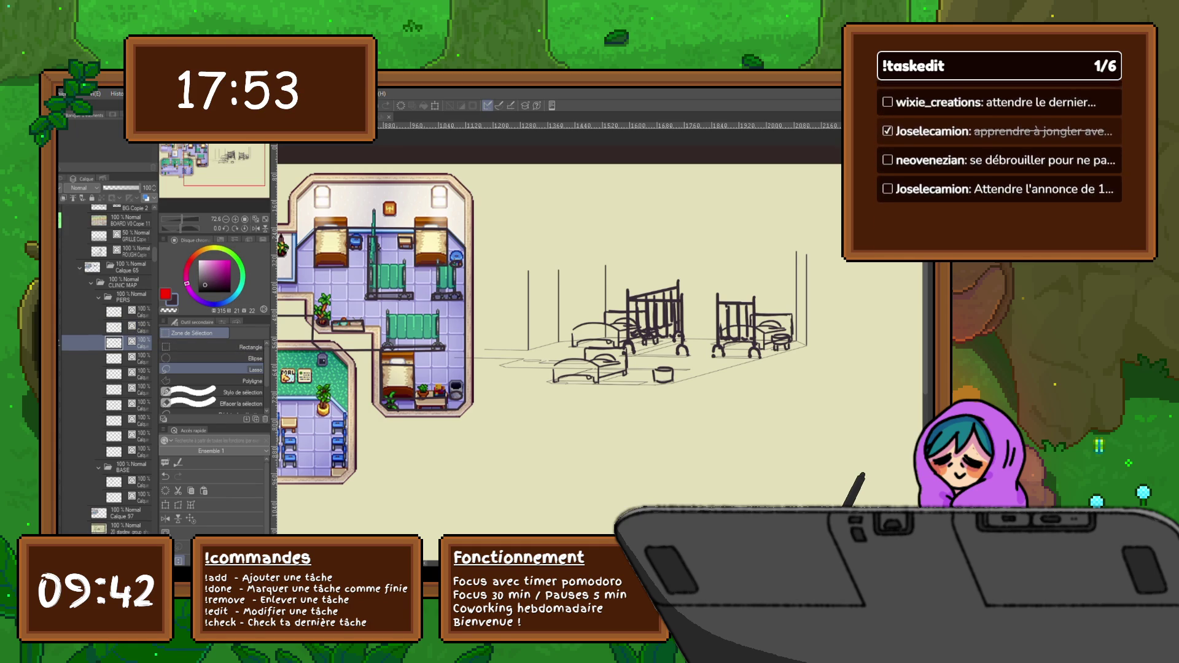
{"action": "key", "text": "ctrl+shift+n"}
{"action": "left_click_drag", "start_coordinate": [608, 375], "coordinate": [667, 307]}
{"action": "key", "text": "ctrl+t"}
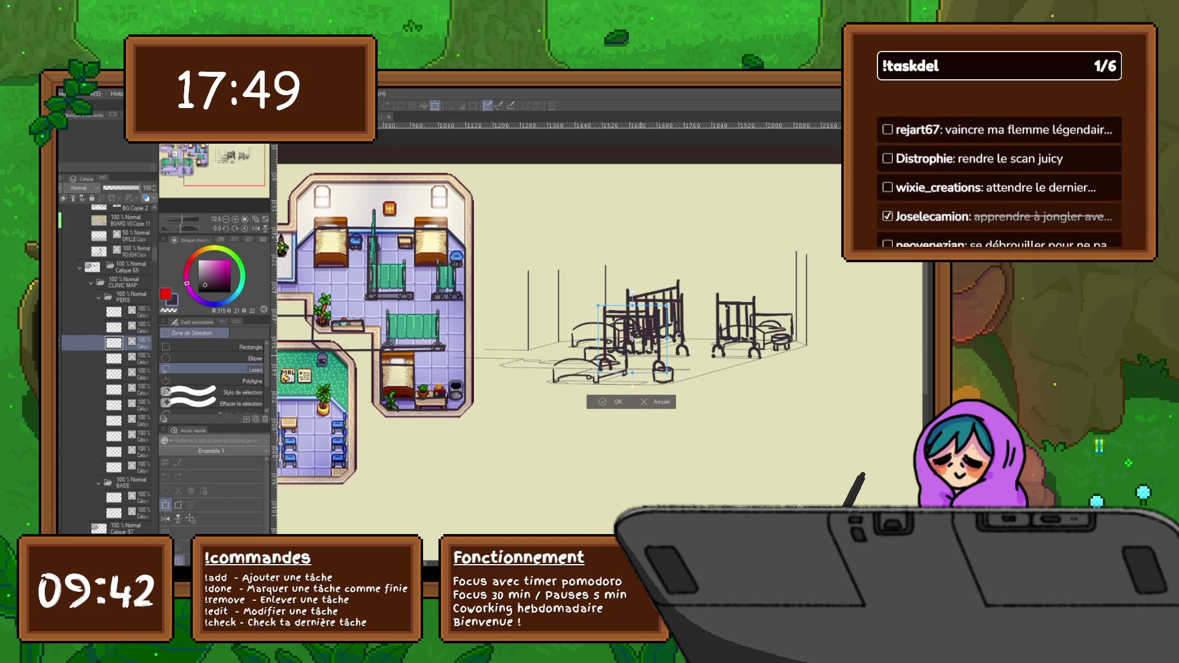
{"action": "left_click_drag", "start_coordinate": [632, 339], "coordinate": [629, 337]}
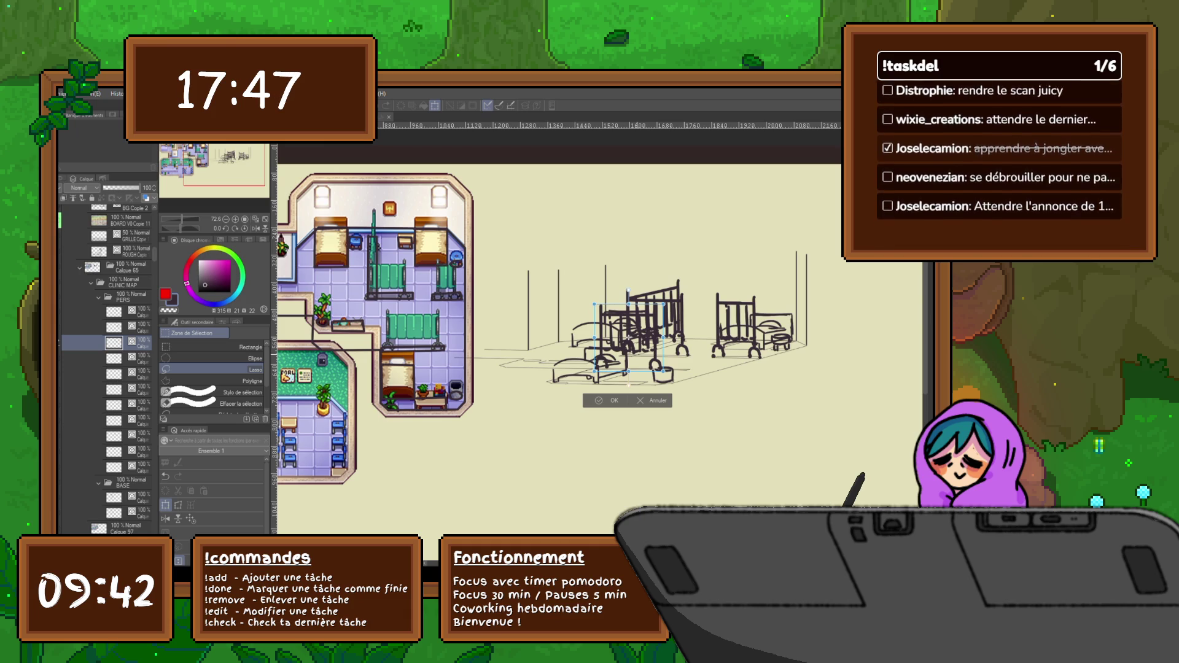
{"action": "left_click_drag", "start_coordinate": [664, 337], "coordinate": [690, 337]}
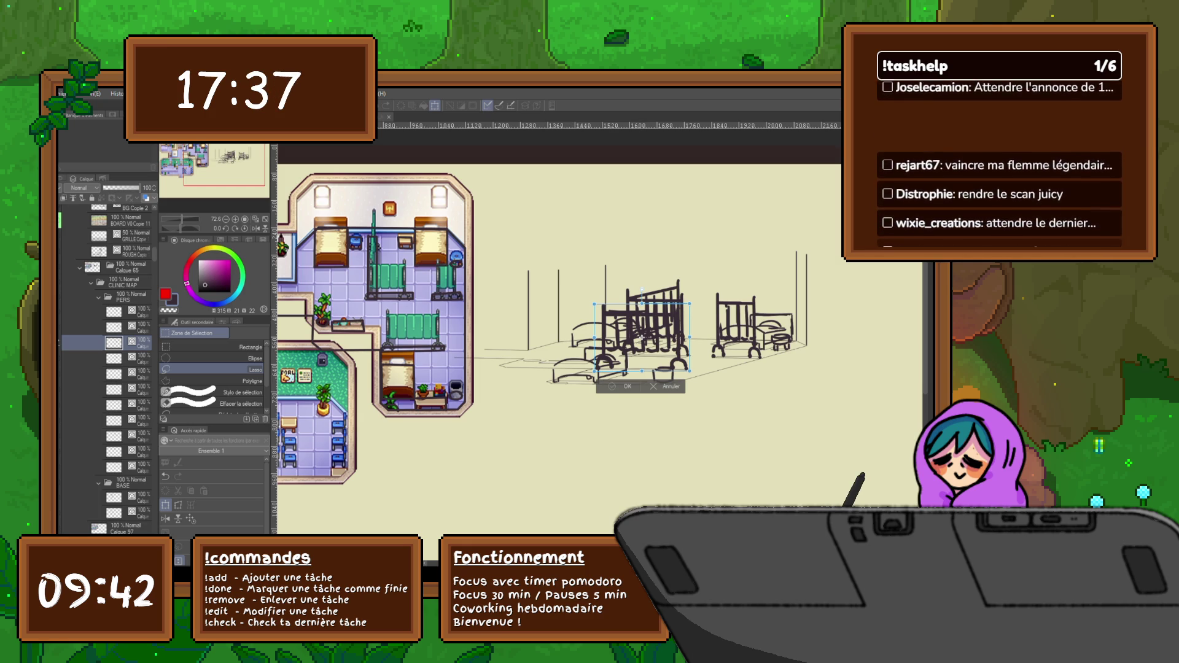
{"action": "key", "text": "Return"}
{"action": "key", "text": "ctrl+z"}
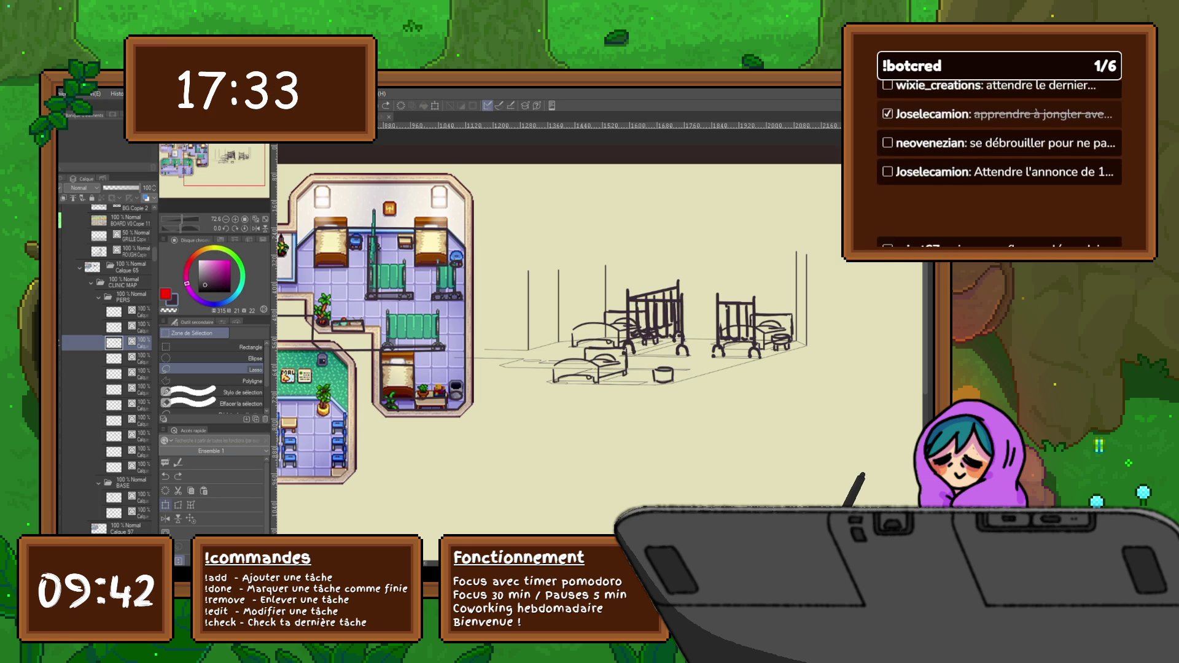
{"action": "key", "text": "ctrl+t"}
{"action": "left_click_drag", "start_coordinate": [656, 323], "coordinate": [630, 338]}
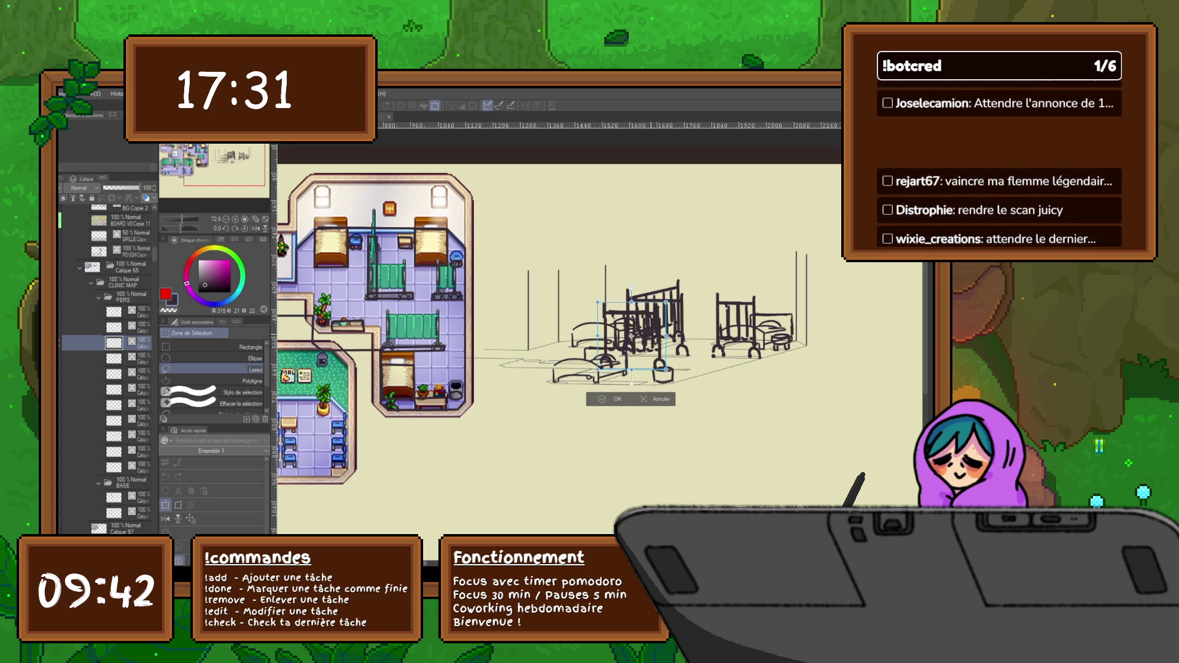
{"action": "key", "text": "Return"}
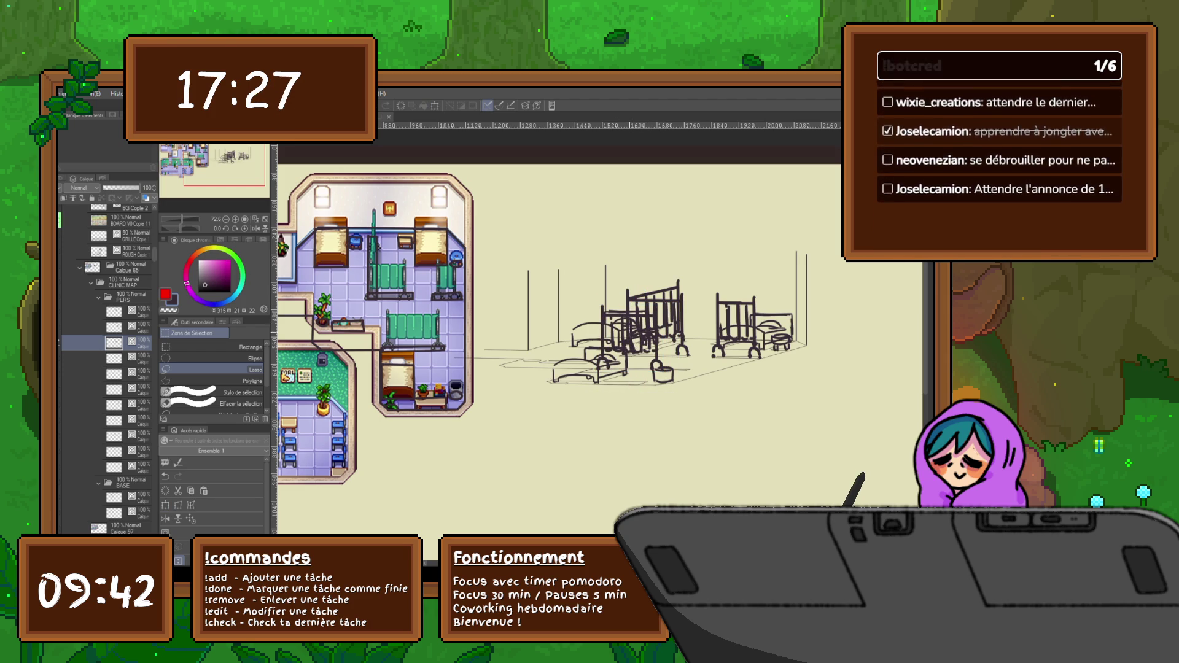
Reposition the bucket sketch and remove the bed headboard strokes.
{"action": "left_click_drag", "start_coordinate": [679, 347], "coordinate": [633, 353]}
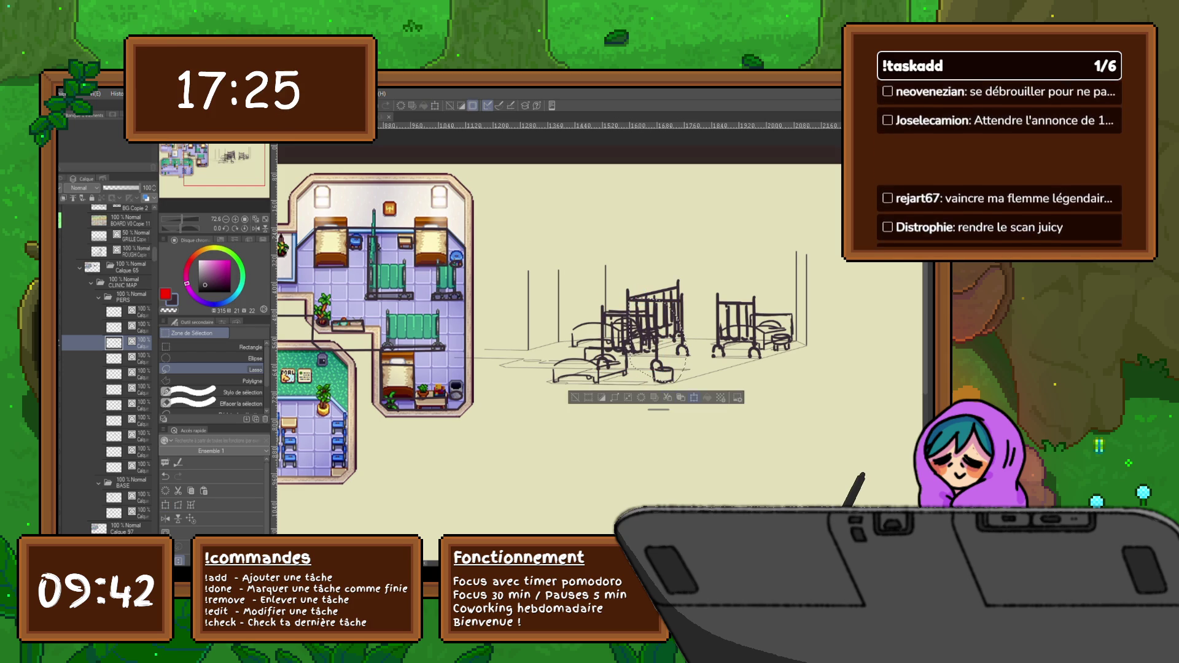
{"action": "key", "text": "ctrl+t"}
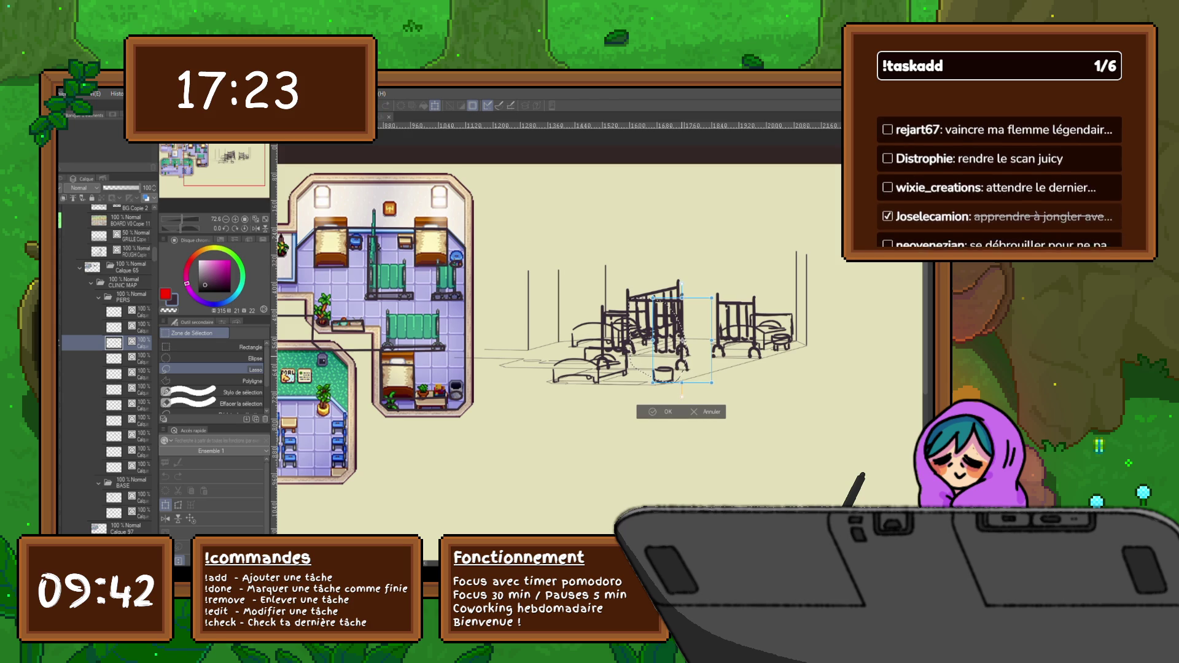
{"action": "key", "text": "Return"}
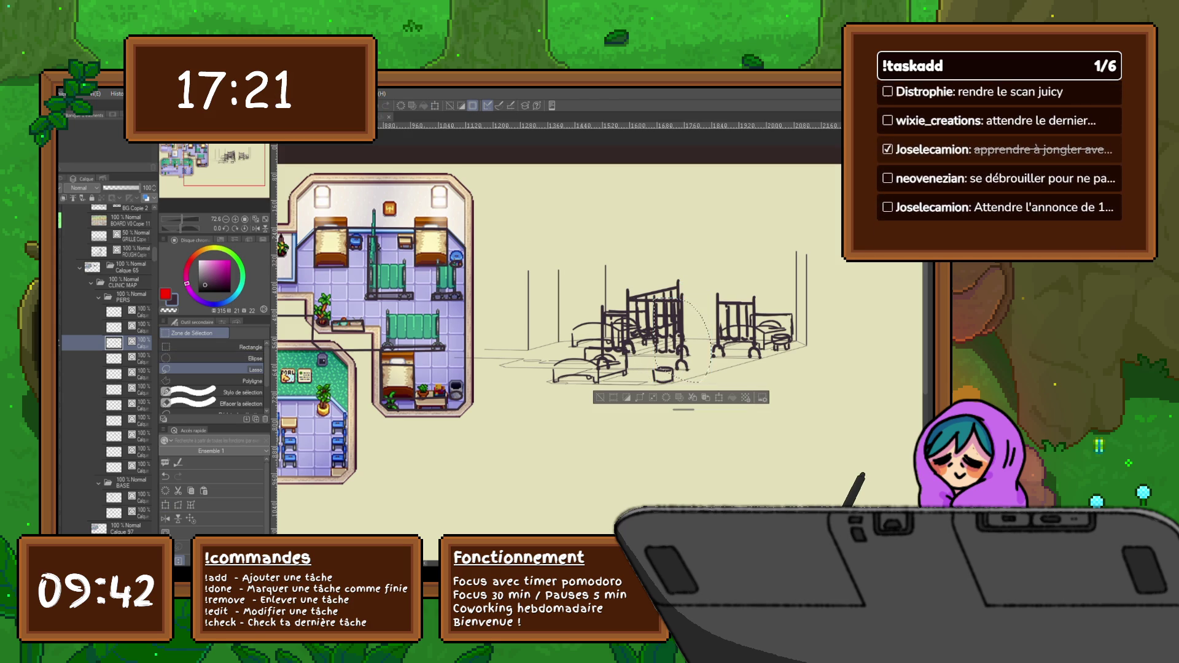
{"action": "key", "text": "ctrl+z"}
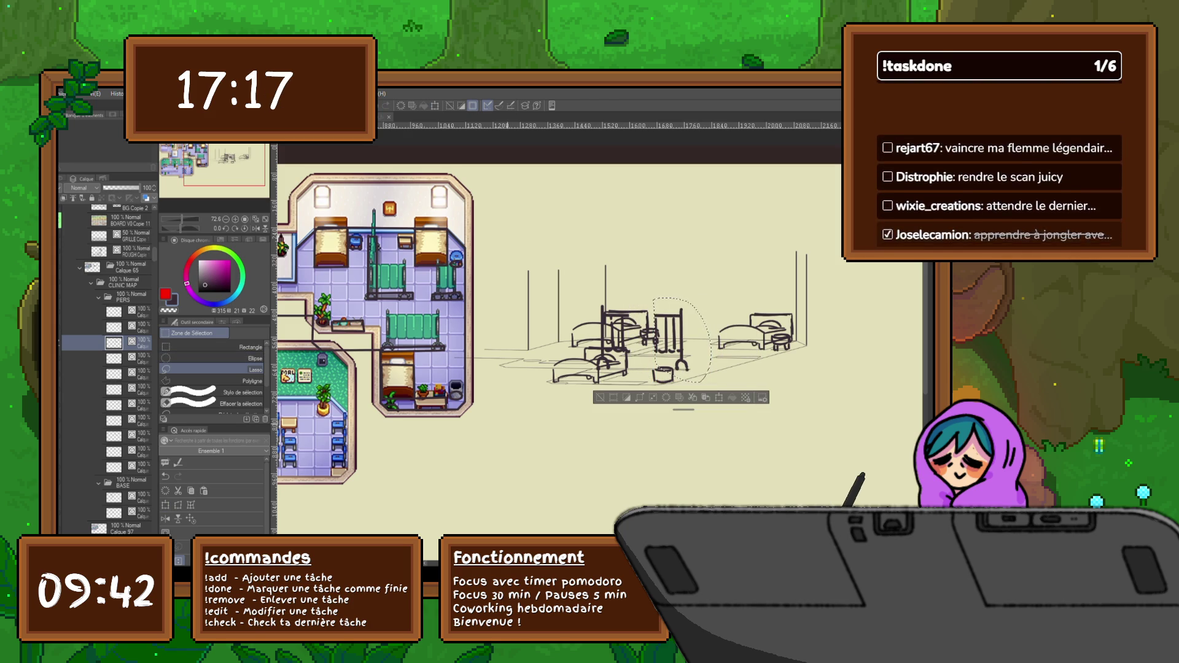
{"action": "key", "text": "ctrl+d"}
{"action": "key", "text": "p"}
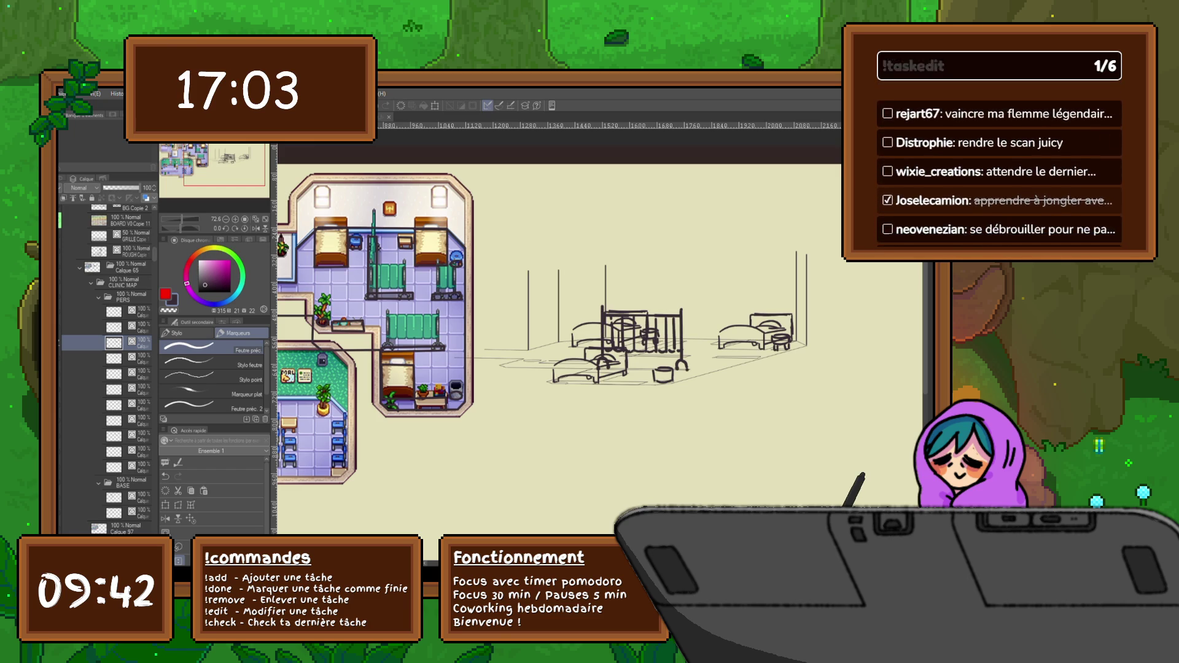
Redraw the bed frame headboards with the pen.
{"action": "left_click_drag", "start_coordinate": [627, 338], "coordinate": [678, 286]}
{"action": "left_click_drag", "start_coordinate": [716, 353], "coordinate": [756, 295]}
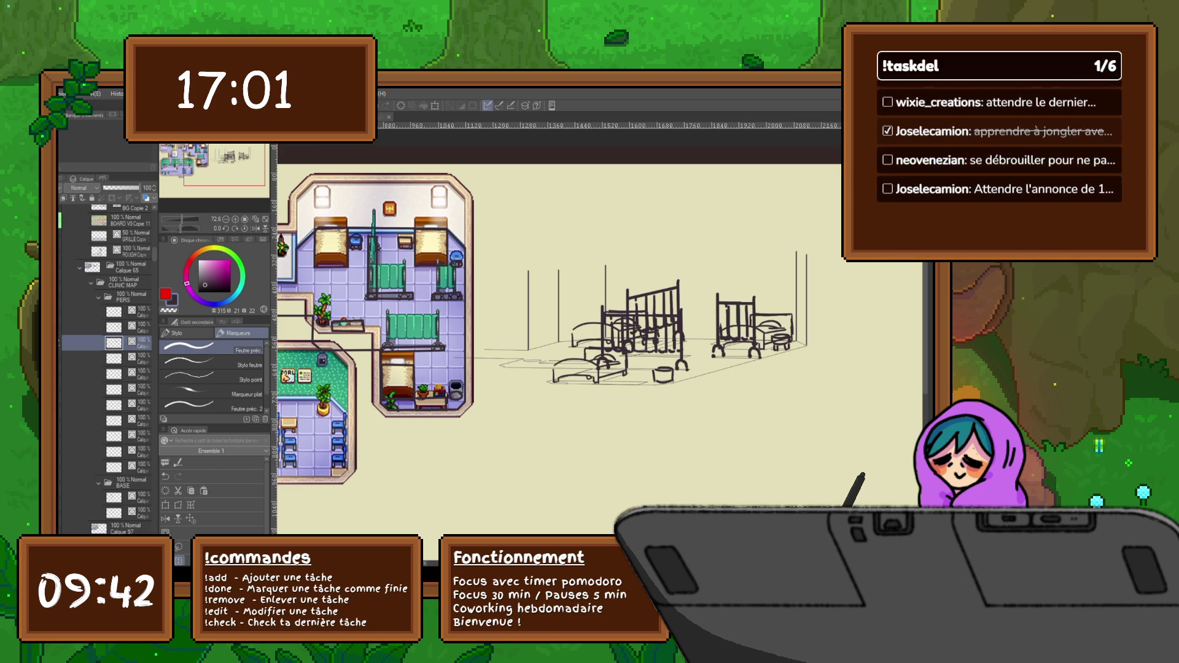
{"action": "left_click_drag", "start_coordinate": [630, 325], "coordinate": [663, 292]}
{"action": "left_click", "coordinate": [113, 311]}
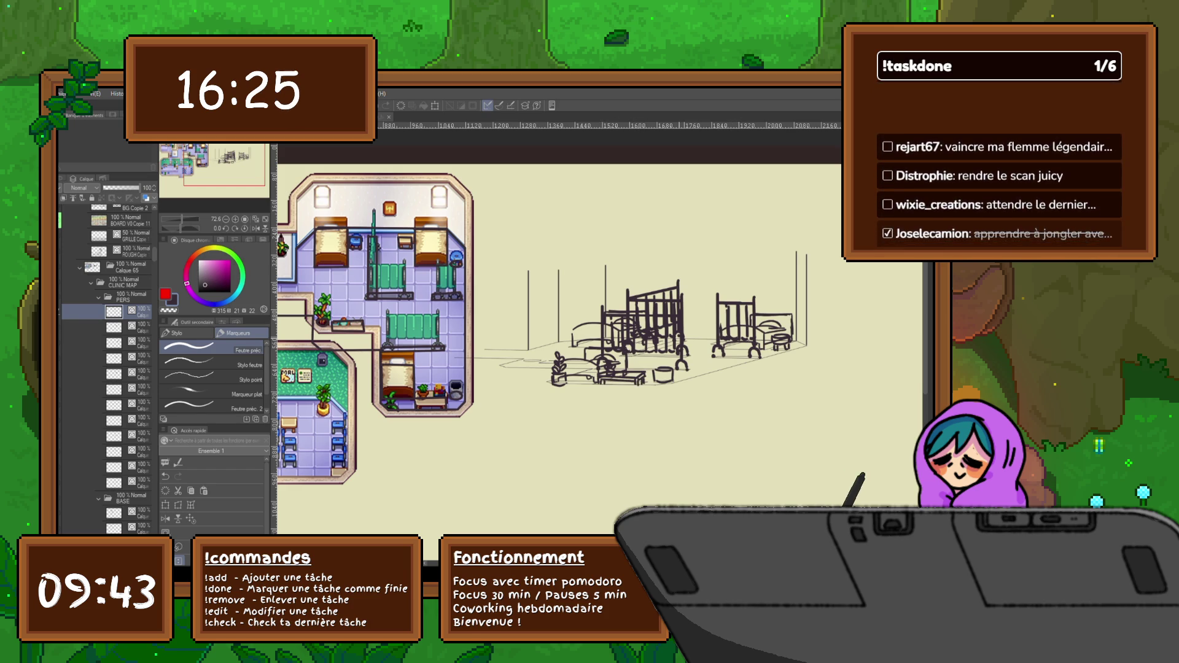
Sketch potted and hanging plants by the left wall on new PERS layers.
{"action": "left_click_drag", "start_coordinate": [547, 341], "coordinate": [561, 344]}
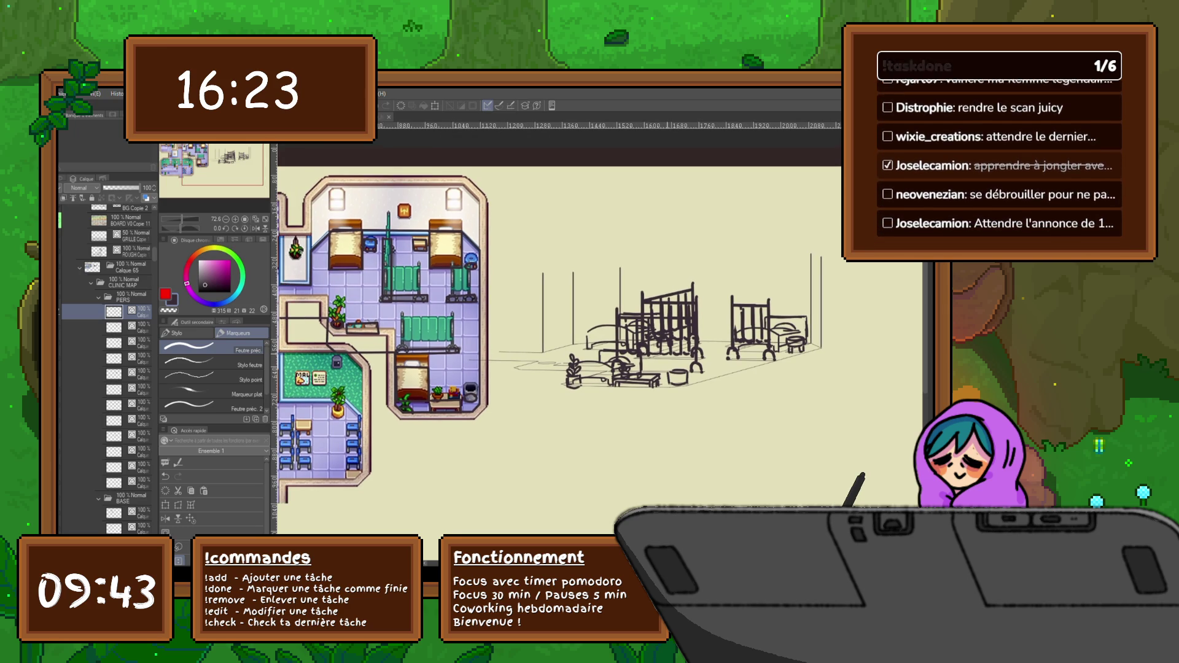
{"action": "key", "text": "ctrl+shift+n"}
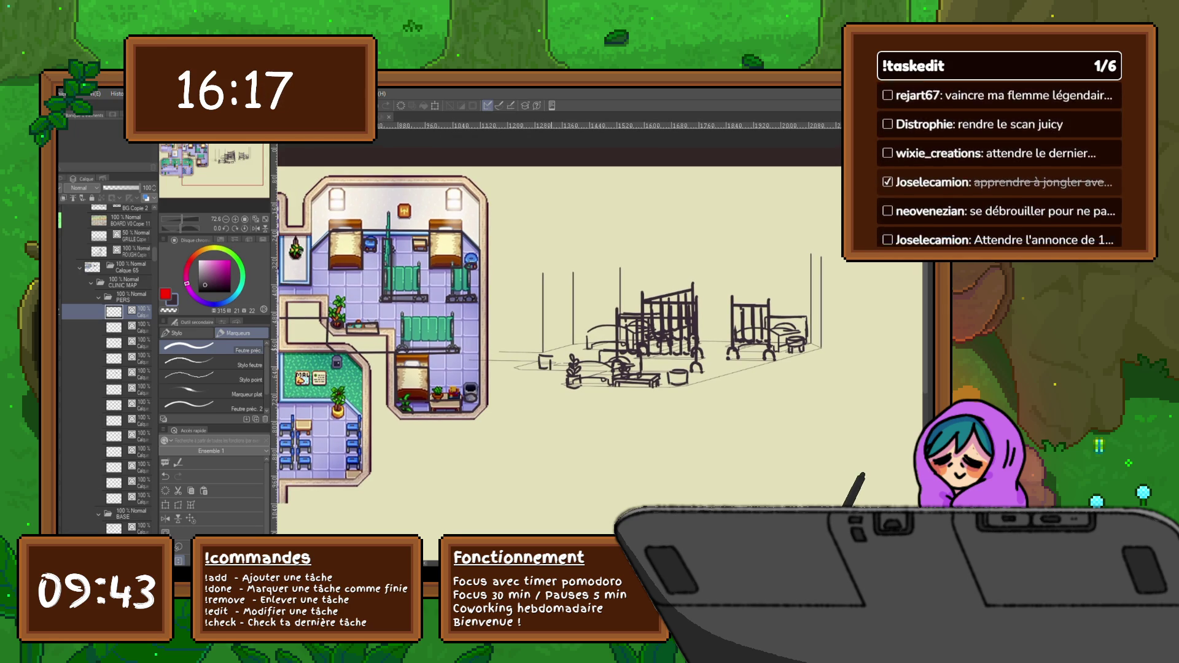
{"action": "left_click", "coordinate": [536, 346]}
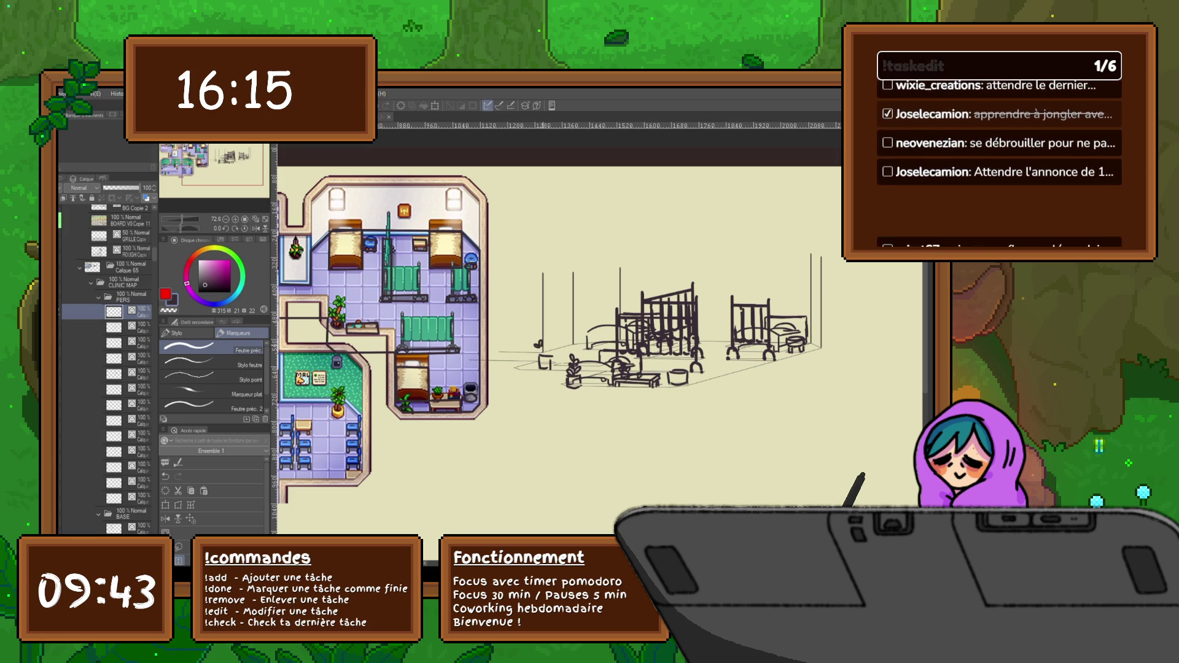
{"action": "left_click", "coordinate": [540, 344]}
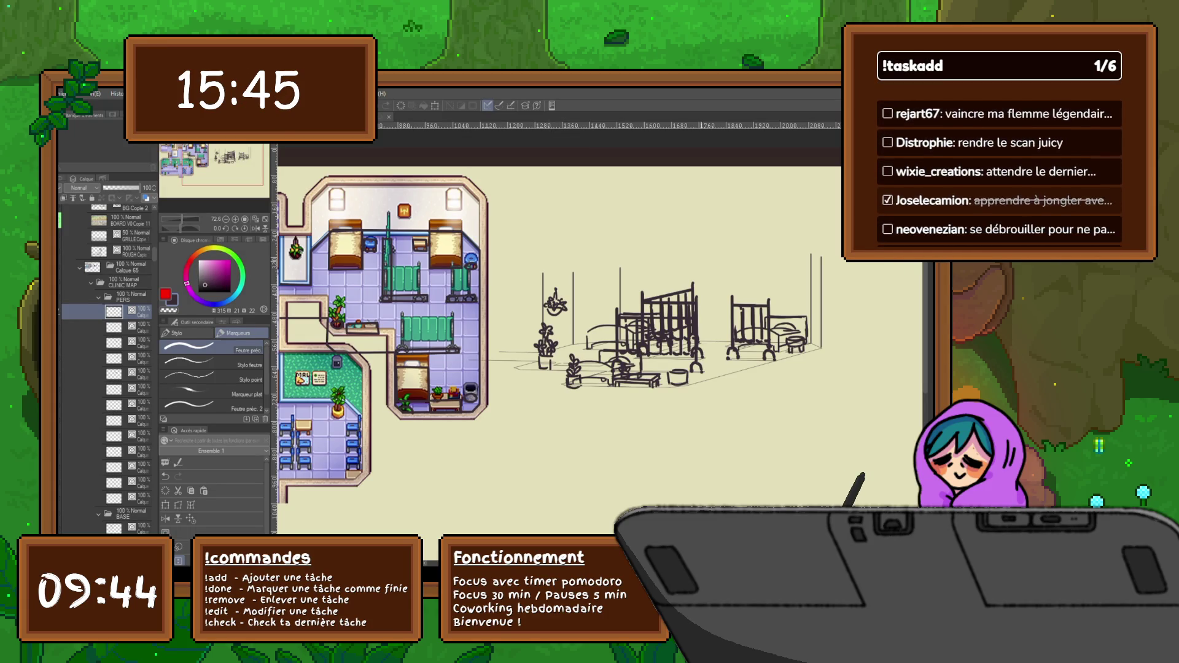
{"action": "left_click_drag", "start_coordinate": [553, 338], "coordinate": [518, 344]}
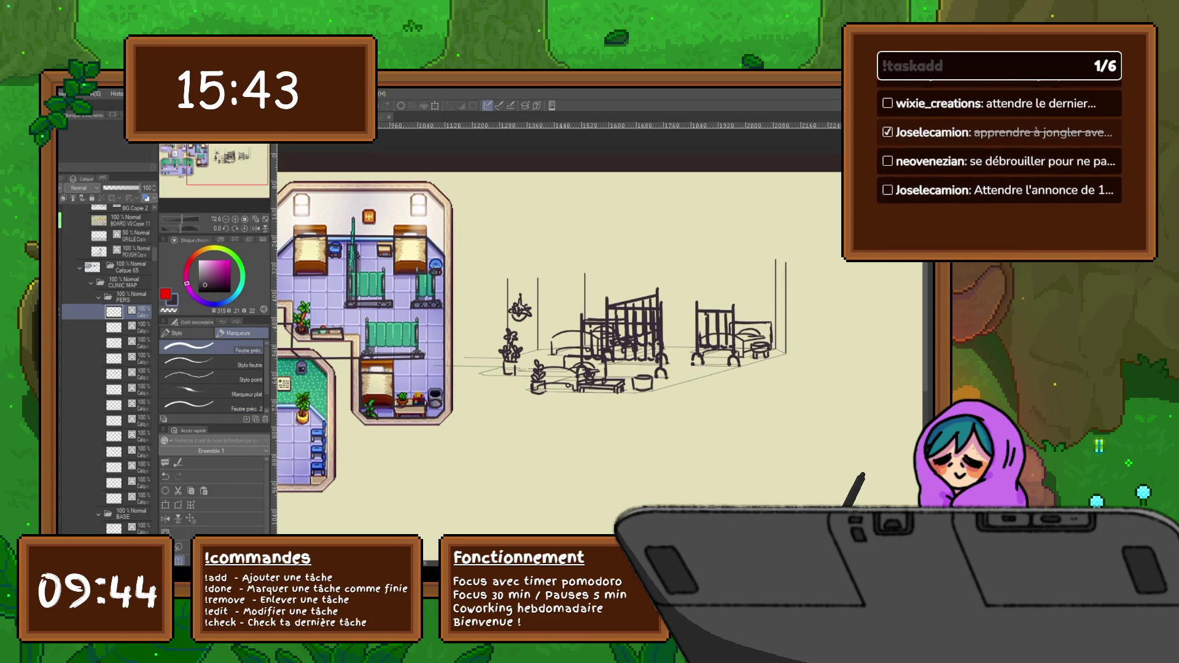
{"action": "key", "text": "ctrl+shift+n"}
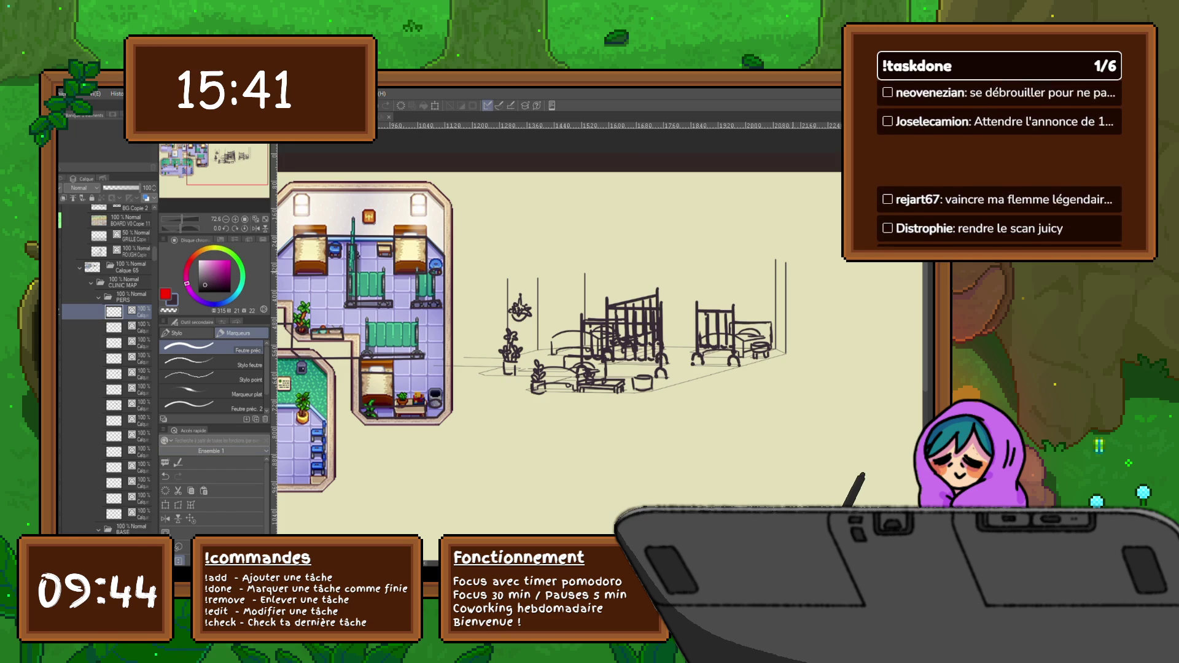
{"action": "left_click_drag", "start_coordinate": [535, 344], "coordinate": [553, 350]}
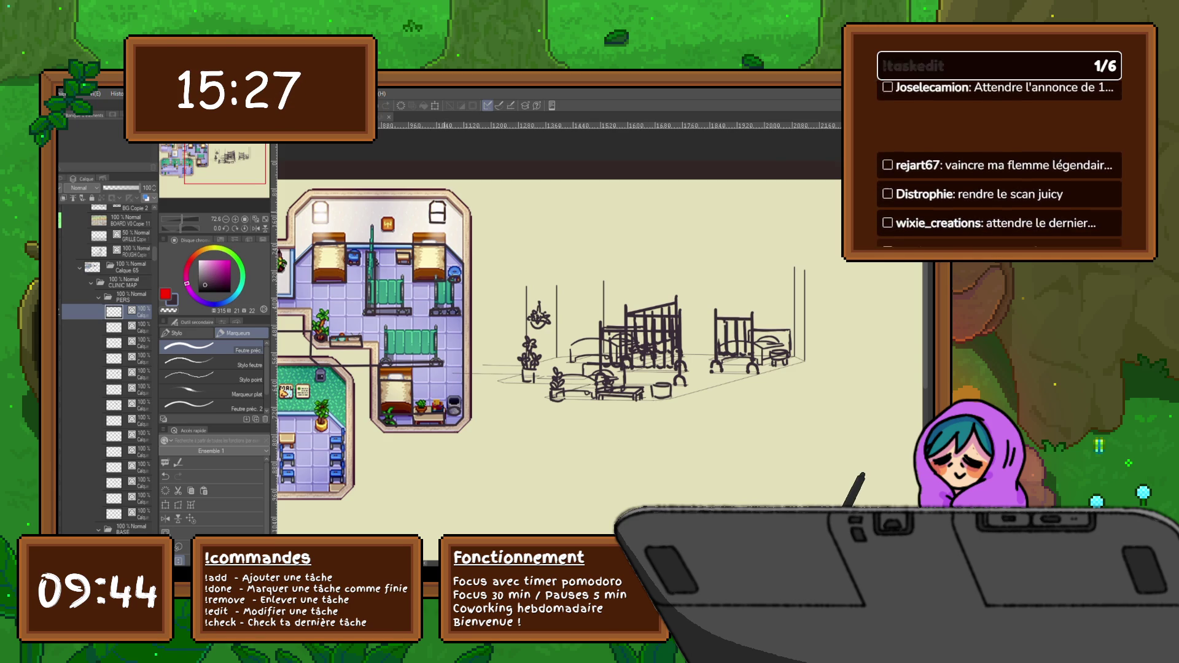
Lasso the window sketch and move and enlarge it onto the back wall above the beds.
{"action": "key", "text": "m"}
{"action": "mouse_move", "coordinate": [430, 190]}
{"action": "left_mouse_down"}
{"action": "mouse_move", "coordinate": [424, 240]}
{"action": "mouse_move", "coordinate": [618, 304]}
{"action": "left_mouse_up"}
{"action": "key", "text": "ctrl+t"}
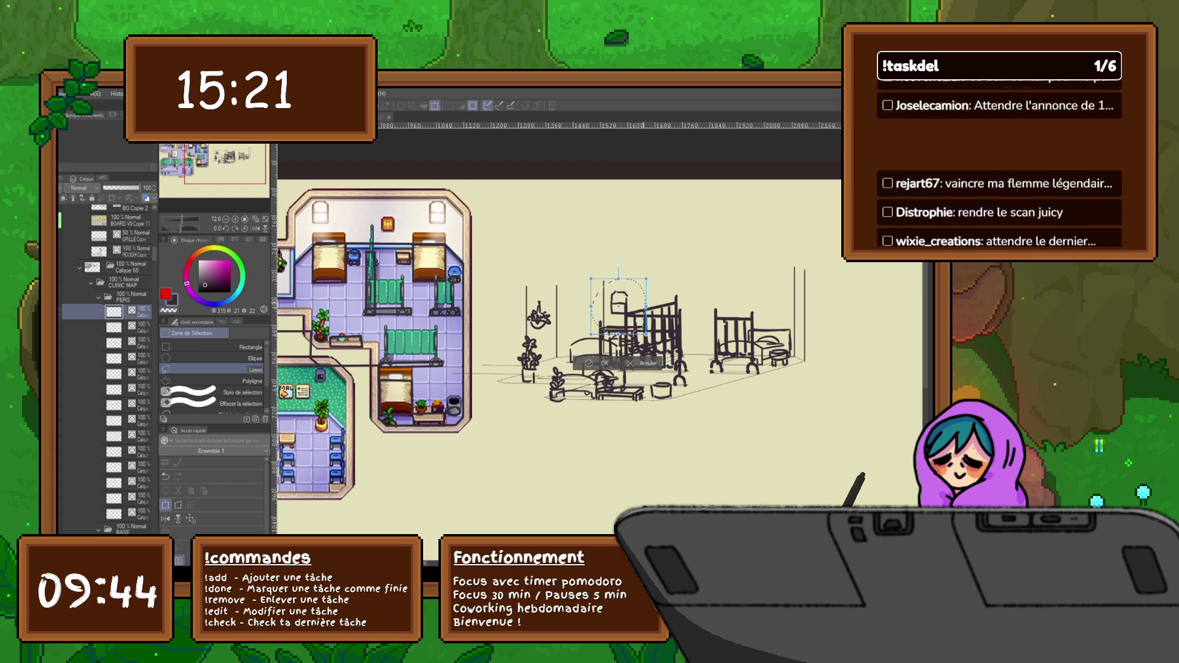
{"action": "left_click_drag", "start_coordinate": [646, 306], "coordinate": [622, 304]}
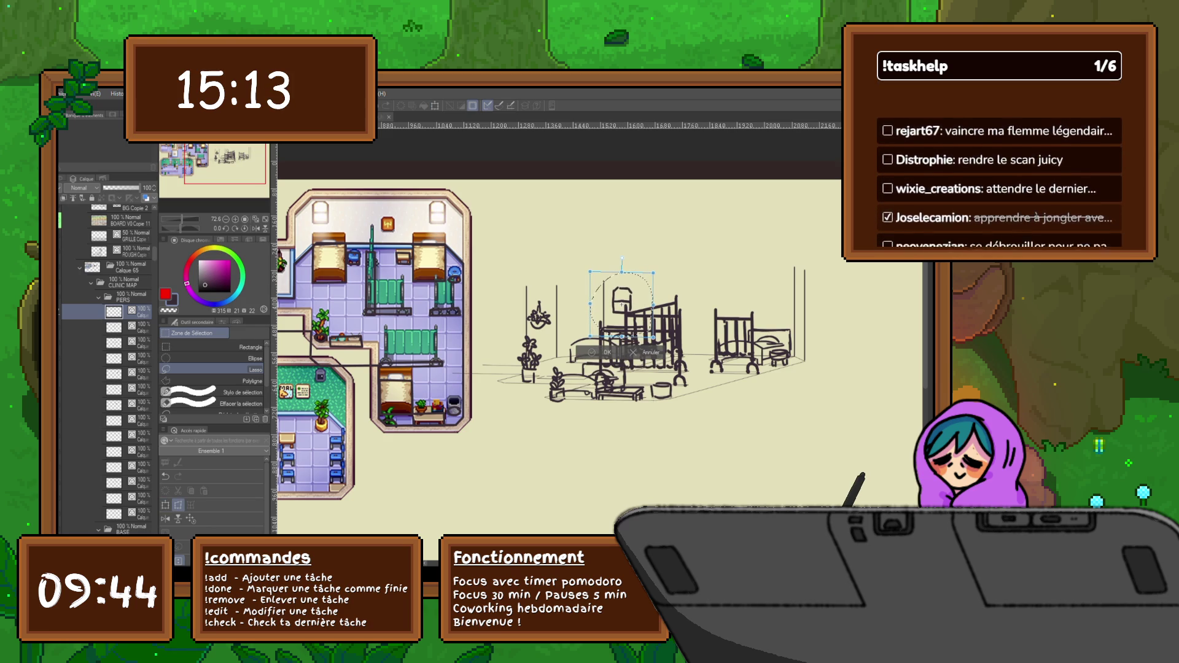
{"action": "key", "text": "Return"}
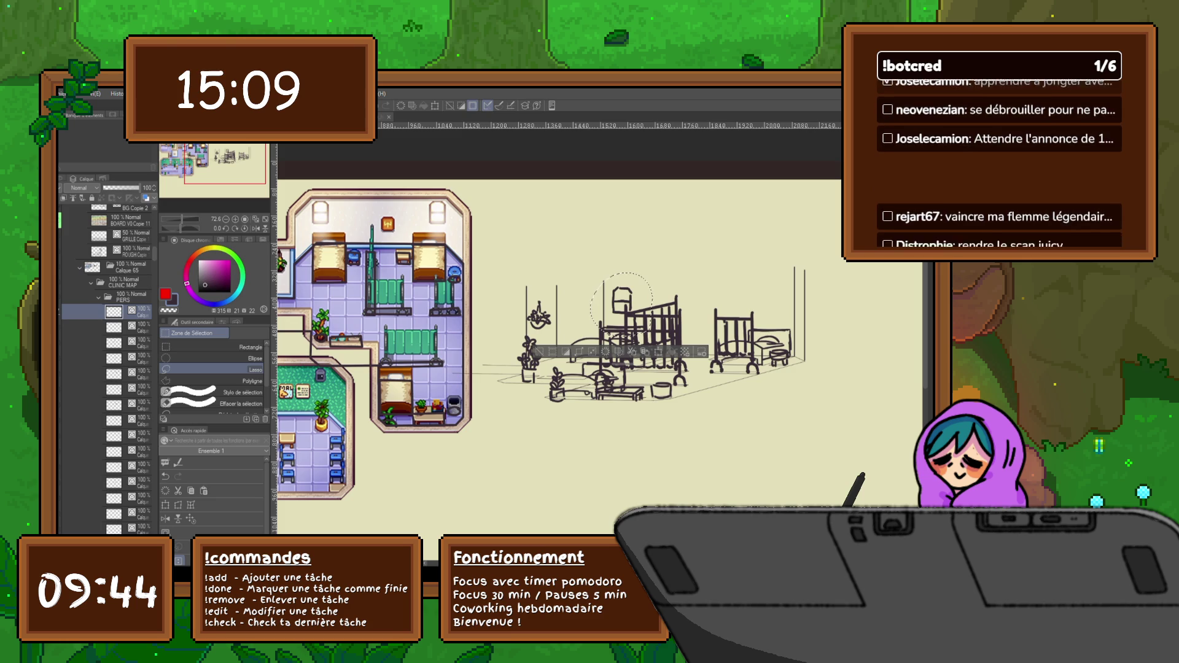
Move the right bed slightly further right and deselect.
{"action": "key", "text": "ctrl+t"}
{"action": "left_click_drag", "start_coordinate": [740, 304], "coordinate": [769, 305]}
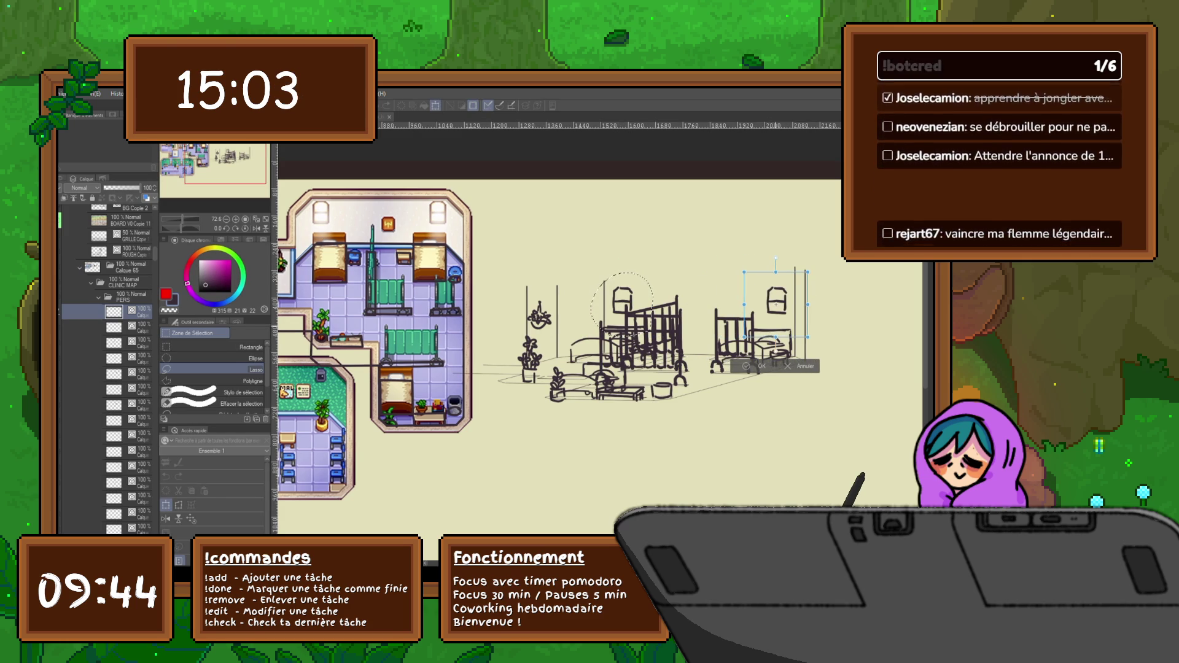
{"action": "left_click_drag", "start_coordinate": [769, 305], "coordinate": [773, 305]}
{"action": "key", "text": "Return"}
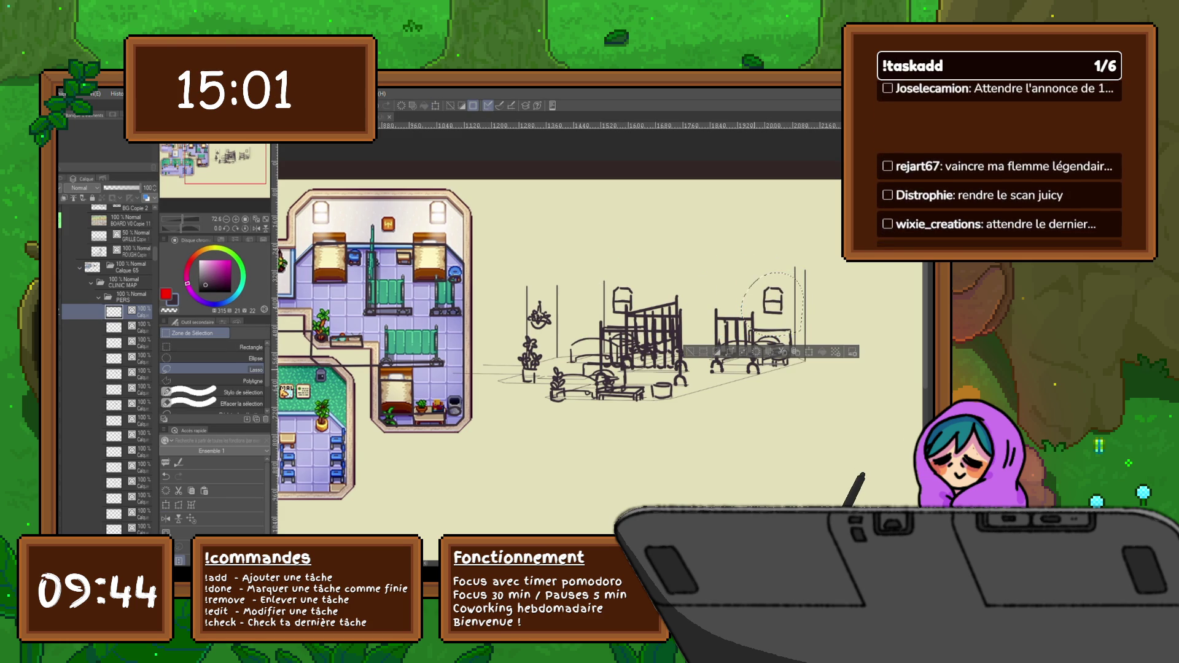
{"action": "key", "text": "ctrl+d"}
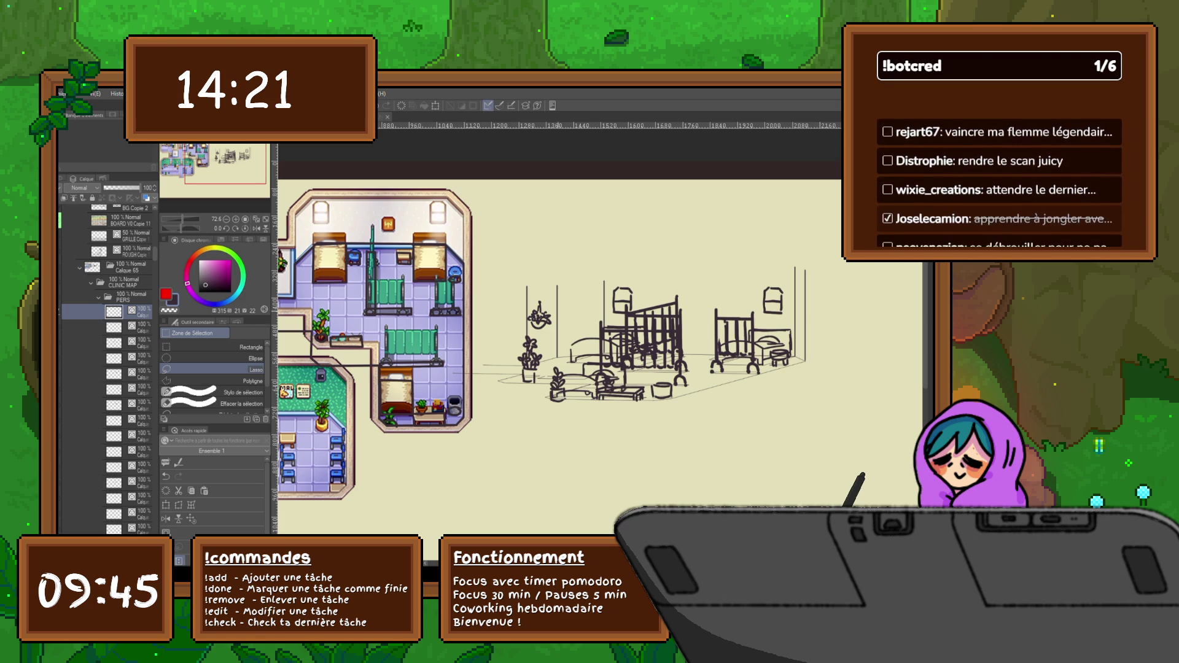
Paint the middle bed's curtain dark teal on a new top layer.
{"action": "scroll", "coordinate": [108, 369], "scroll_direction": "down", "scroll_amount": 3}
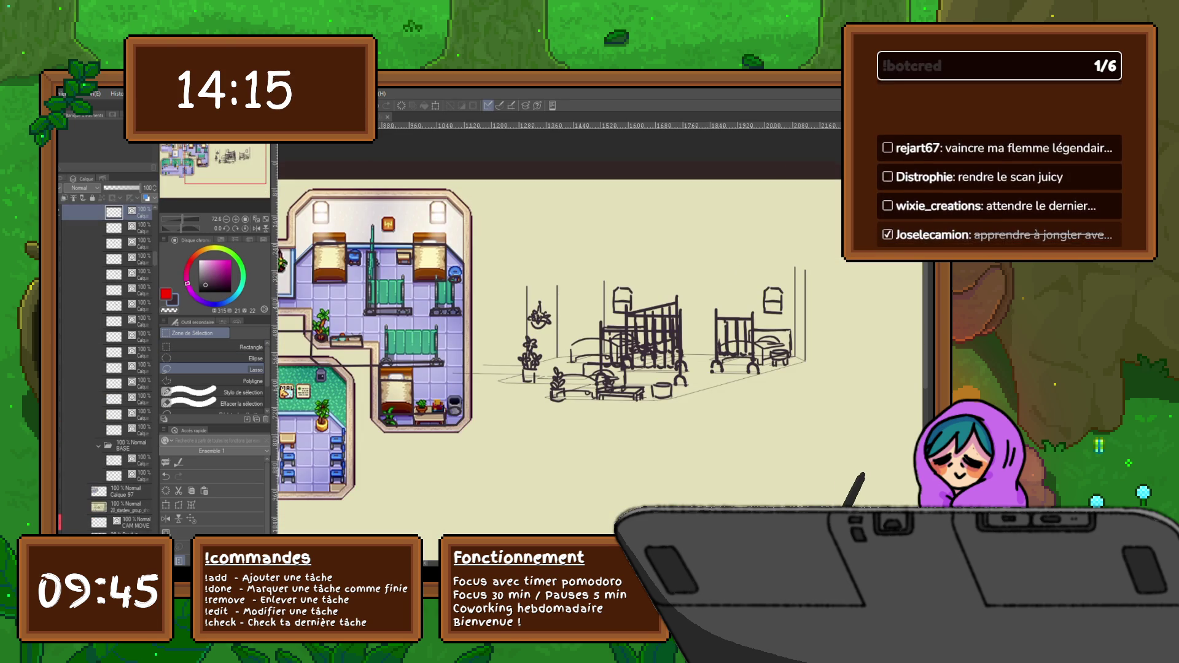
{"action": "key", "text": "ctrl+shift+n"}
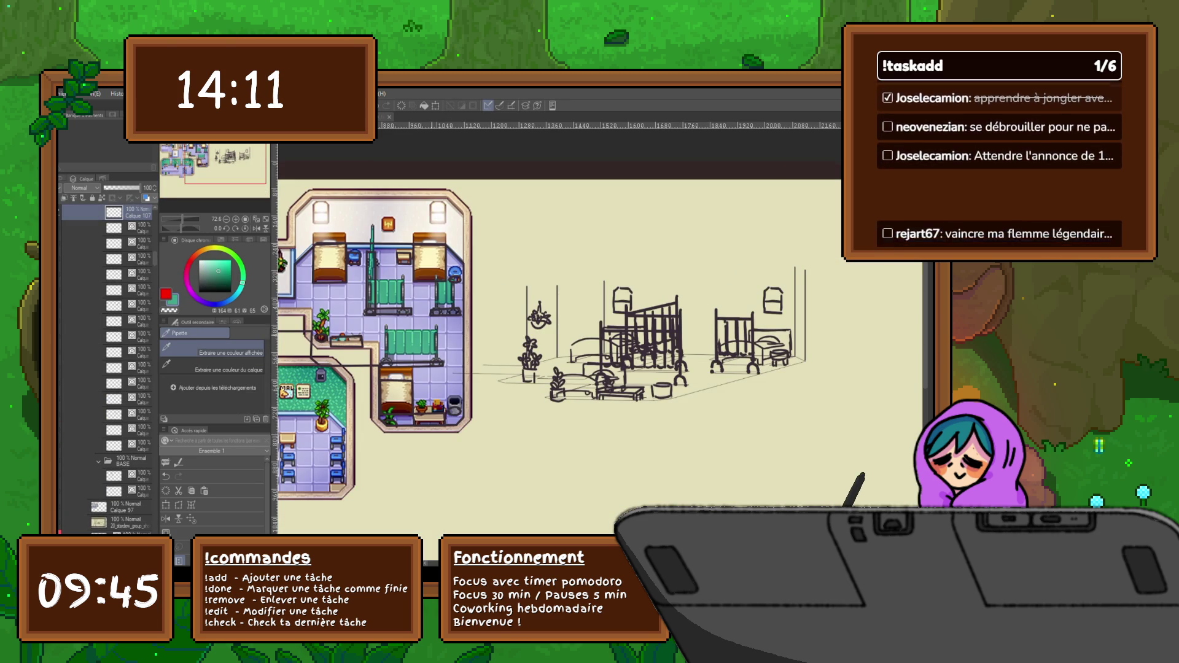
{"action": "key", "text": "p"}
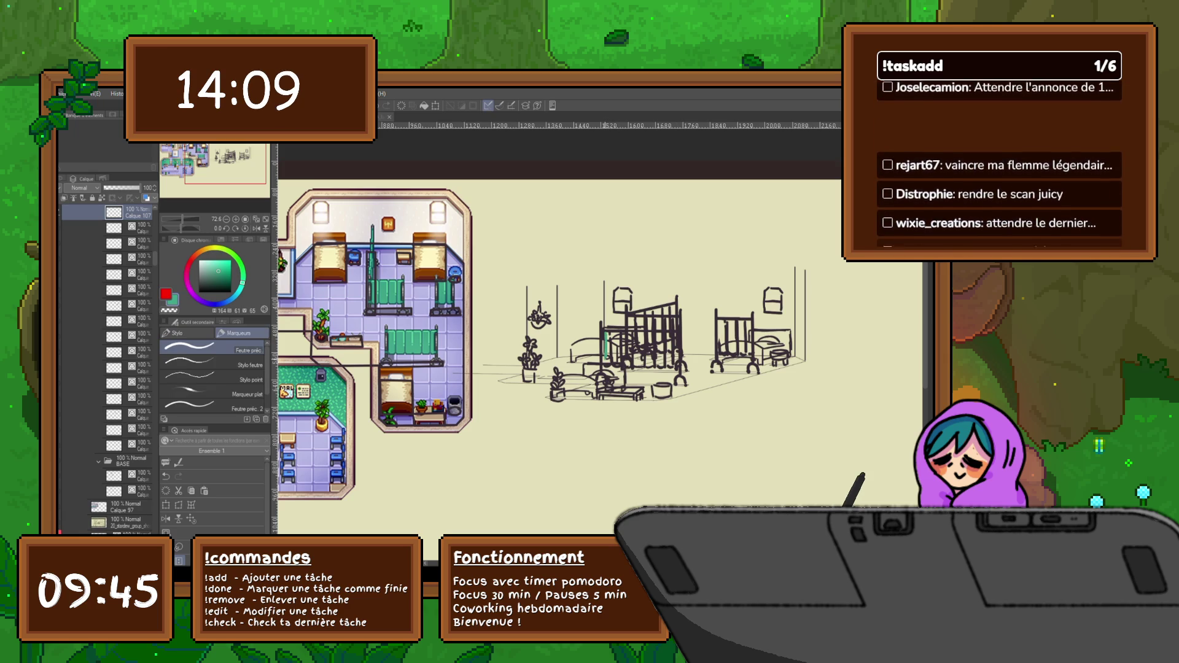
{"action": "left_click_drag", "start_coordinate": [606, 337], "coordinate": [609, 364]}
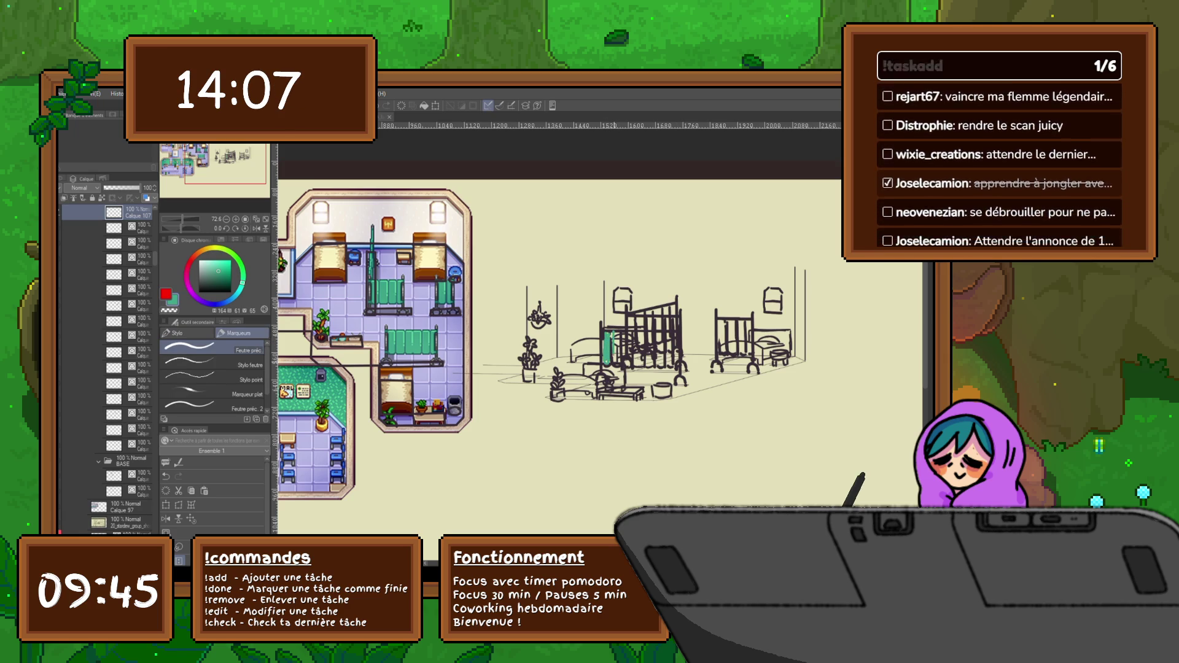
{"action": "mouse_move", "coordinate": [623, 334]}
{"action": "left_mouse_down"}
{"action": "mouse_move", "coordinate": [629, 365]}
{"action": "mouse_move", "coordinate": [677, 363]}
{"action": "left_mouse_up"}
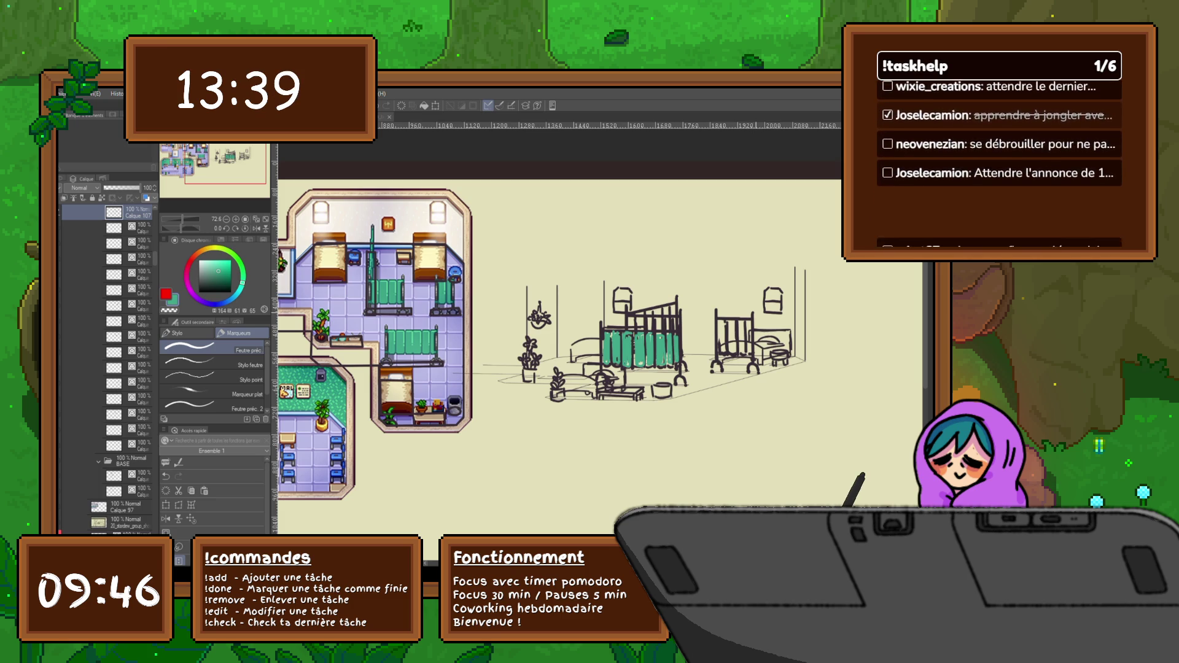
{"action": "scroll", "coordinate": [597, 328], "scroll_direction": "left", "scroll_amount": 5}
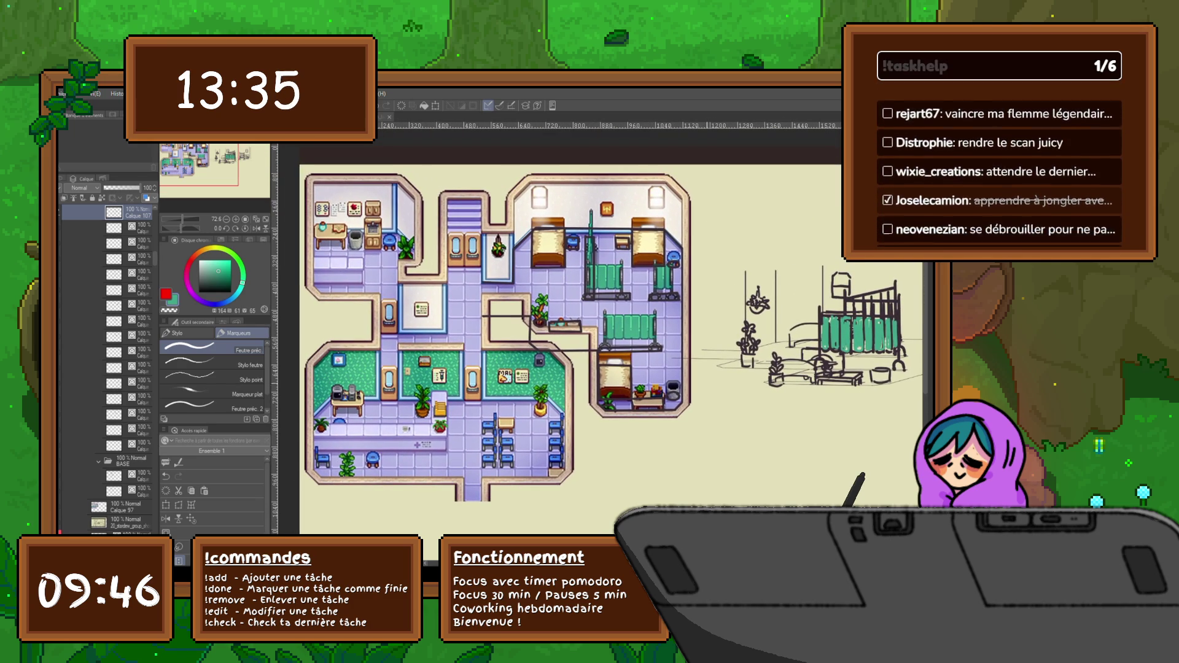
{"action": "left_click_drag", "start_coordinate": [608, 344], "coordinate": [601, 337]}
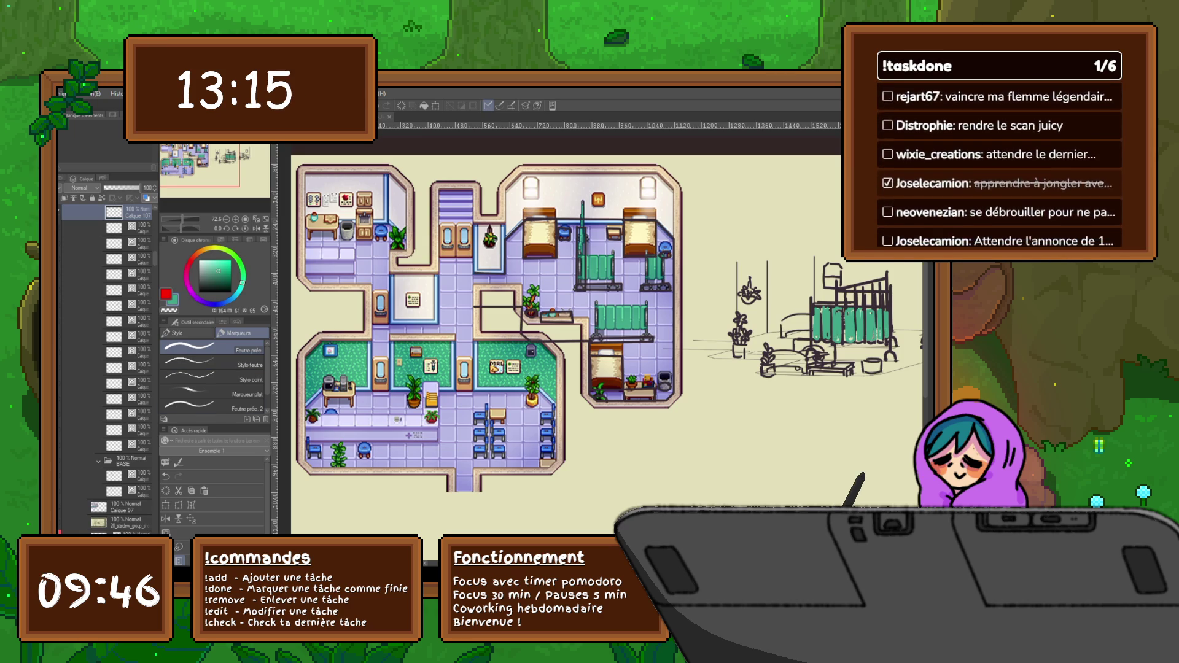
{"action": "left_click", "coordinate": [130, 491]}
{"action": "left_click", "coordinate": [123, 507]}
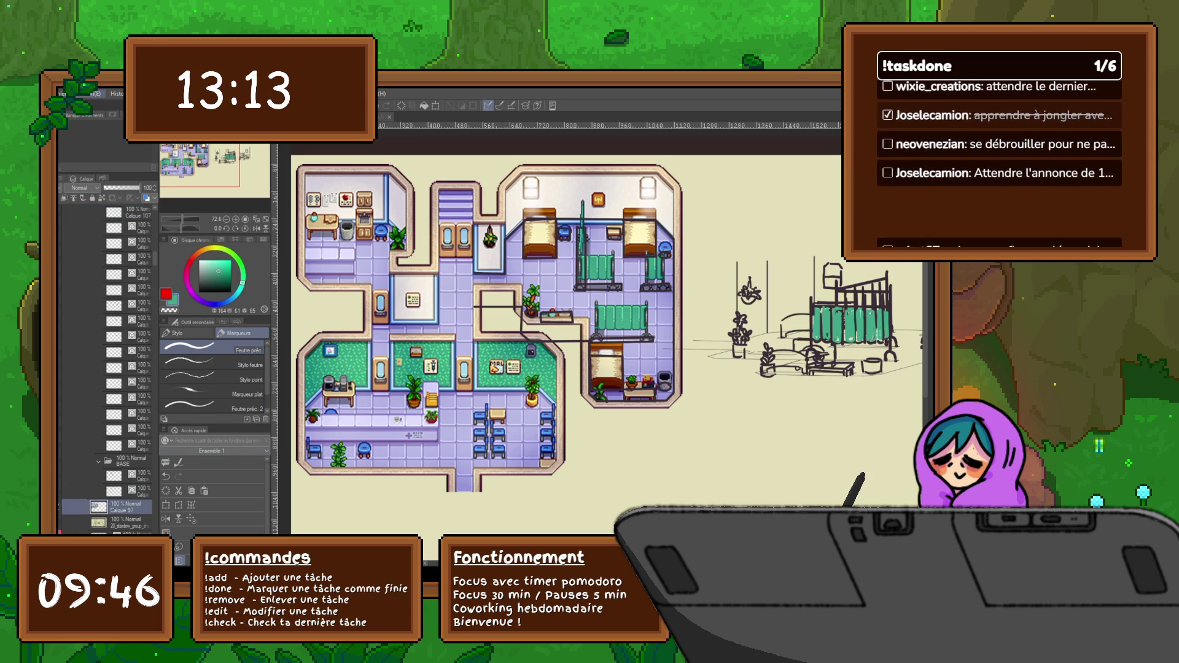
{"action": "key", "text": "ctrl+v"}
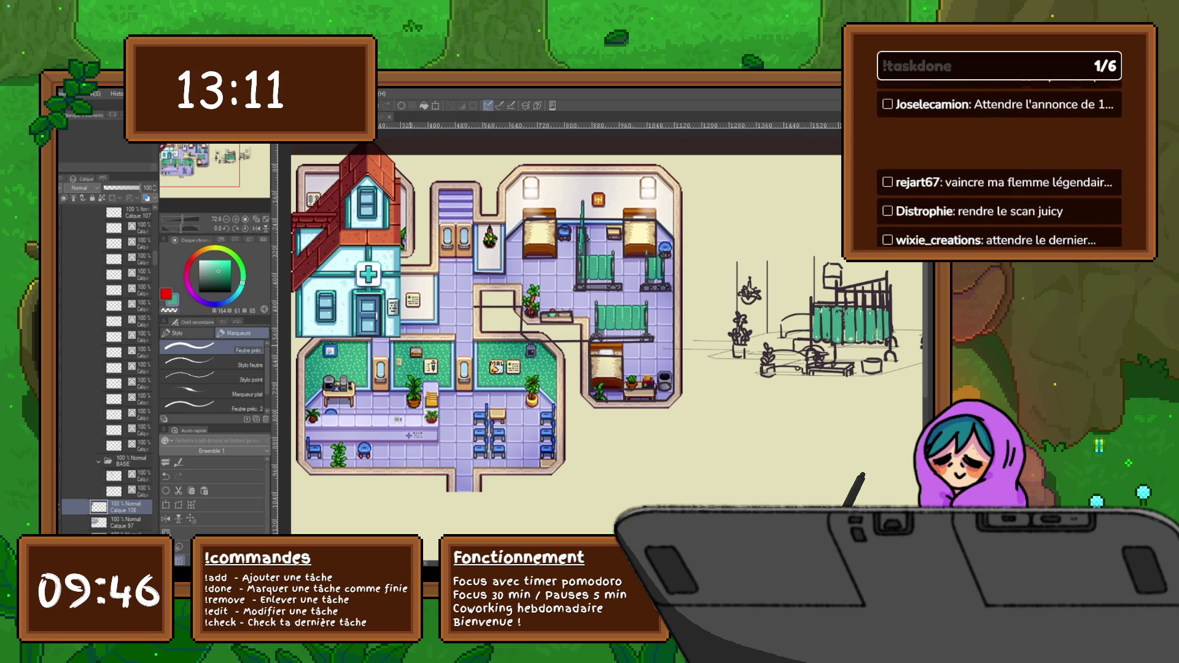
Rectangle-select the cross sign, paste it onto its own layer, and hide the house image.
{"action": "key", "text": "m"}
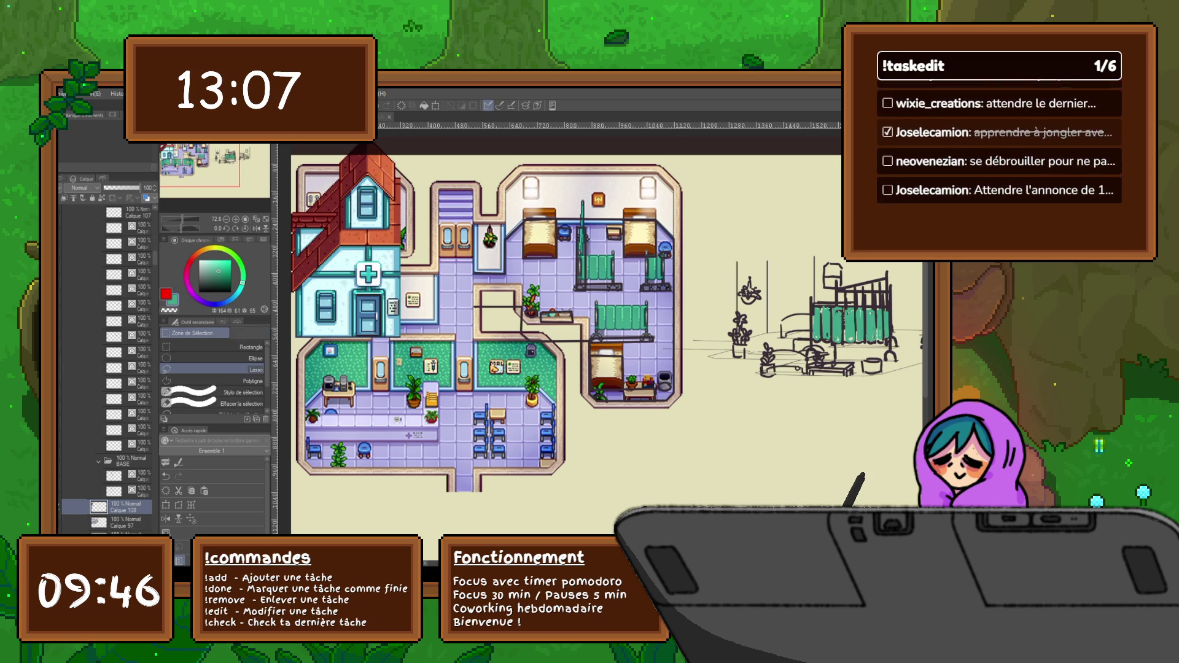
{"action": "left_click", "coordinate": [212, 348]}
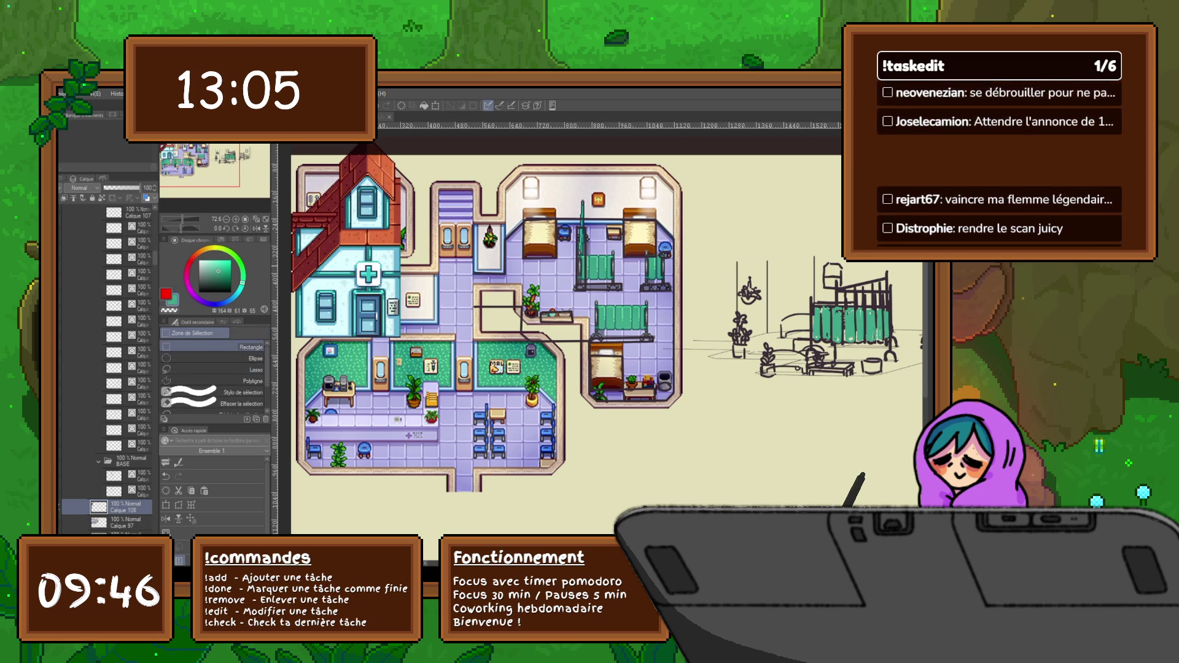
{"action": "left_click_drag", "start_coordinate": [351, 260], "coordinate": [388, 289]}
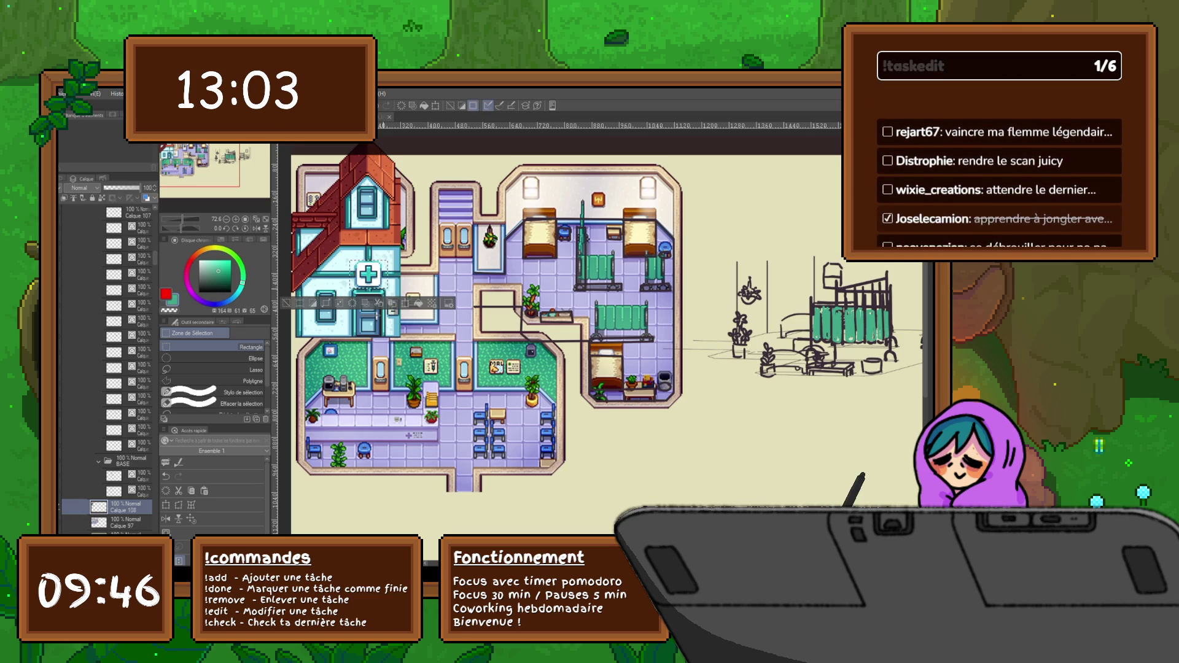
{"action": "key", "text": "ctrl+c"}
{"action": "key", "text": "ctrl+v"}
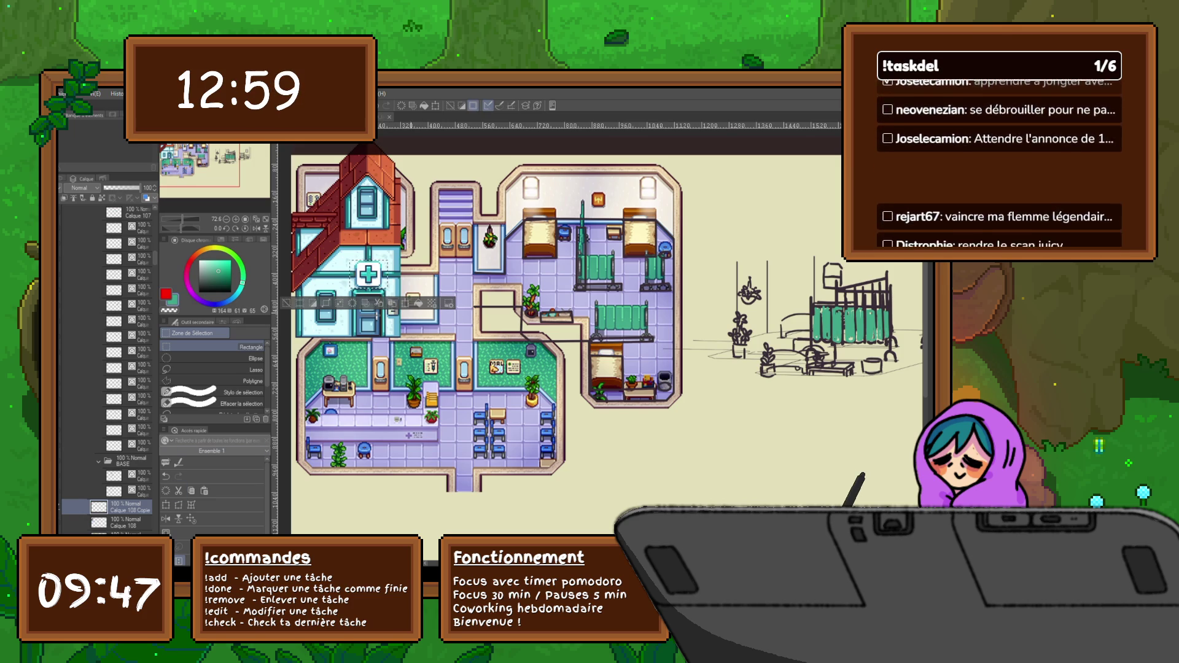
{"action": "key", "text": "ctrl+d"}
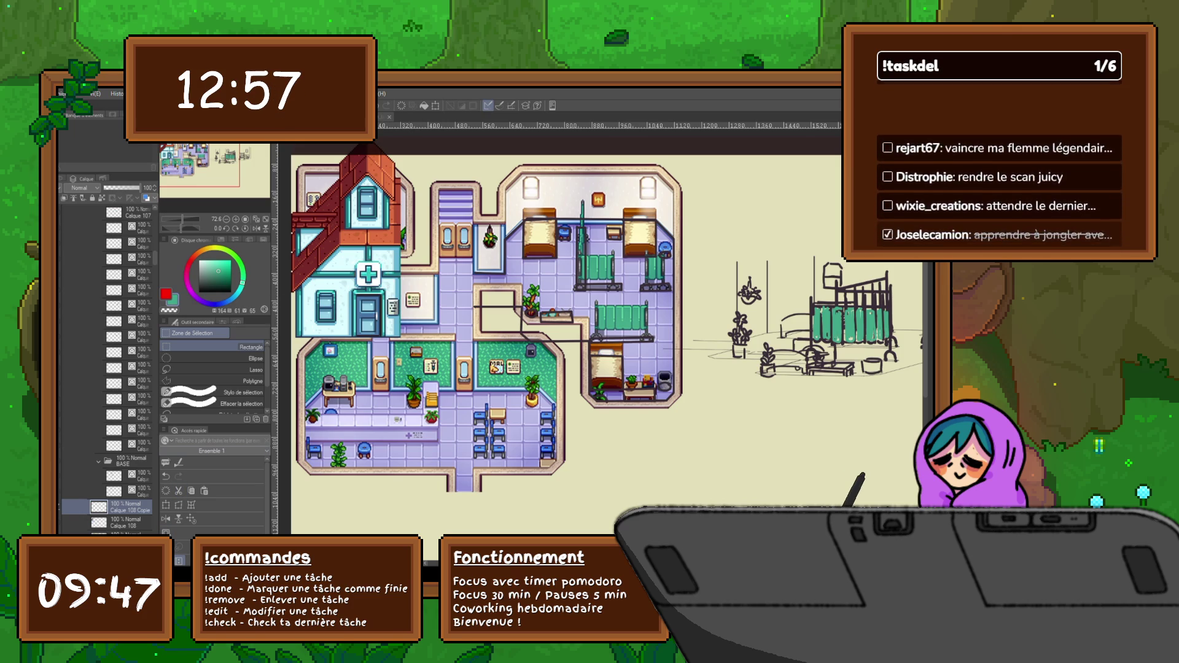
{"action": "key", "text": "ctrl+z"}
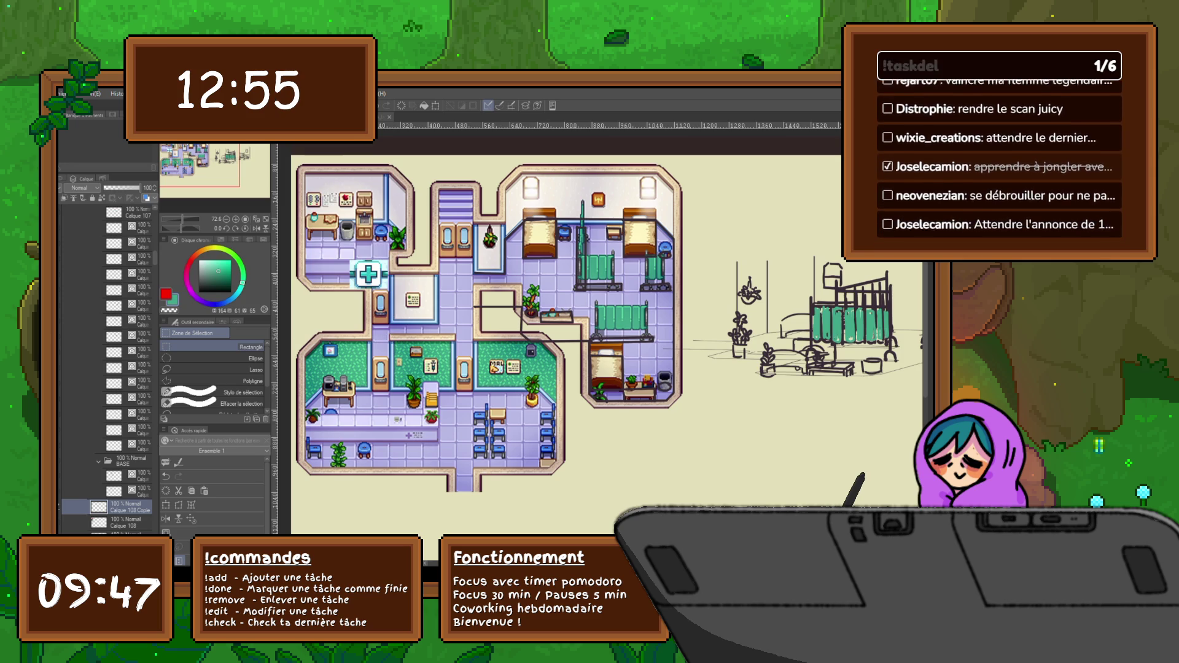
{"action": "key", "text": "ctrl+z"}
{"action": "key", "text": "ctrl+z"}
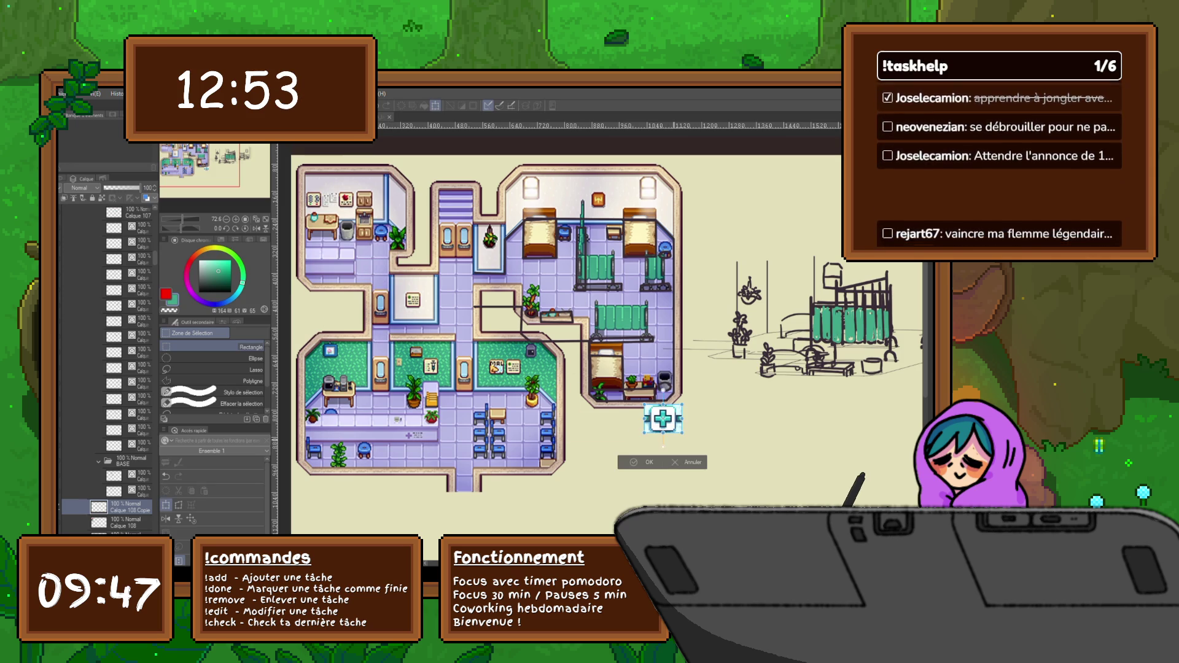
Place the cross sign on the ward's left wall beside the hanging plant, tilted slightly.
{"action": "left_click_drag", "start_coordinate": [663, 418], "coordinate": [764, 396]}
{"action": "scroll", "coordinate": [614, 344], "scroll_direction": "right", "scroll_amount": 5}
{"action": "scroll", "coordinate": [614, 344], "scroll_direction": "right", "scroll_amount": 3}
{"action": "mouse_move", "coordinate": [572, 399]}
{"action": "left_mouse_down"}
{"action": "mouse_move", "coordinate": [566, 290]}
{"action": "mouse_move", "coordinate": [578, 287]}
{"action": "left_mouse_up"}
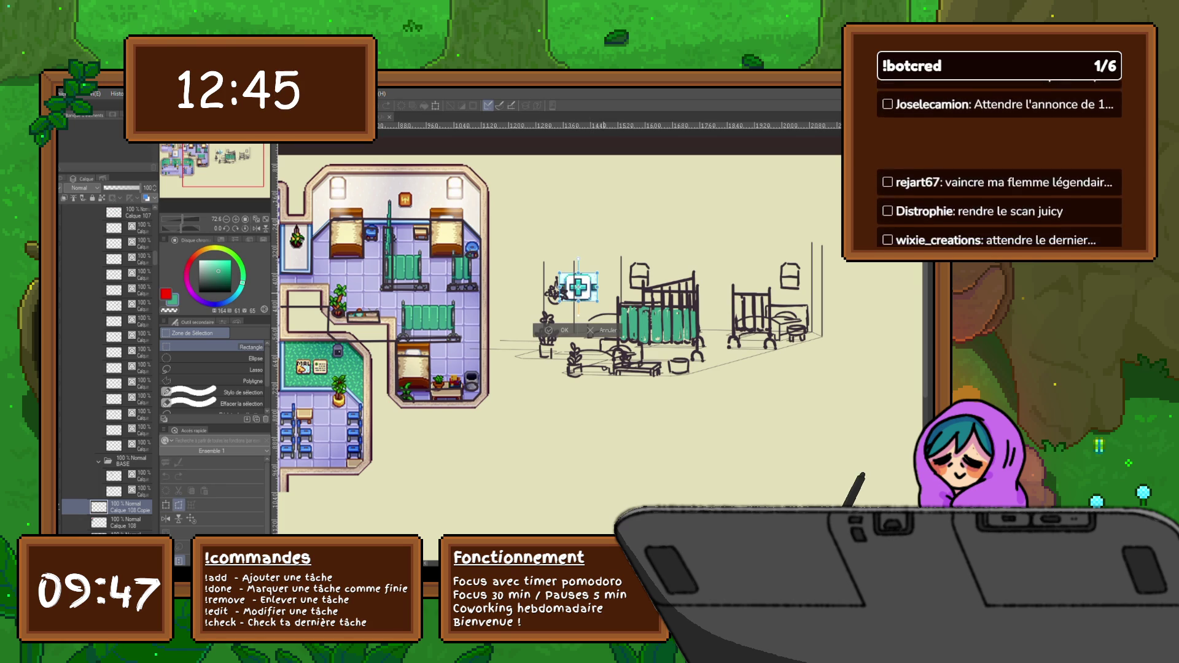
{"action": "mouse_move", "coordinate": [597, 274]}
{"action": "left_mouse_down"}
{"action": "mouse_move", "coordinate": [599, 263]}
{"action": "mouse_move", "coordinate": [576, 289]}
{"action": "left_mouse_up"}
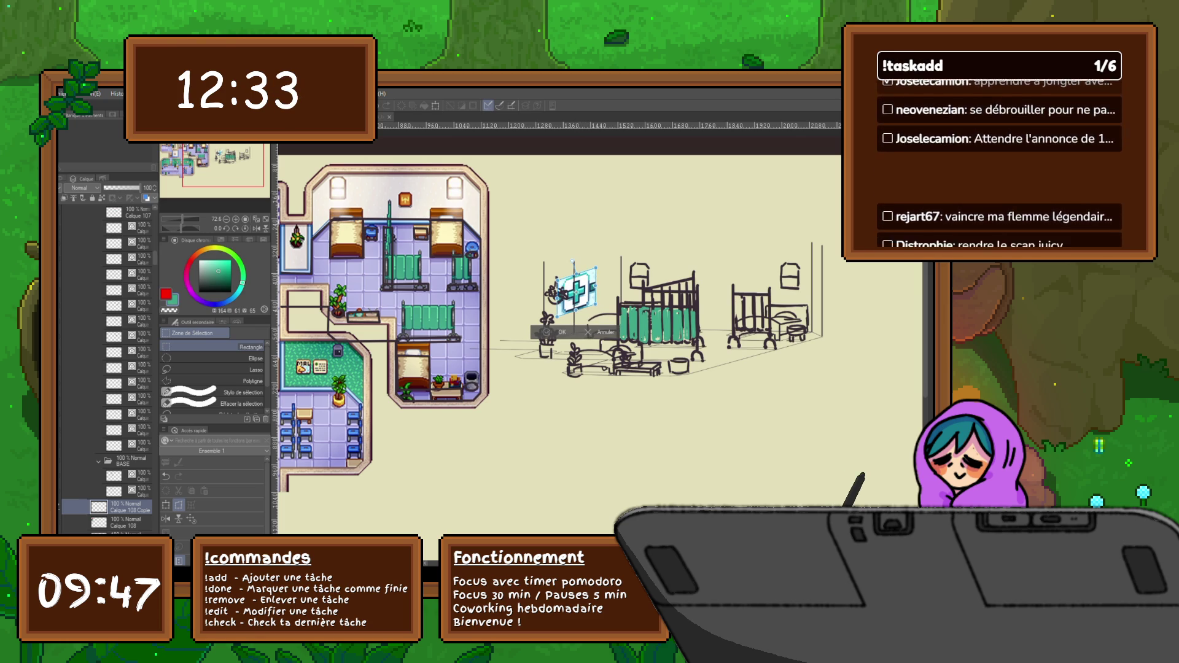
{"action": "key", "text": "Return"}
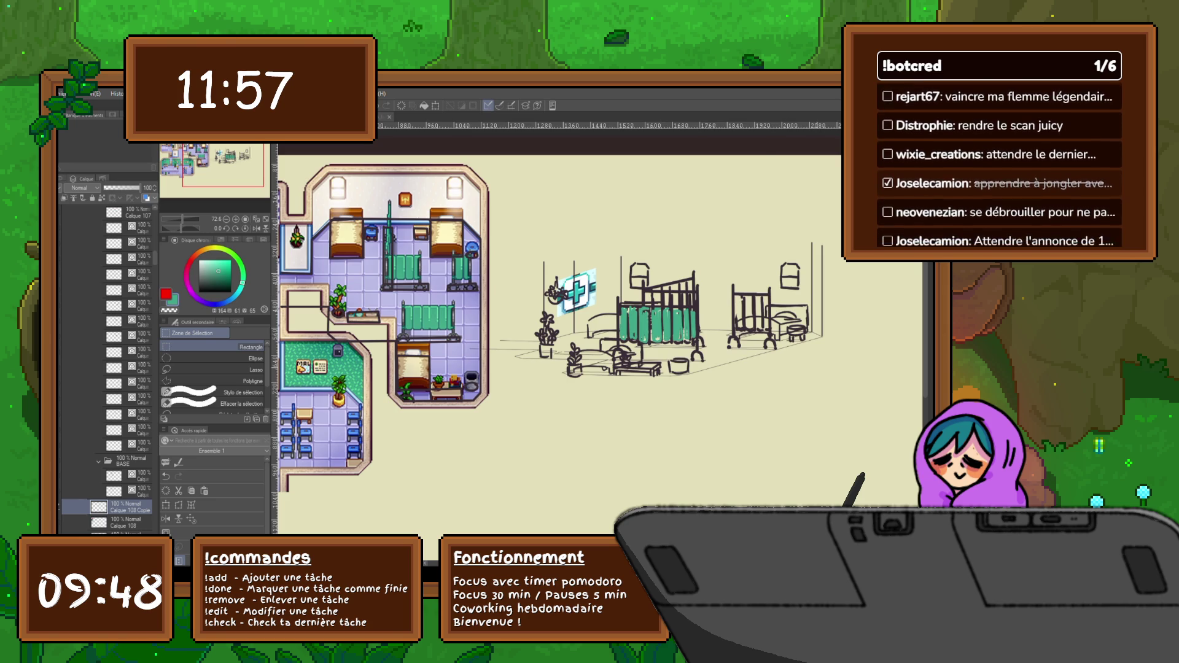
Try skewing the cross sign into the room's perspective, then undo the result.
{"action": "scroll", "coordinate": [817, 363], "scroll_direction": "up", "scroll_amount": 1}
{"action": "scroll", "coordinate": [737, 408], "scroll_direction": "down", "scroll_amount": 2}
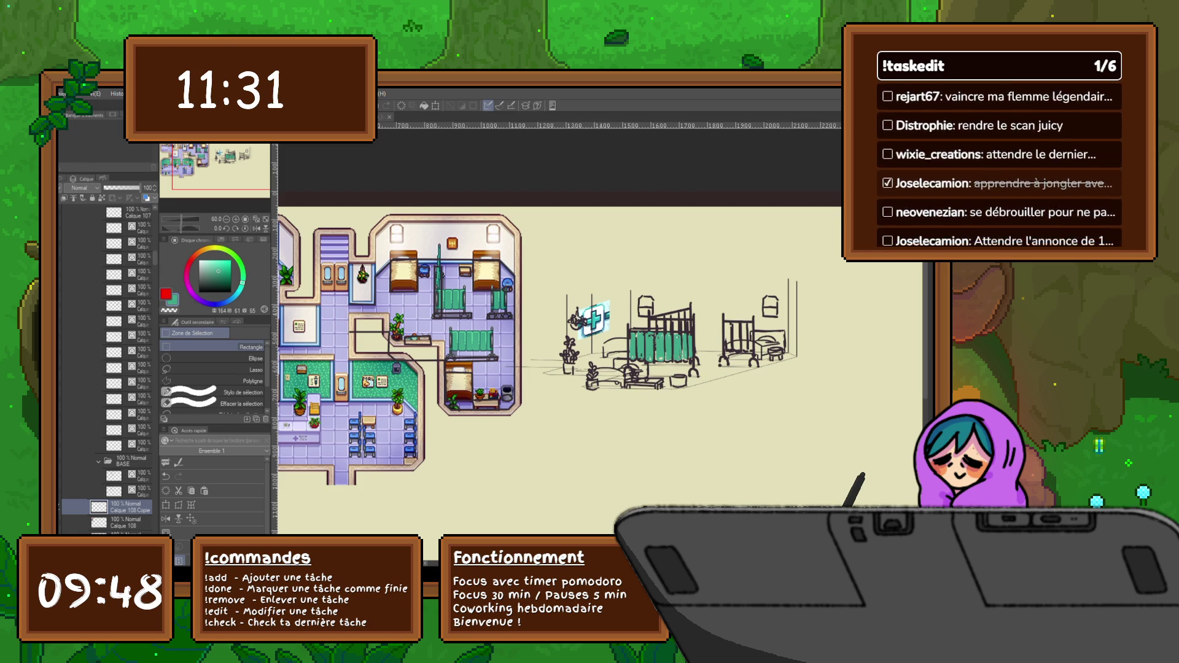
{"action": "scroll", "coordinate": [556, 344], "scroll_direction": "up", "scroll_amount": 2}
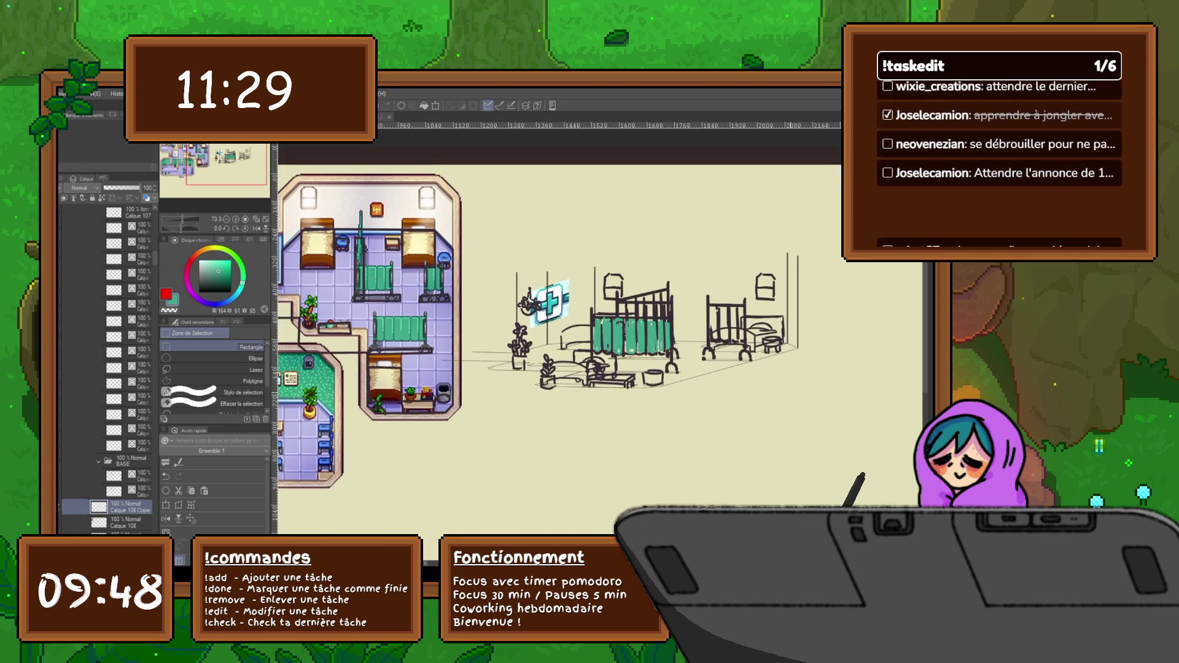
{"action": "scroll", "coordinate": [633, 375], "scroll_direction": "up", "scroll_amount": 2}
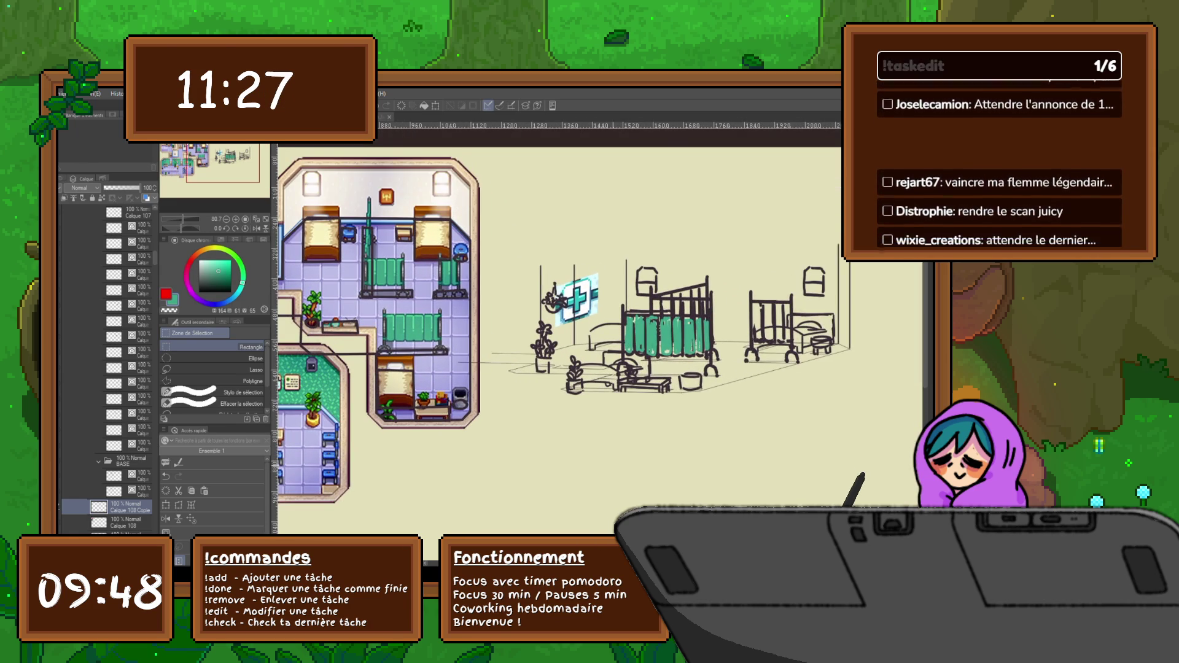
{"action": "scroll", "coordinate": [563, 331], "scroll_direction": "right", "scroll_amount": 1}
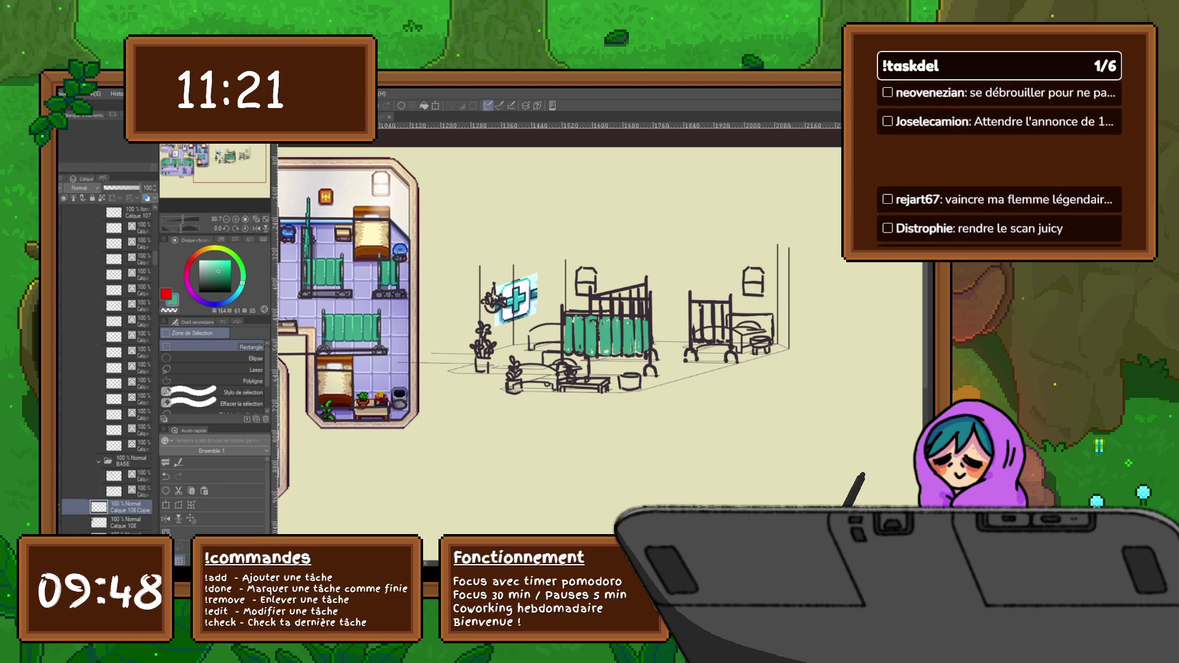
{"action": "scroll", "coordinate": [539, 381], "scroll_direction": "up", "scroll_amount": 2}
{"action": "scroll", "coordinate": [596, 307], "scroll_direction": "down", "scroll_amount": 2}
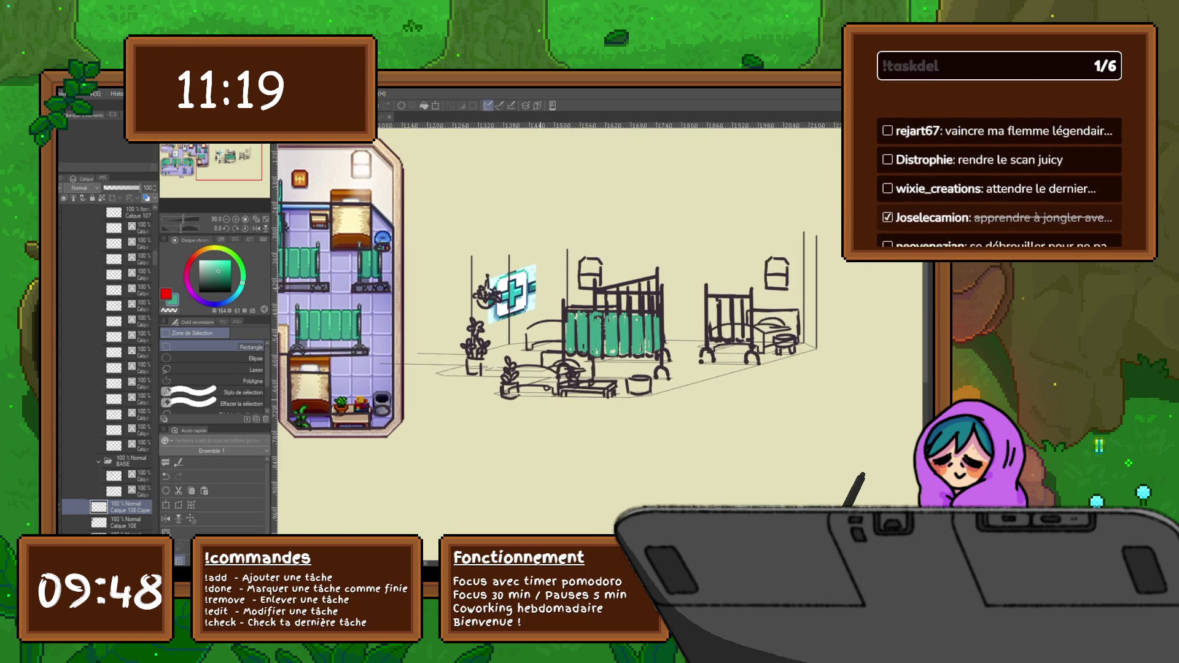
{"action": "key", "text": "ctrl+t"}
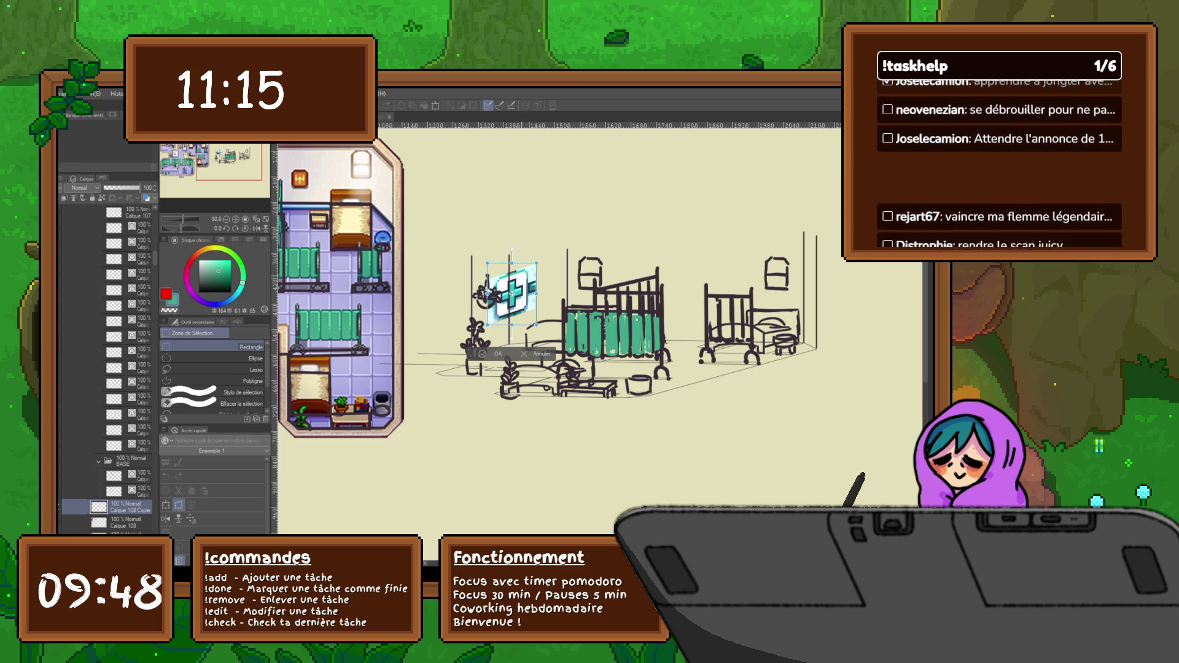
{"action": "left_click_drag", "start_coordinate": [536, 263], "coordinate": [513, 259]}
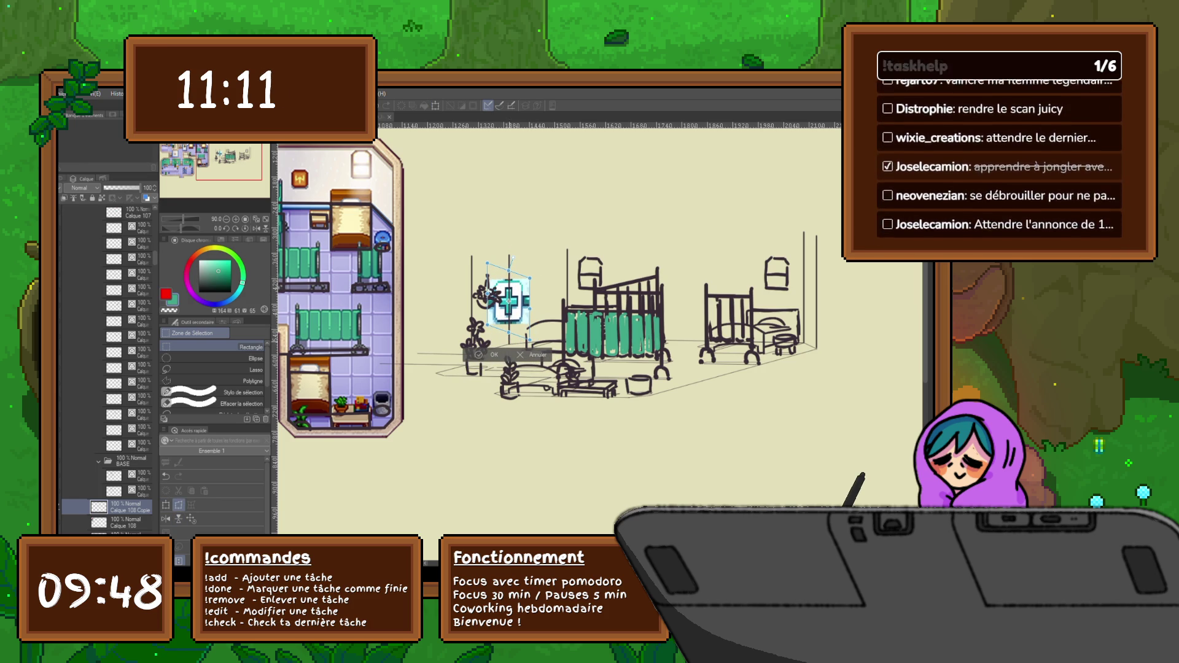
{"action": "key", "text": "Return"}
{"action": "key", "text": "ctrl+z"}
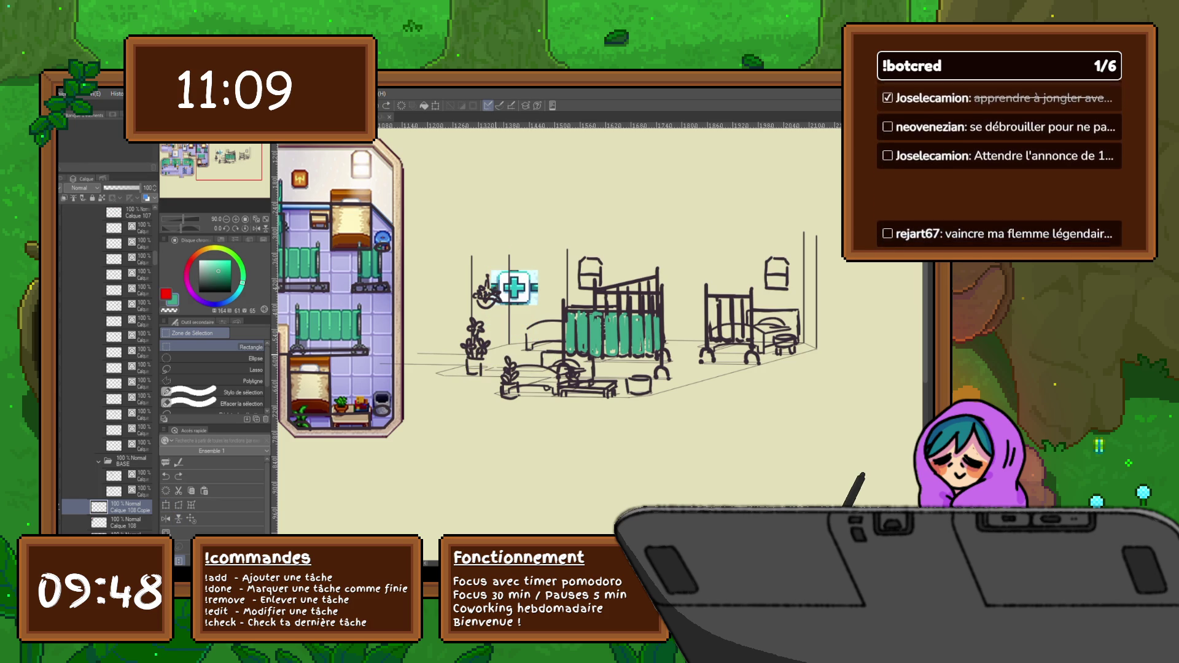
Move the sign's layer above Calque 107 and place the sign on the middle bed's green curtain.
{"action": "key", "text": "ctrl+t"}
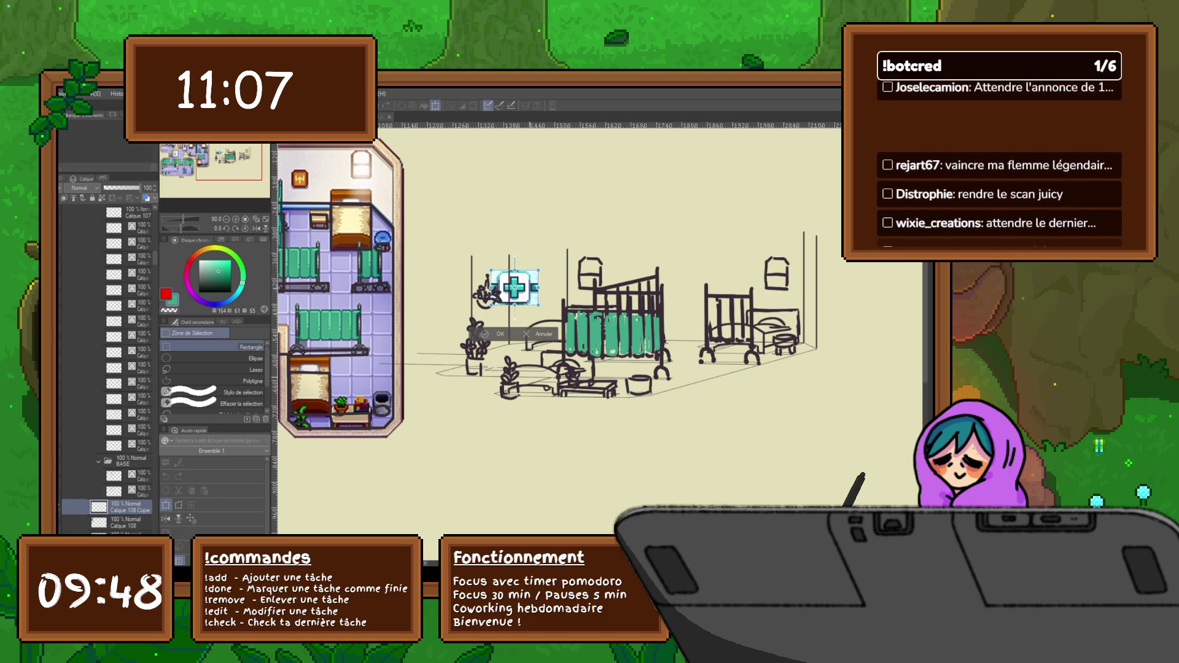
{"action": "left_click_drag", "start_coordinate": [543, 295], "coordinate": [608, 327]}
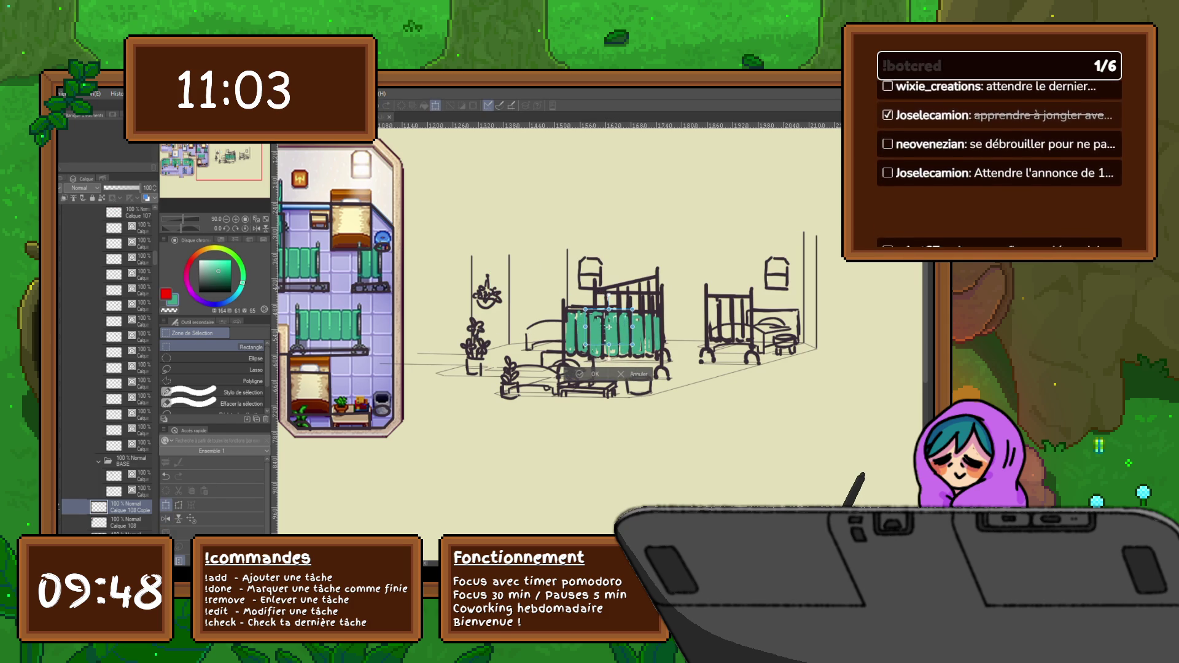
{"action": "key", "text": "Escape"}
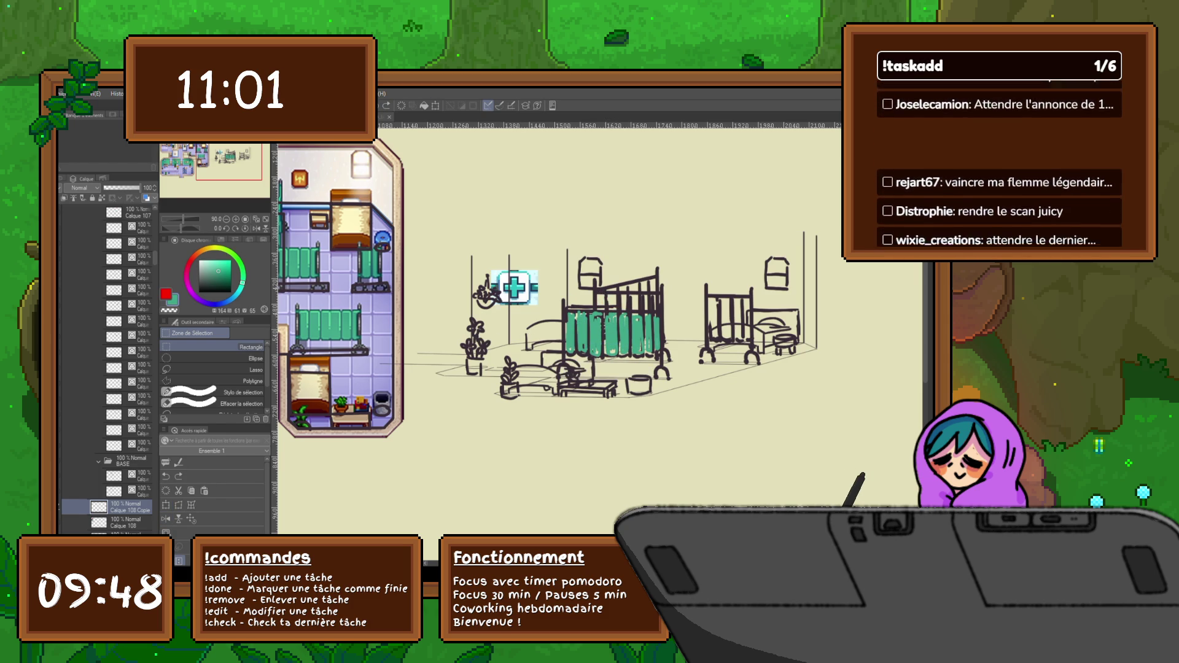
{"action": "left_click_drag", "start_coordinate": [123, 506], "coordinate": [123, 283]}
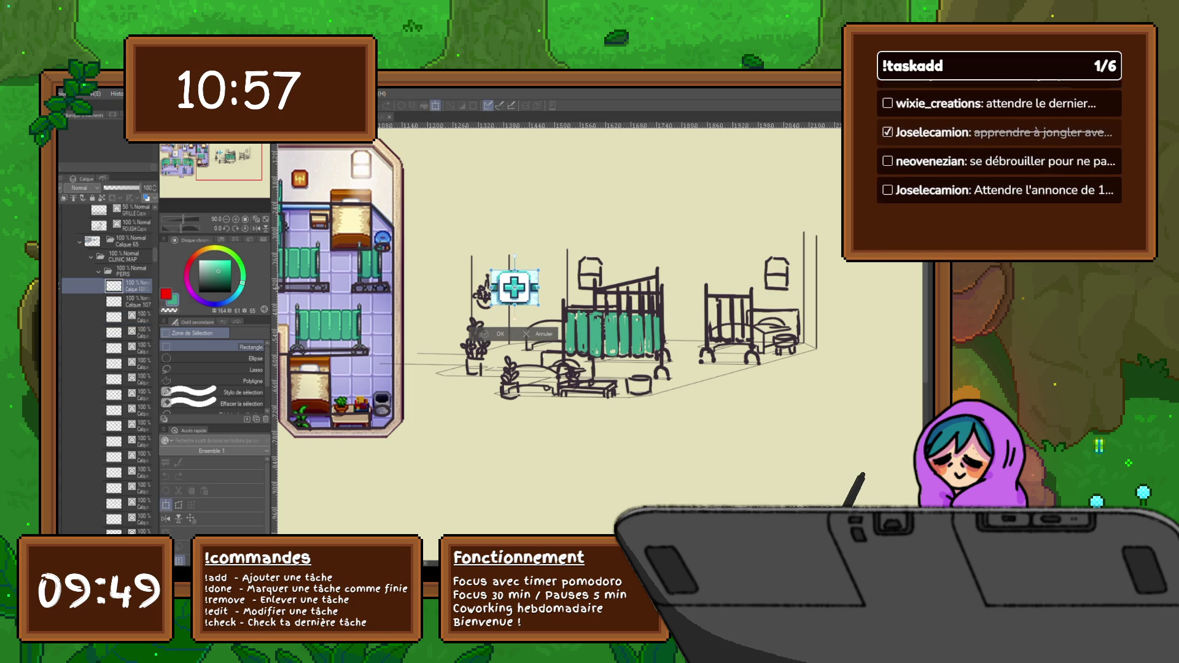
{"action": "key", "text": "ctrl+t"}
{"action": "left_click_drag", "start_coordinate": [515, 287], "coordinate": [609, 328]}
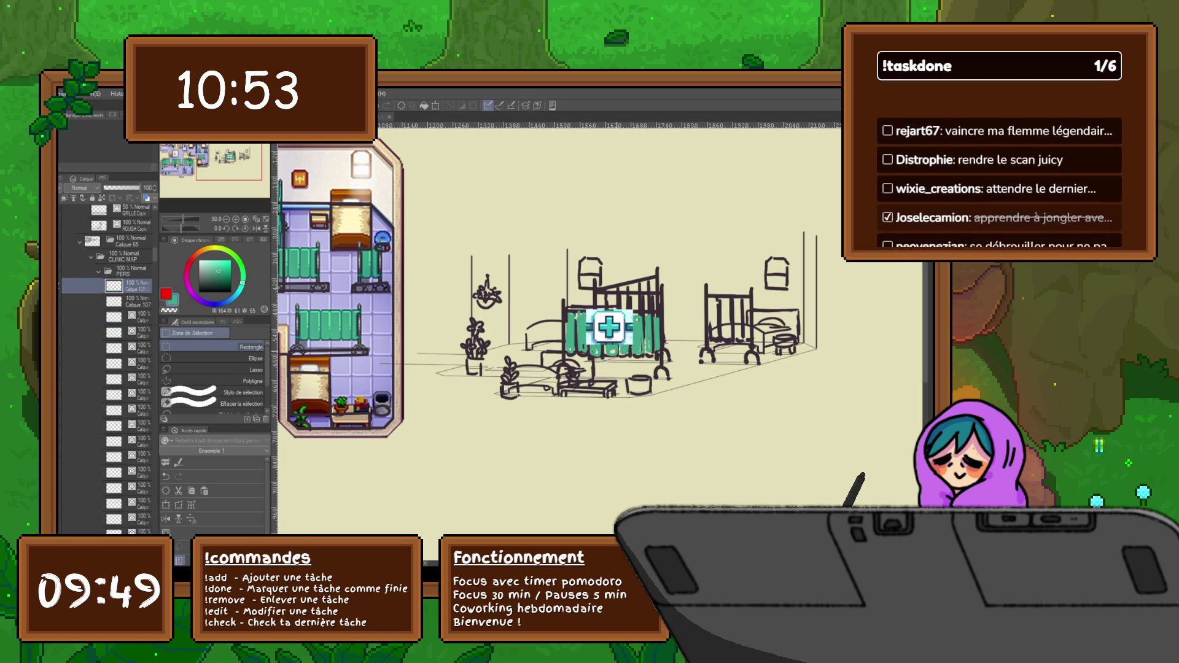
{"action": "key", "text": "Return"}
{"action": "scroll", "coordinate": [608, 325], "scroll_direction": "up", "scroll_amount": 5}
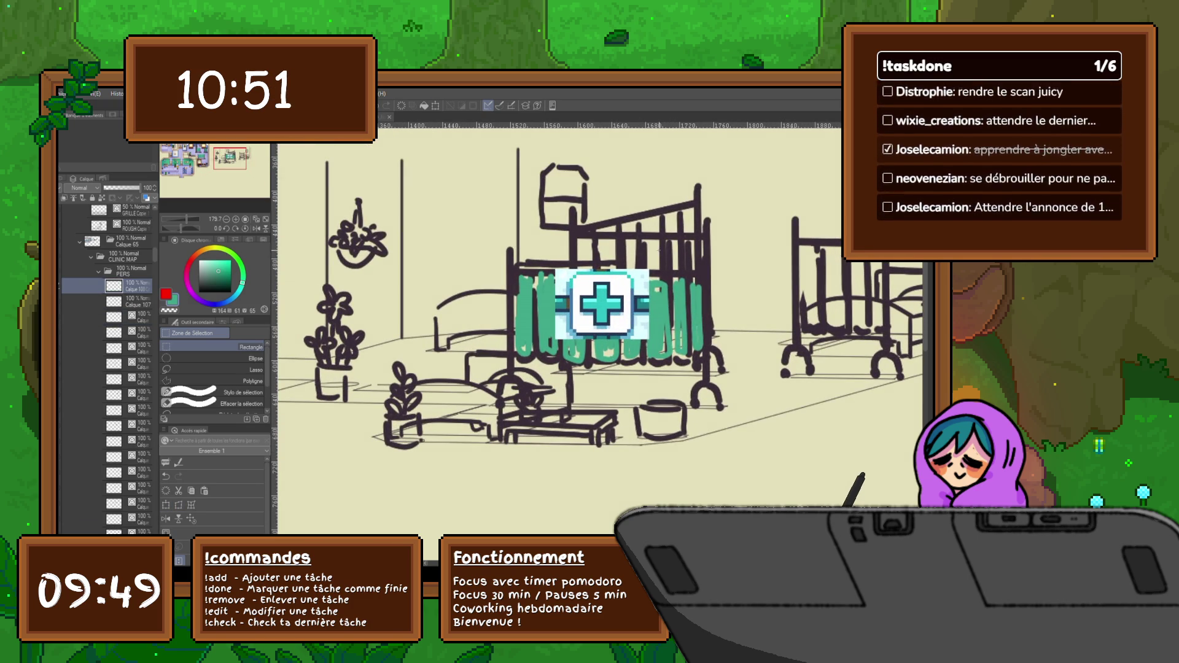
Select a small curtain area beside the sign, delete its pixels, and deselect.
{"action": "left_click_drag", "start_coordinate": [660, 251], "coordinate": [634, 359]}
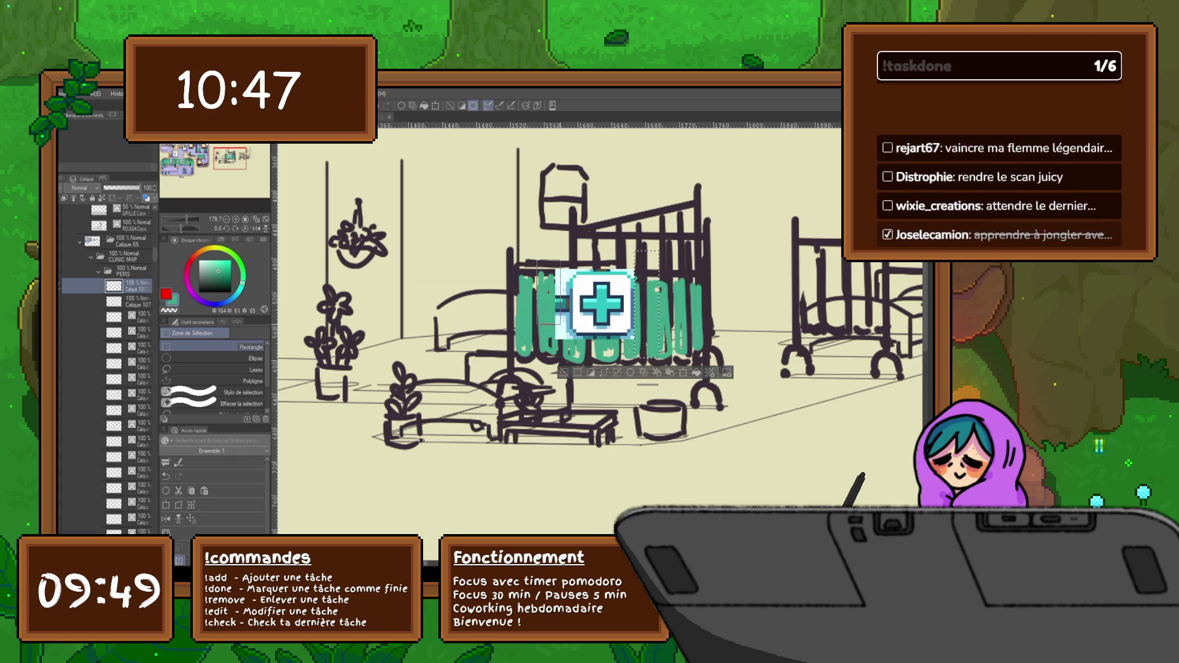
{"action": "left_click_drag", "start_coordinate": [537, 261], "coordinate": [570, 366]}
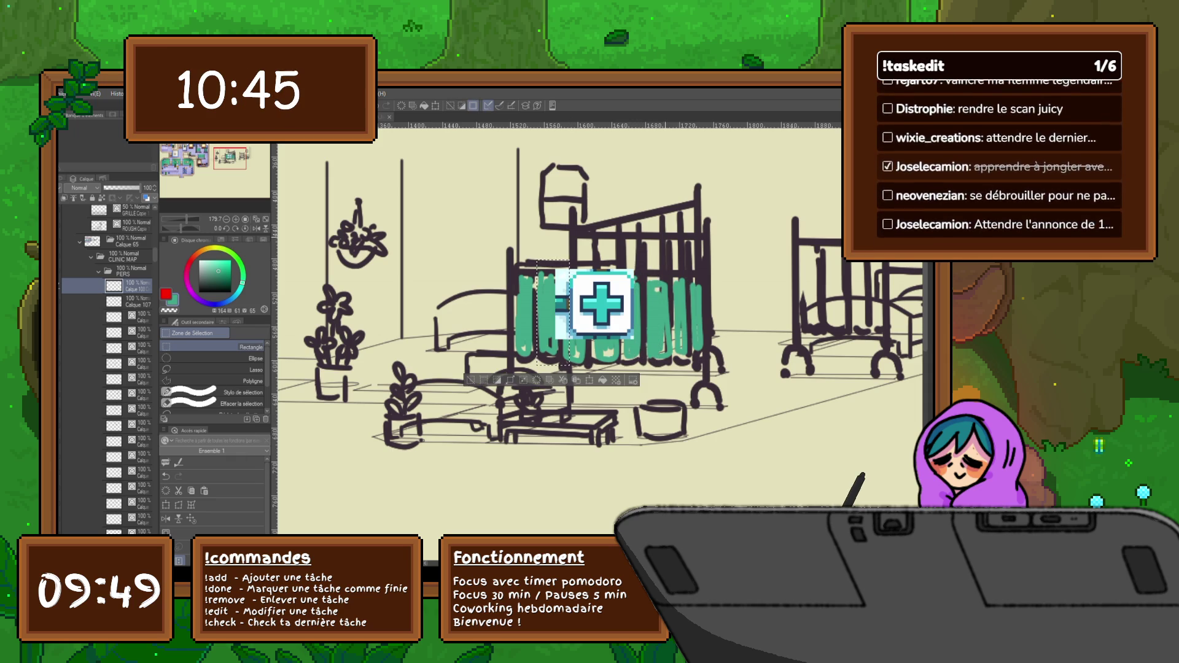
{"action": "key", "text": "ctrl+d"}
{"action": "left_click_drag", "start_coordinate": [549, 261], "coordinate": [656, 270]}
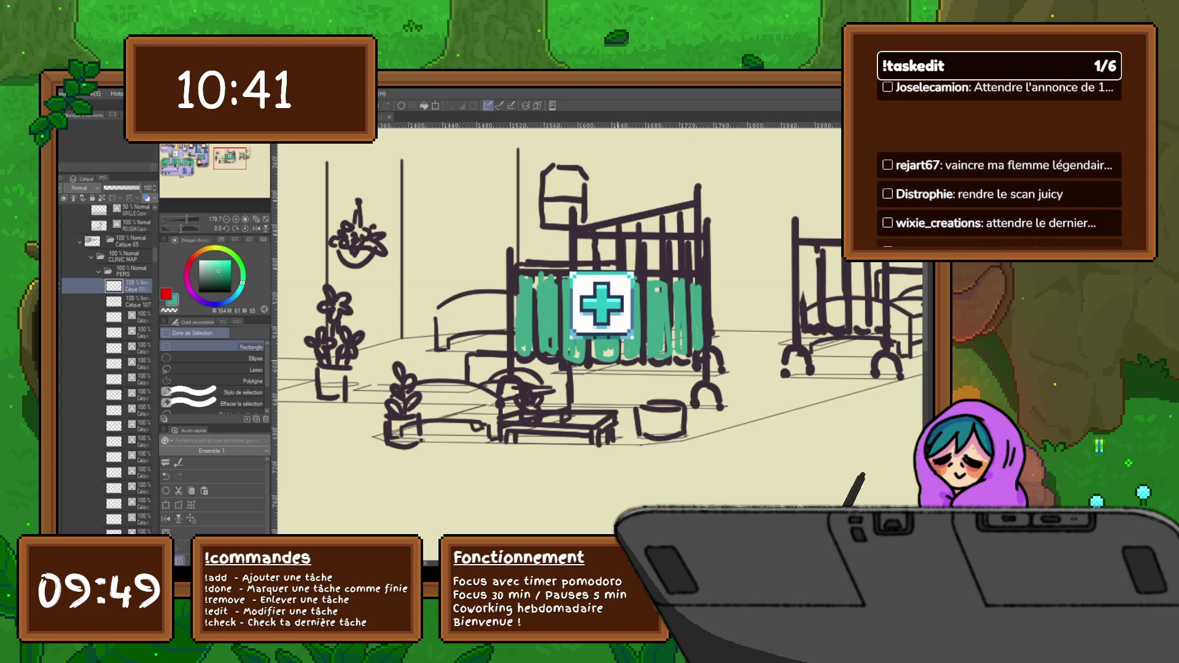
{"action": "left_click_drag", "start_coordinate": [552, 339], "coordinate": [647, 371]}
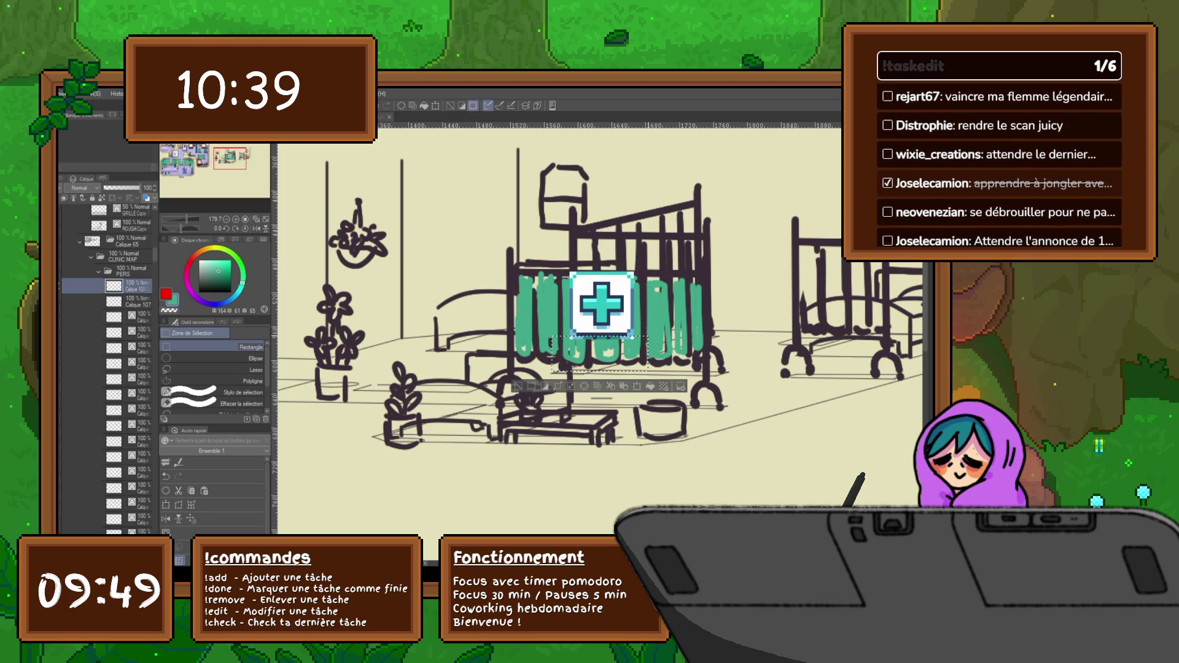
{"action": "left_click_drag", "start_coordinate": [627, 333], "coordinate": [651, 349]}
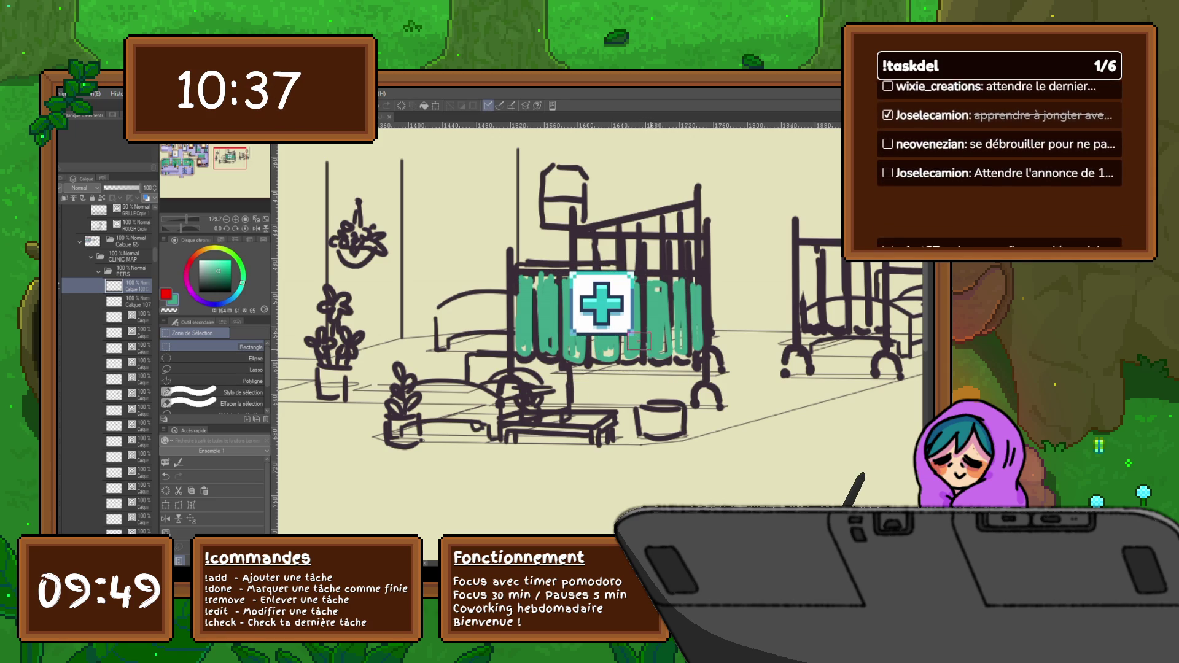
{"action": "key", "text": "Delete"}
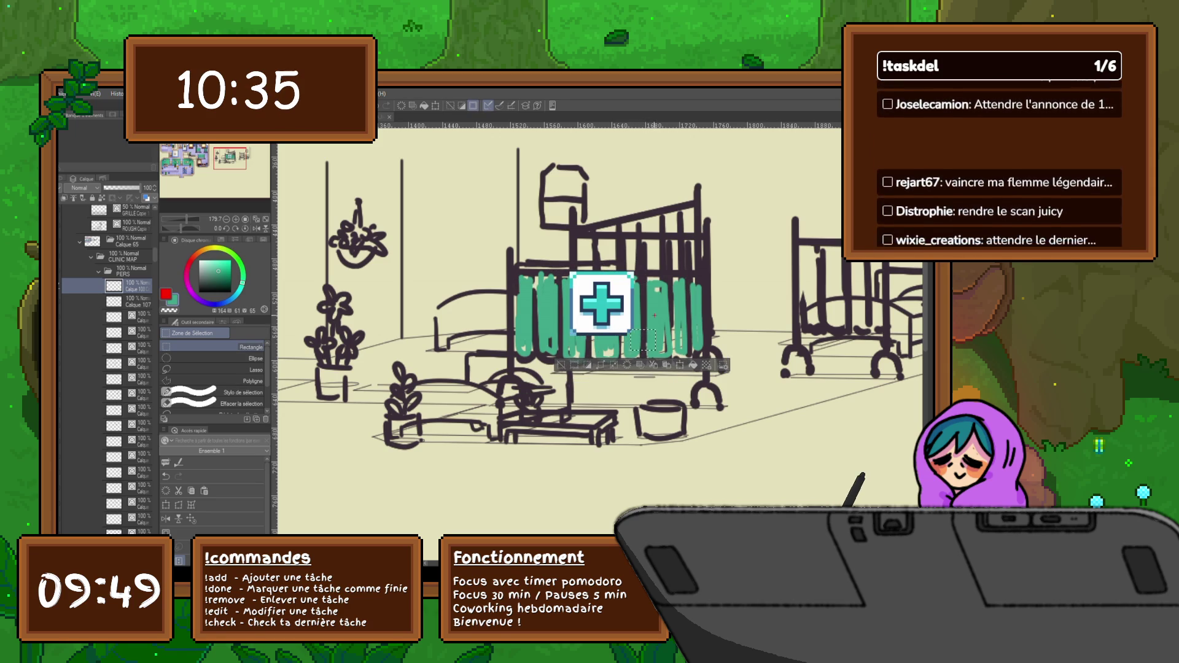
{"action": "key", "text": "ctrl+d"}
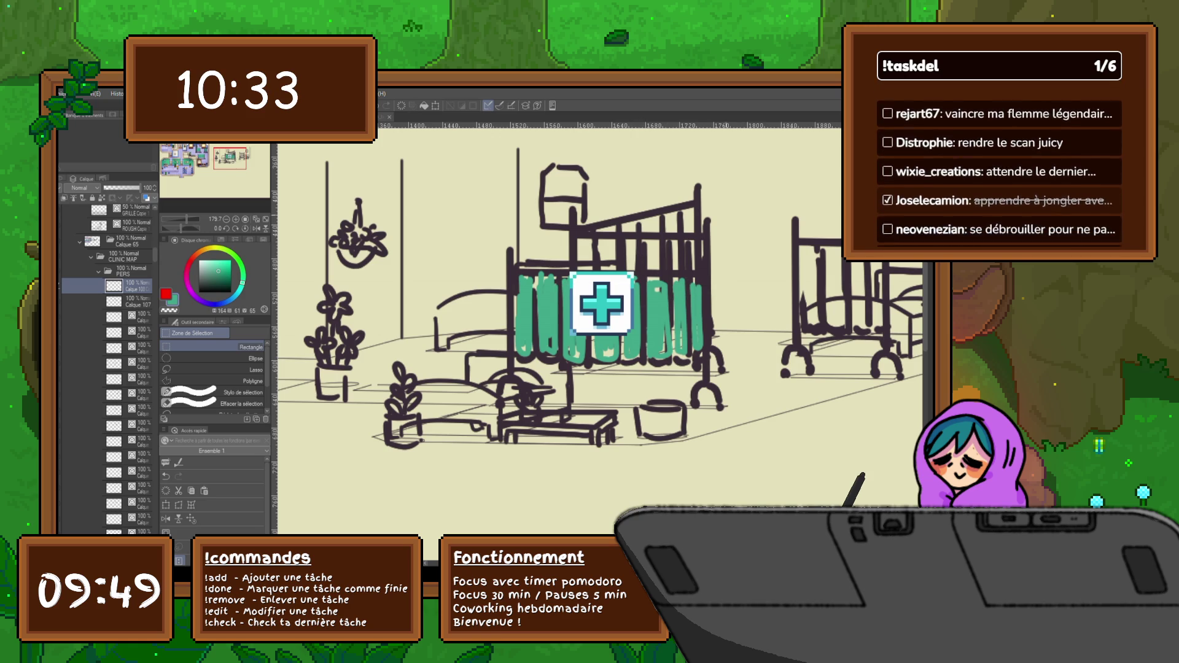
Auto-select the green curtain region.
{"action": "key", "text": "i"}
{"action": "key", "text": "w"}
{"action": "left_click", "coordinate": [631, 275]}
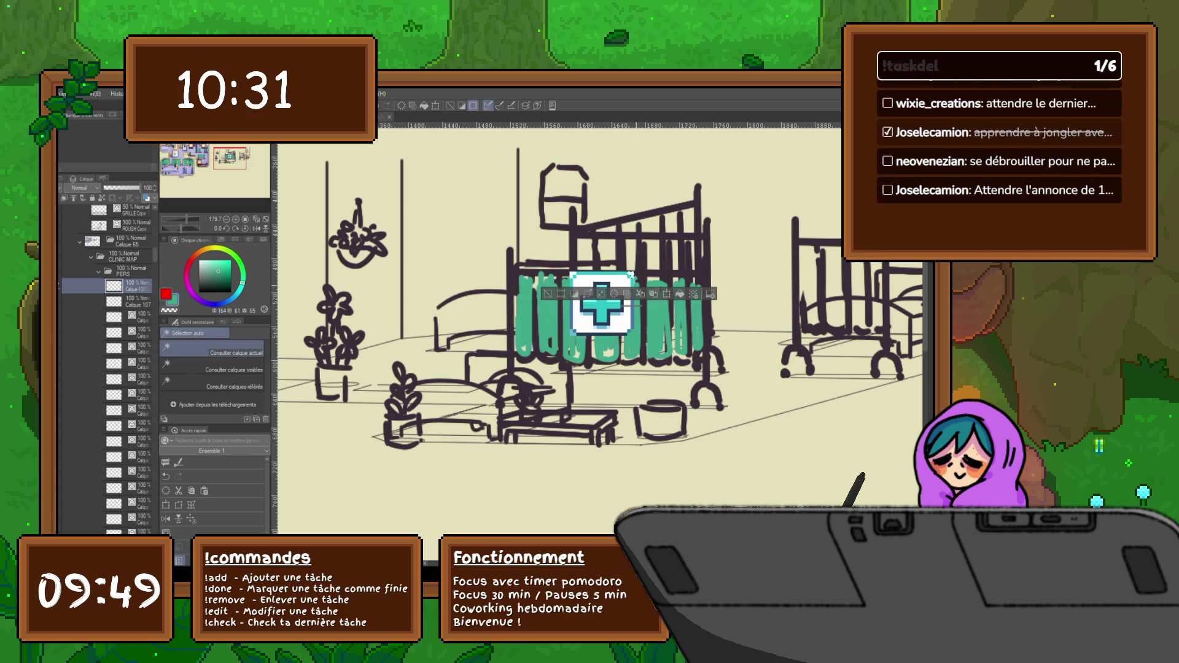
Try selecting the white plus box on the curtain, then clear the selection.
{"action": "left_click", "coordinate": [573, 275]}
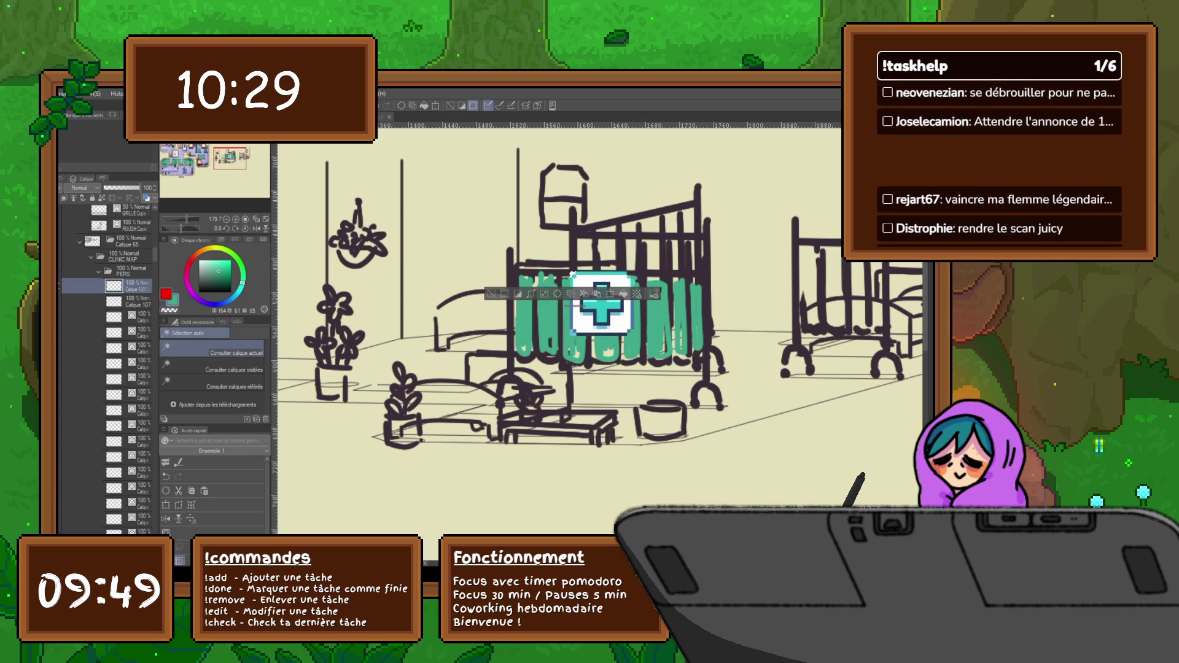
{"action": "left_click", "coordinate": [572, 332]}
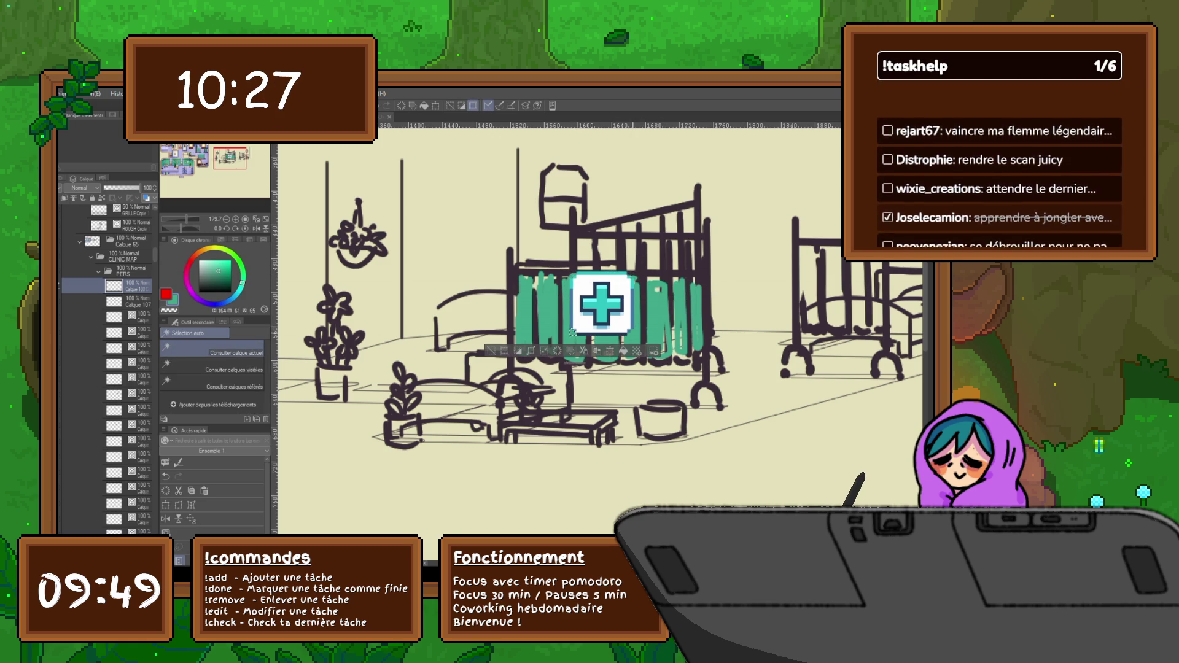
{"action": "left_click", "coordinate": [574, 332]}
{"action": "key", "text": "m"}
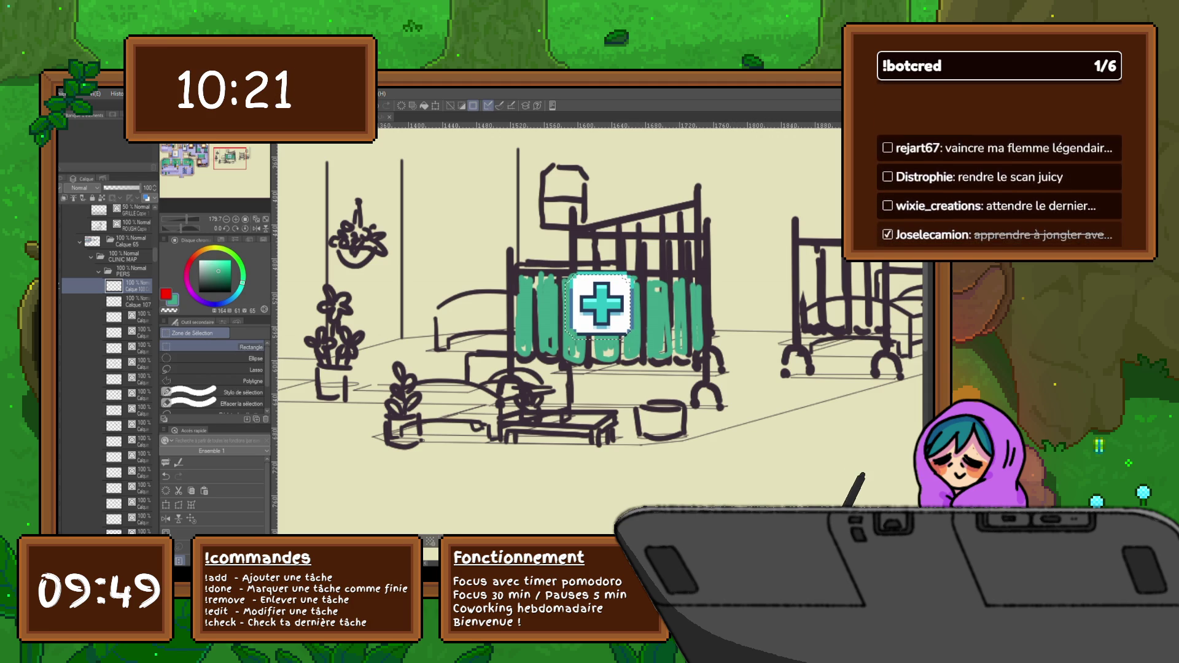
{"action": "key", "text": "m"}
{"action": "key", "text": "m"}
{"action": "key", "text": "ctrl+d"}
Tilt the white plus sign slightly, then add a new layer with red as drawing colour.
{"action": "mouse_move", "coordinate": [602, 304]}
{"action": "left_mouse_down"}
{"action": "mouse_move", "coordinate": [621, 285]}
{"action": "mouse_move", "coordinate": [690, 279]}
{"action": "left_mouse_up"}
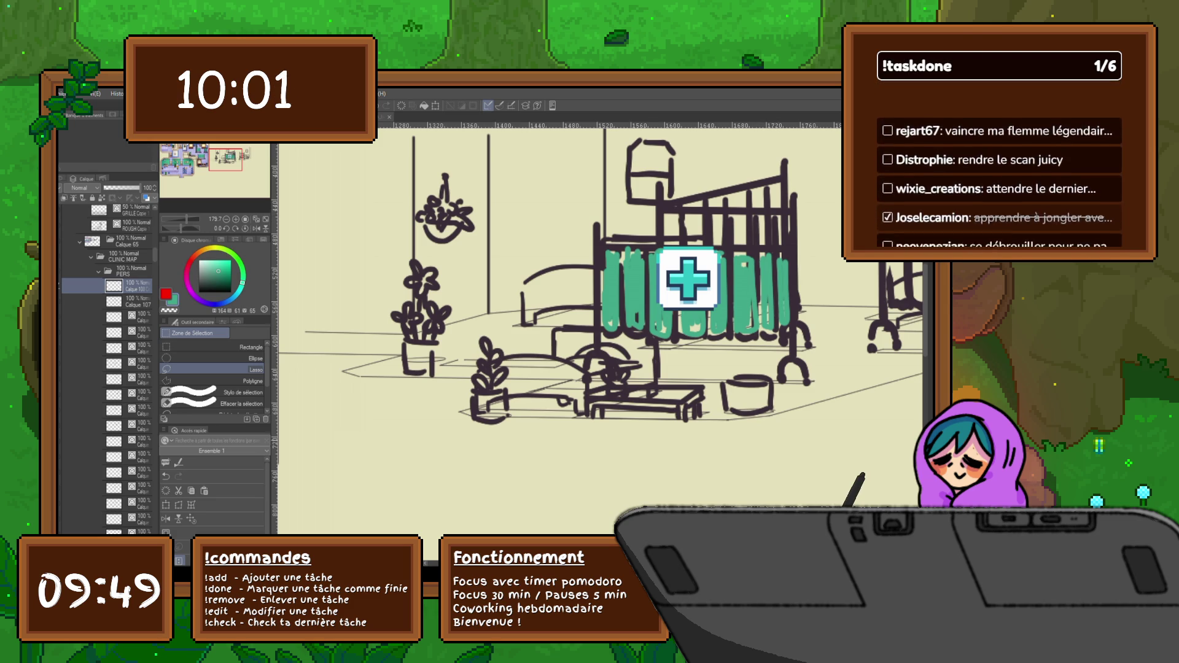
{"action": "left_click", "coordinate": [179, 505]}
{"action": "left_click_drag", "start_coordinate": [688, 278], "coordinate": [687, 278]}
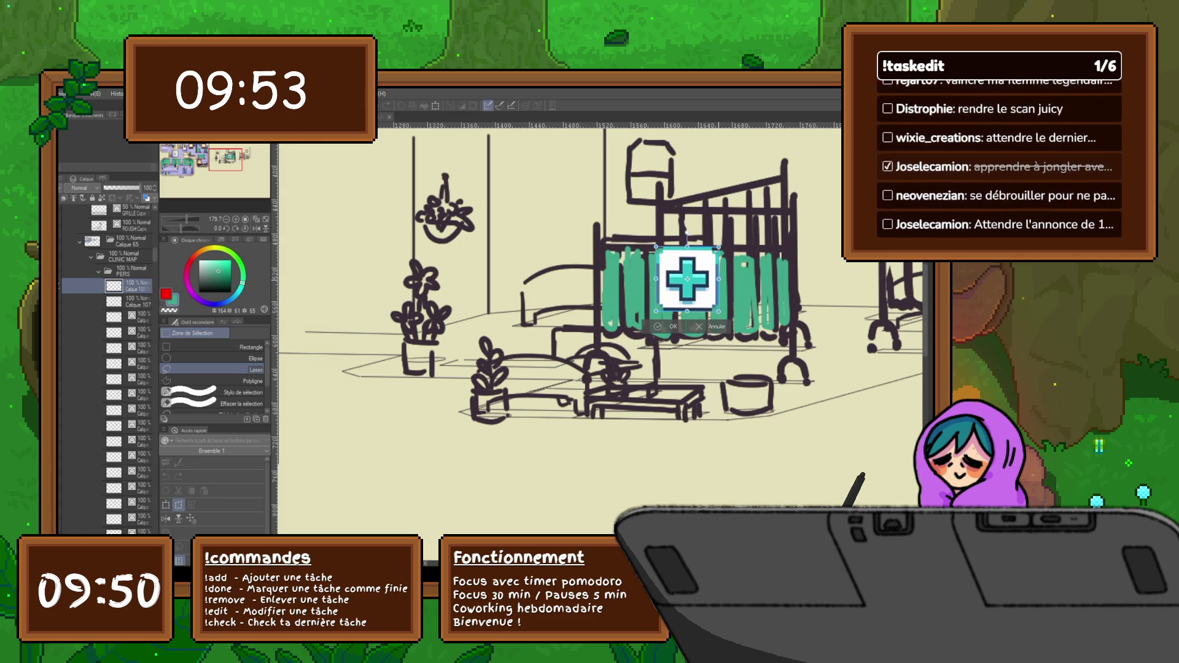
{"action": "key", "text": "Return"}
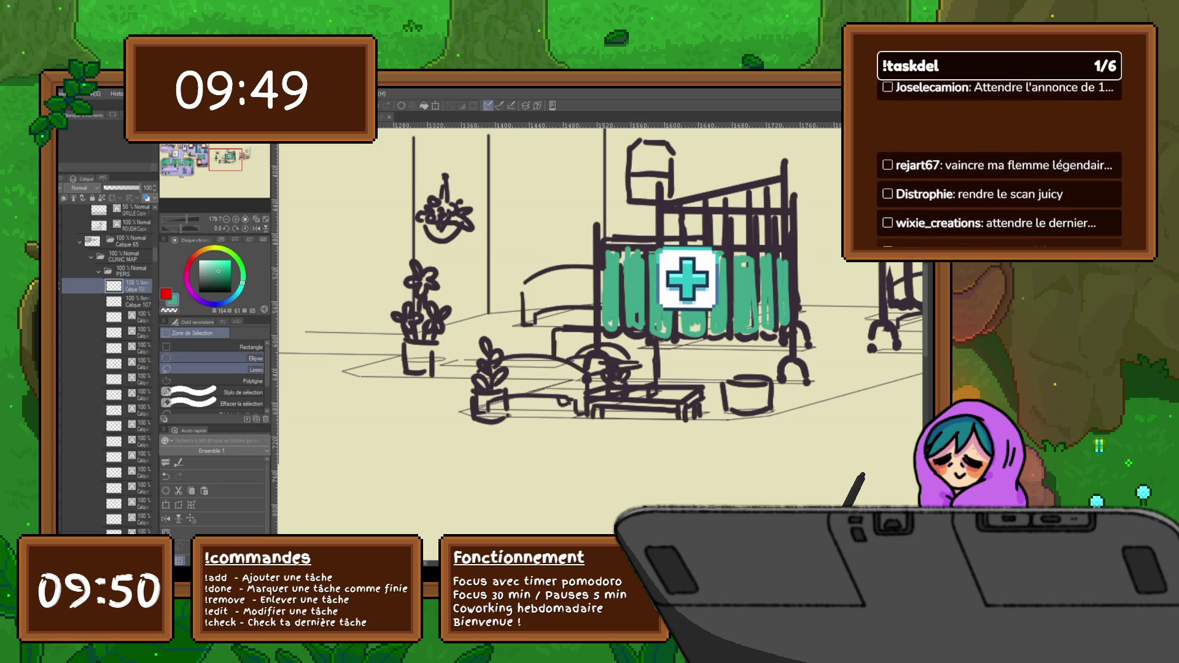
{"action": "key", "text": "ctrl+shift+n"}
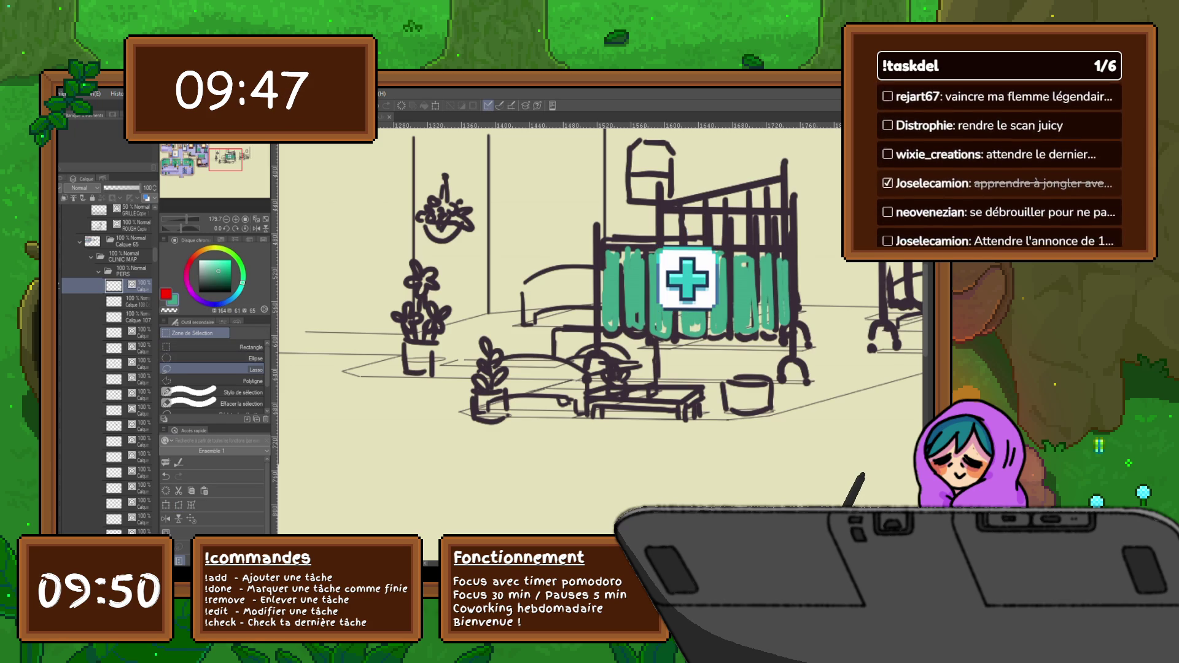
{"action": "key", "text": "x"}
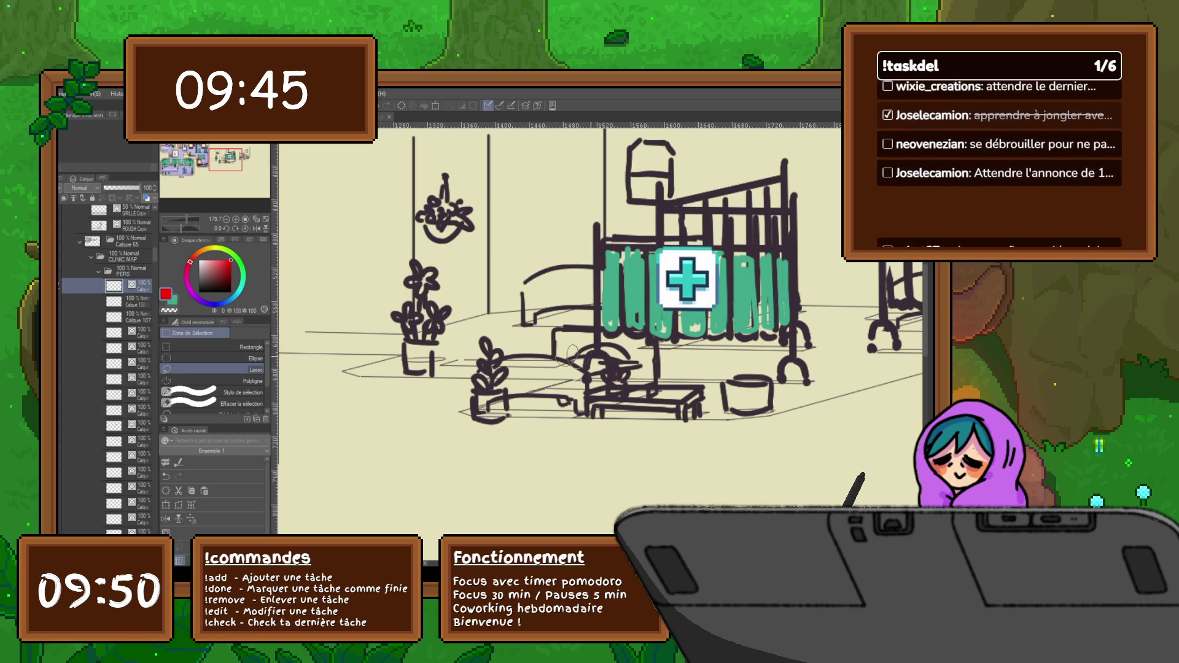
With the pen, sketch the patient's head and outline in red, undoing stray strokes.
{"action": "key", "text": "p"}
{"action": "left_click_drag", "start_coordinate": [580, 335], "coordinate": [639, 359]}
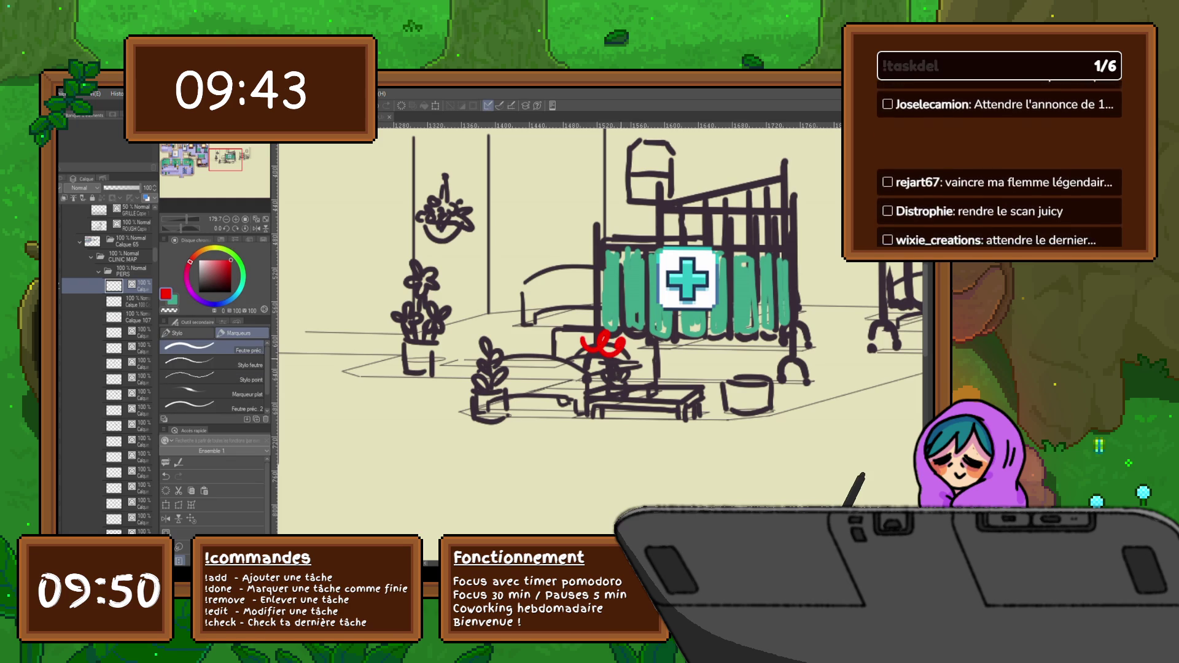
{"action": "key", "text": "ctrl+z"}
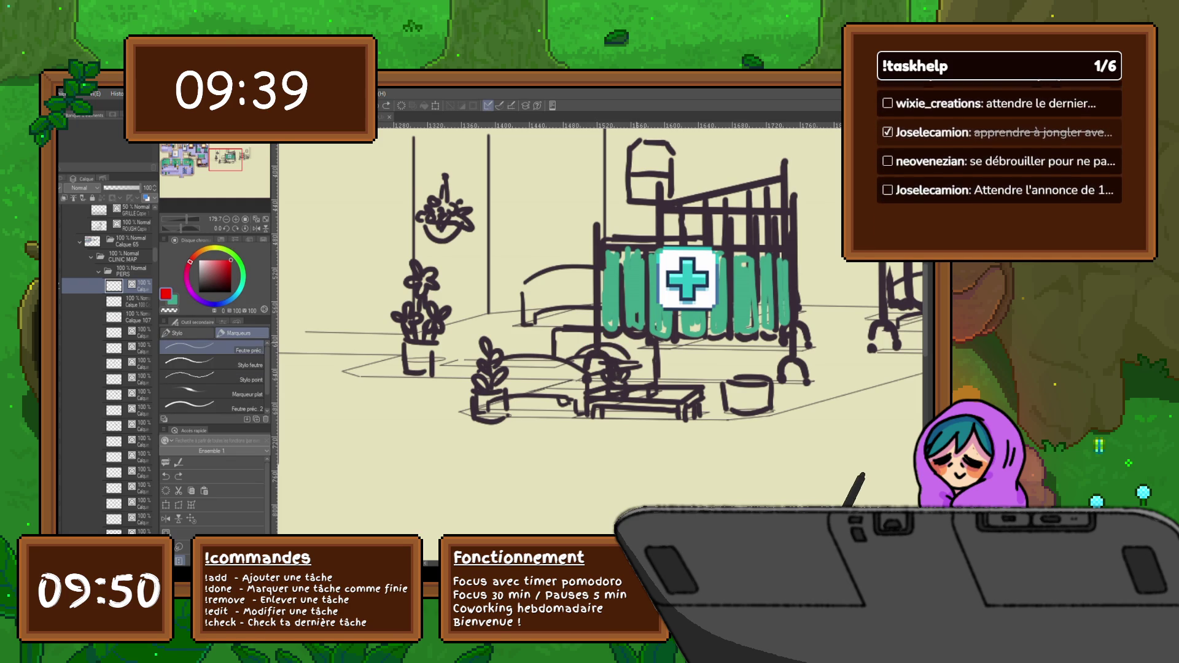
{"action": "left_click_drag", "start_coordinate": [599, 312], "coordinate": [625, 319]}
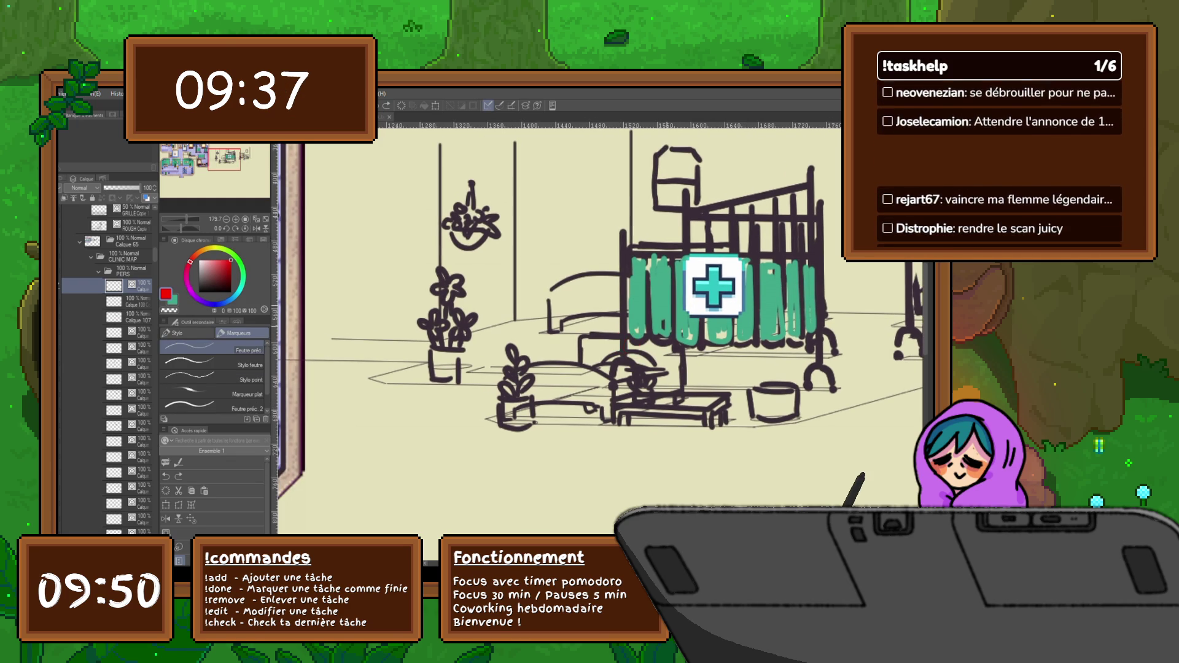
{"action": "key", "text": "ctrl+z"}
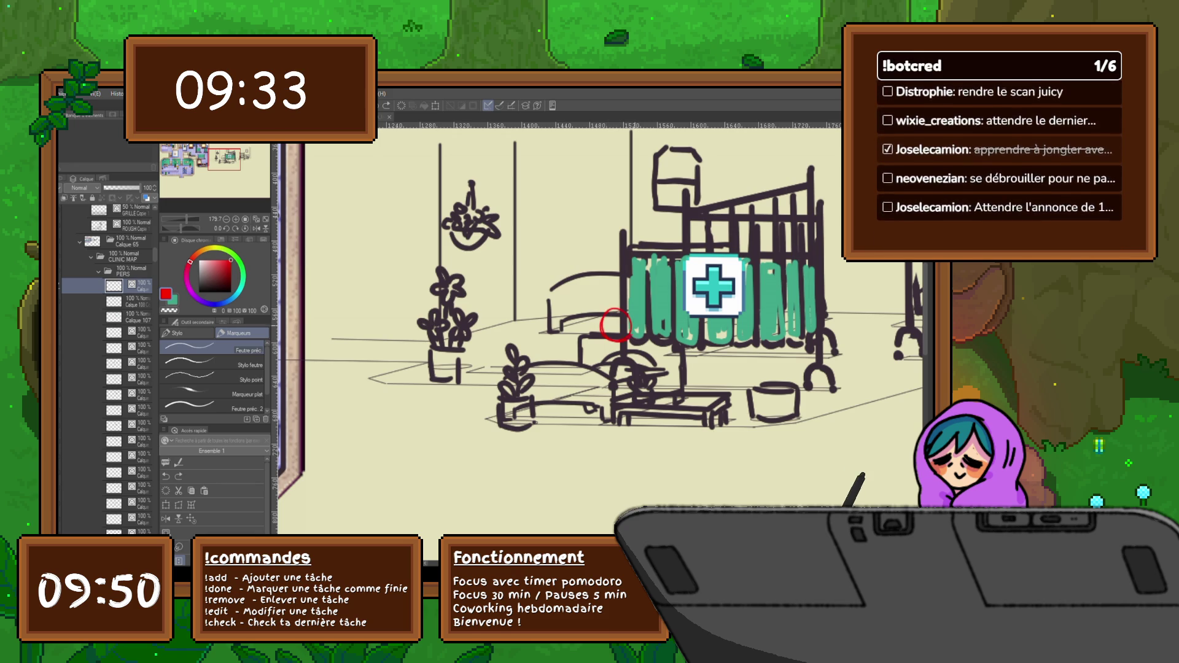
{"action": "left_click", "coordinate": [615, 325]}
{"action": "left_click_drag", "start_coordinate": [607, 340], "coordinate": [595, 364]}
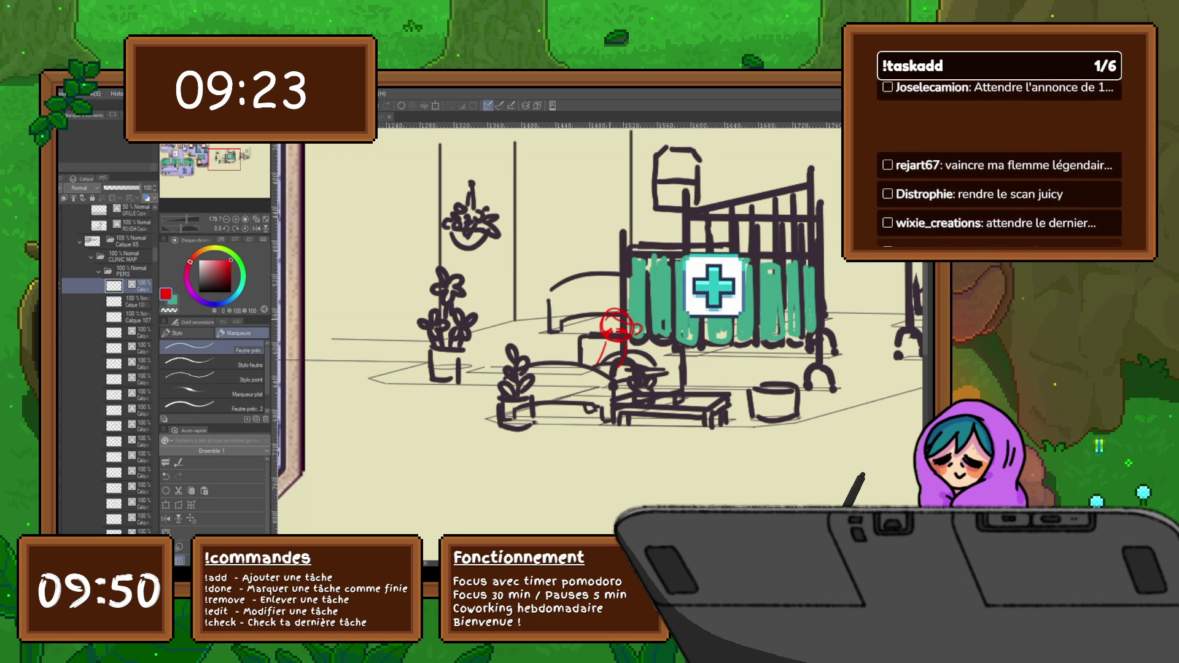
{"action": "mouse_move", "coordinate": [599, 328]}
{"action": "left_mouse_down"}
{"action": "mouse_move", "coordinate": [620, 310]}
{"action": "mouse_move", "coordinate": [600, 301]}
{"action": "mouse_move", "coordinate": [620, 320]}
{"action": "mouse_move", "coordinate": [623, 298]}
{"action": "mouse_move", "coordinate": [647, 307]}
{"action": "left_mouse_up"}
{"action": "key", "text": "ctrl+z"}
{"action": "key", "text": "ctrl+z"}
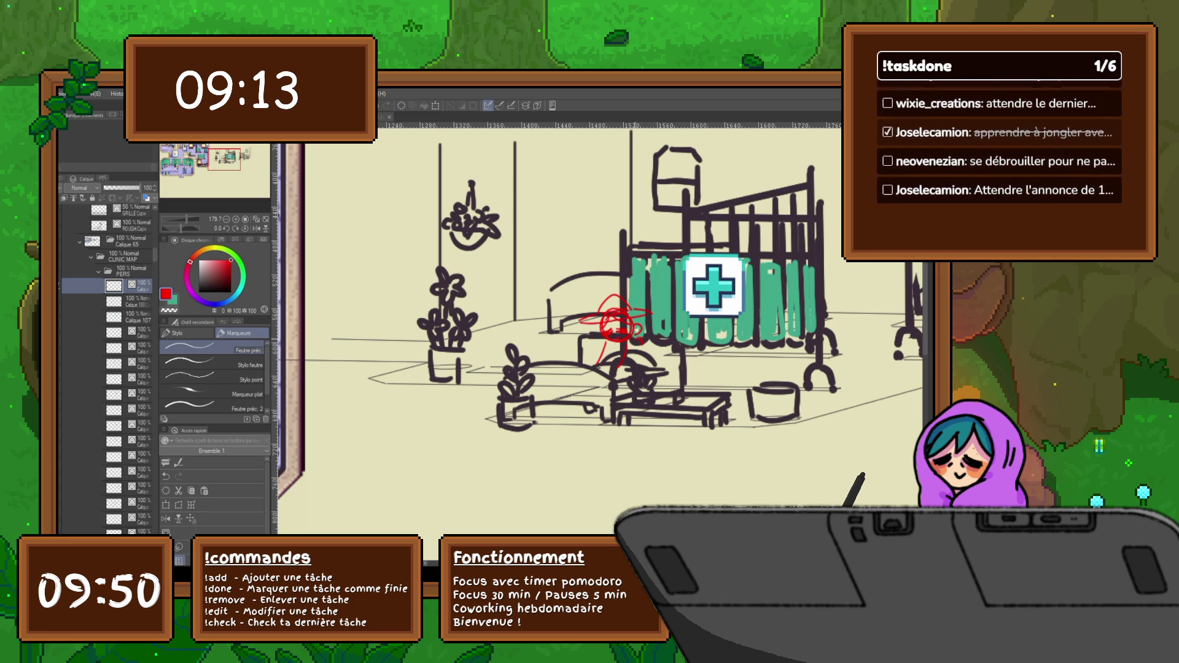
Add a head stroke, the patient's legs on the bed, and an arm.
{"action": "left_click_drag", "start_coordinate": [633, 311], "coordinate": [646, 308]}
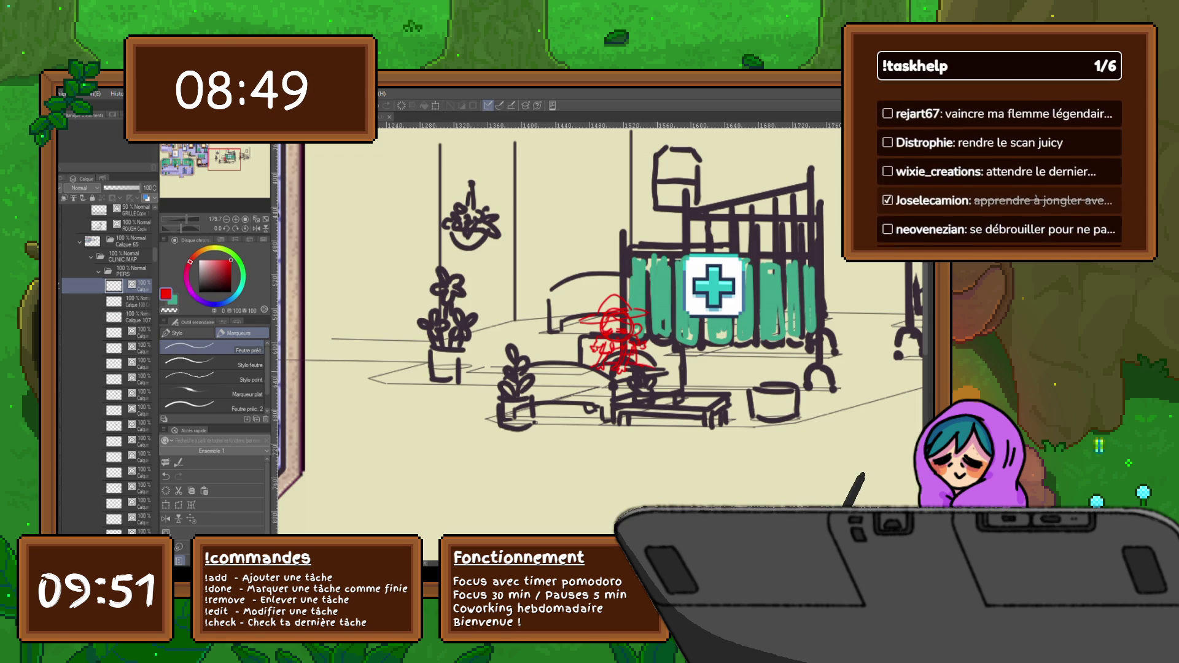
{"action": "left_click_drag", "start_coordinate": [638, 382], "coordinate": [670, 382]}
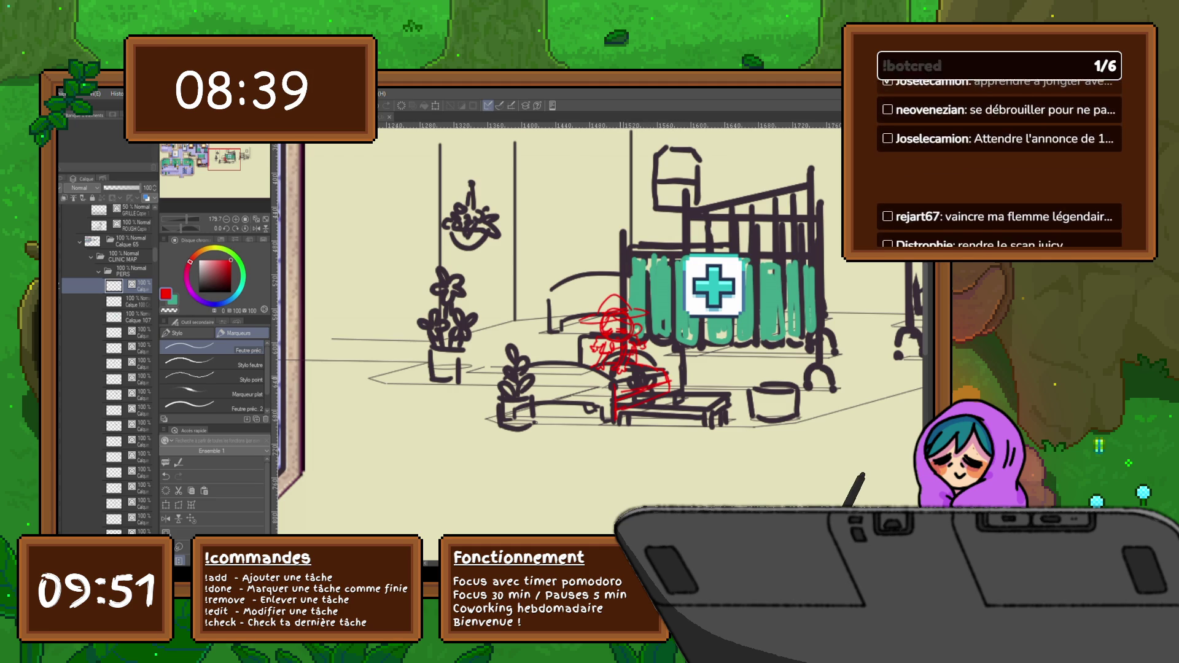
{"action": "left_click_drag", "start_coordinate": [611, 358], "coordinate": [564, 374]}
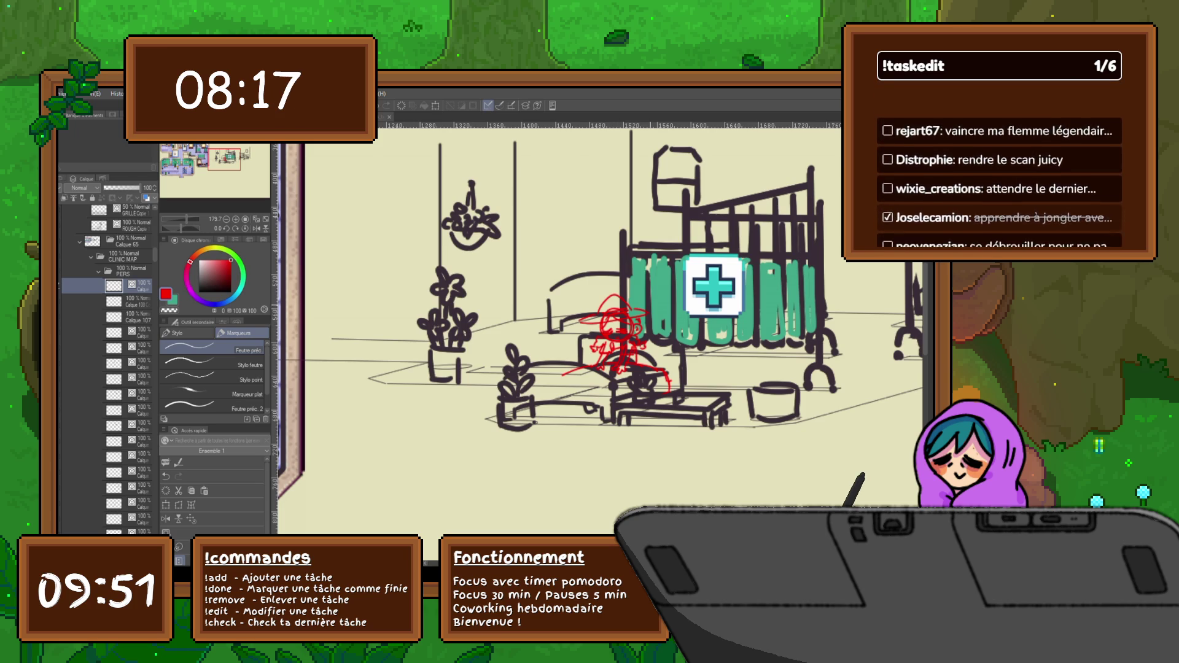
{"action": "left_click_drag", "start_coordinate": [596, 326], "coordinate": [616, 339]}
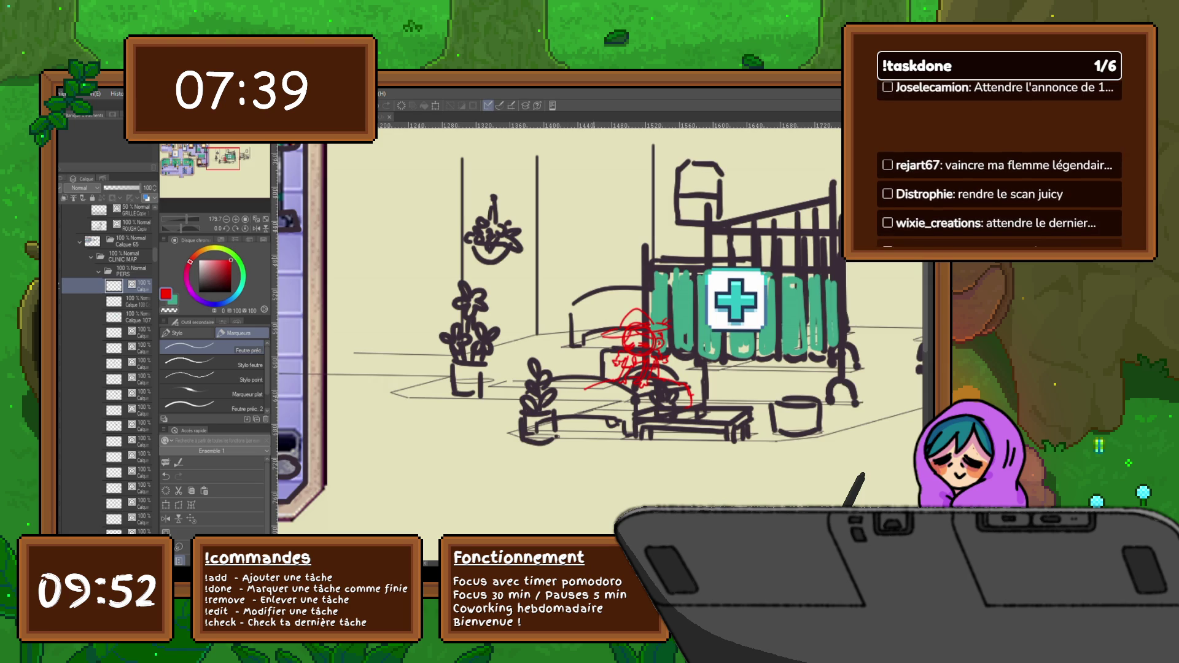
Sketch the doctor's head in red, undoing the strokes beside it.
{"action": "scroll", "coordinate": [574, 284], "scroll_direction": "up", "scroll_amount": 2}
{"action": "mouse_move", "coordinate": [577, 198]}
{"action": "left_mouse_down"}
{"action": "mouse_move", "coordinate": [570, 218]}
{"action": "mouse_move", "coordinate": [587, 229]}
{"action": "mouse_move", "coordinate": [606, 218]}
{"action": "mouse_move", "coordinate": [568, 228]}
{"action": "mouse_move", "coordinate": [564, 195]}
{"action": "mouse_move", "coordinate": [561, 224]}
{"action": "left_mouse_up"}
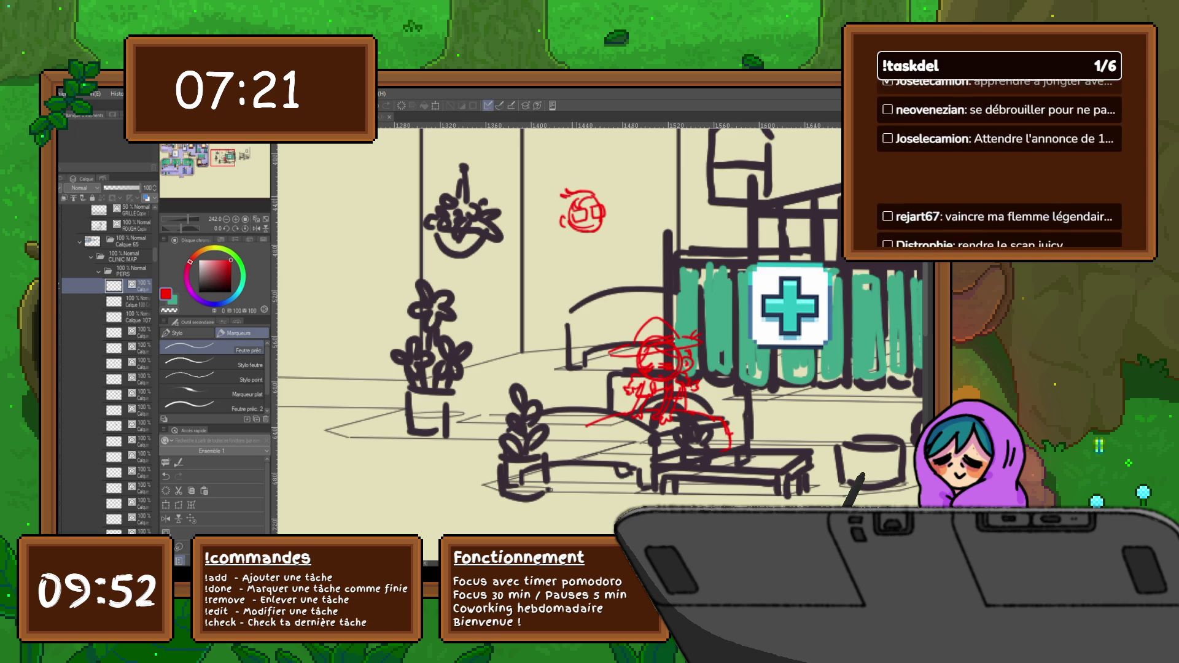
{"action": "left_click_drag", "start_coordinate": [562, 204], "coordinate": [550, 207]}
{"action": "mouse_move", "coordinate": [558, 208]}
{"action": "left_mouse_down"}
{"action": "mouse_move", "coordinate": [552, 218]}
{"action": "mouse_move", "coordinate": [568, 186]}
{"action": "mouse_move", "coordinate": [554, 203]}
{"action": "left_mouse_up"}
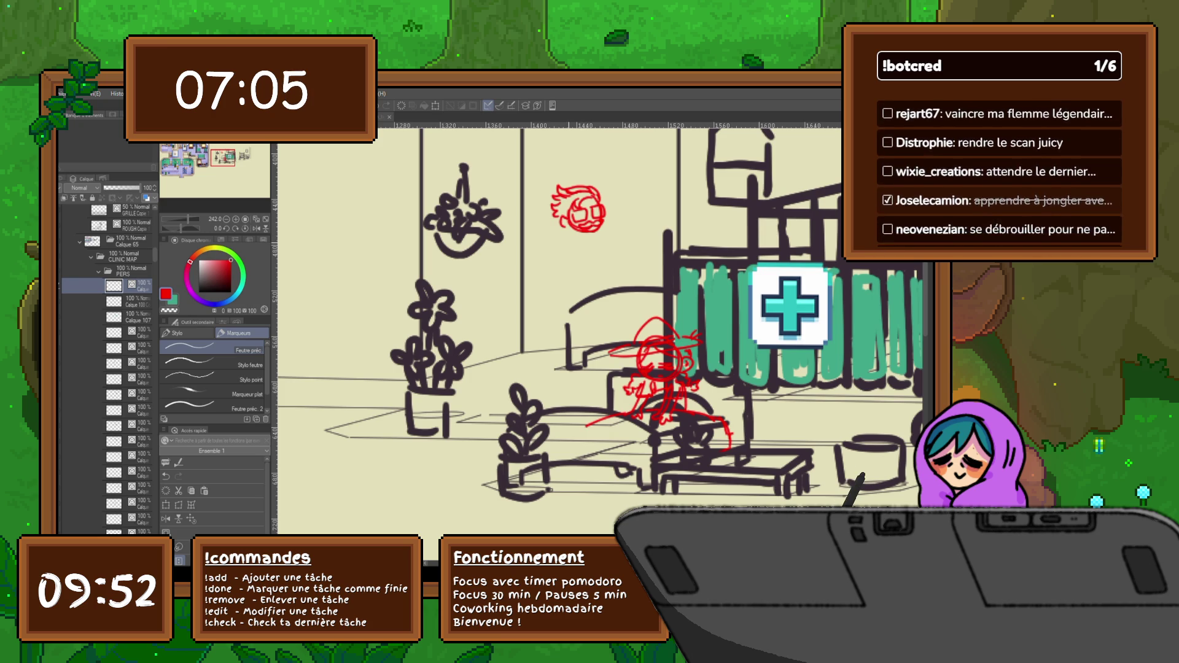
{"action": "mouse_move", "coordinate": [570, 234]}
{"action": "left_mouse_down"}
{"action": "mouse_move", "coordinate": [565, 271]}
{"action": "mouse_move", "coordinate": [618, 245]}
{"action": "mouse_move", "coordinate": [613, 257]}
{"action": "left_mouse_up"}
{"action": "key", "text": "ctrl+z"}
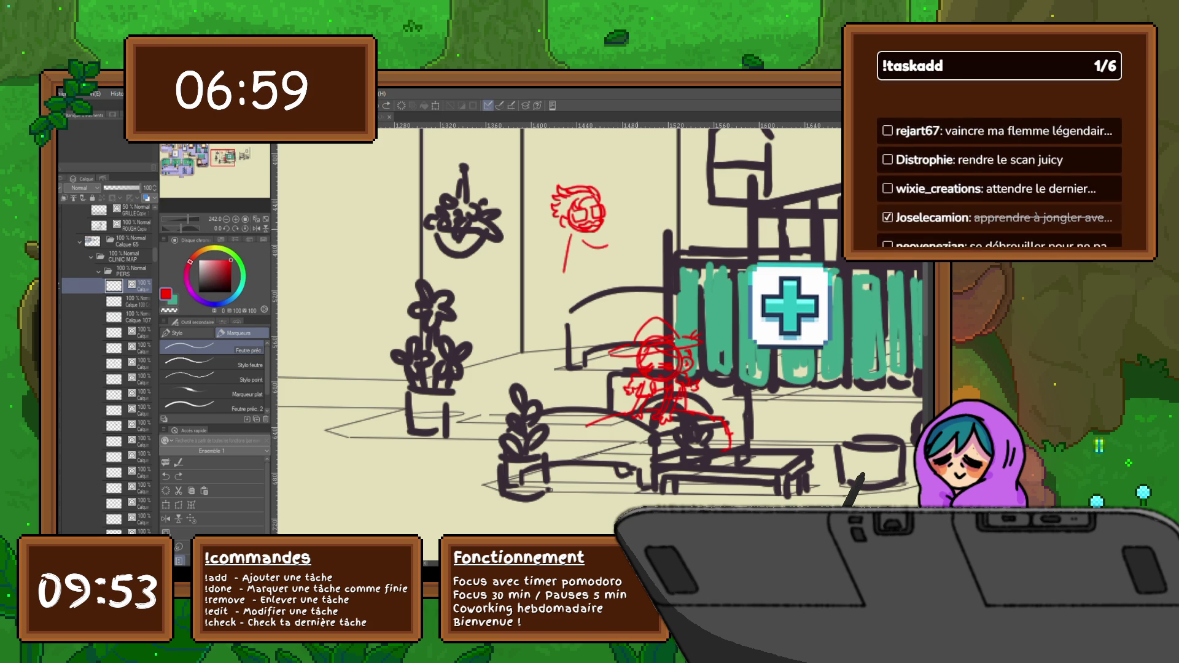
{"action": "key", "text": "ctrl+z"}
{"action": "key", "text": "ctrl+z"}
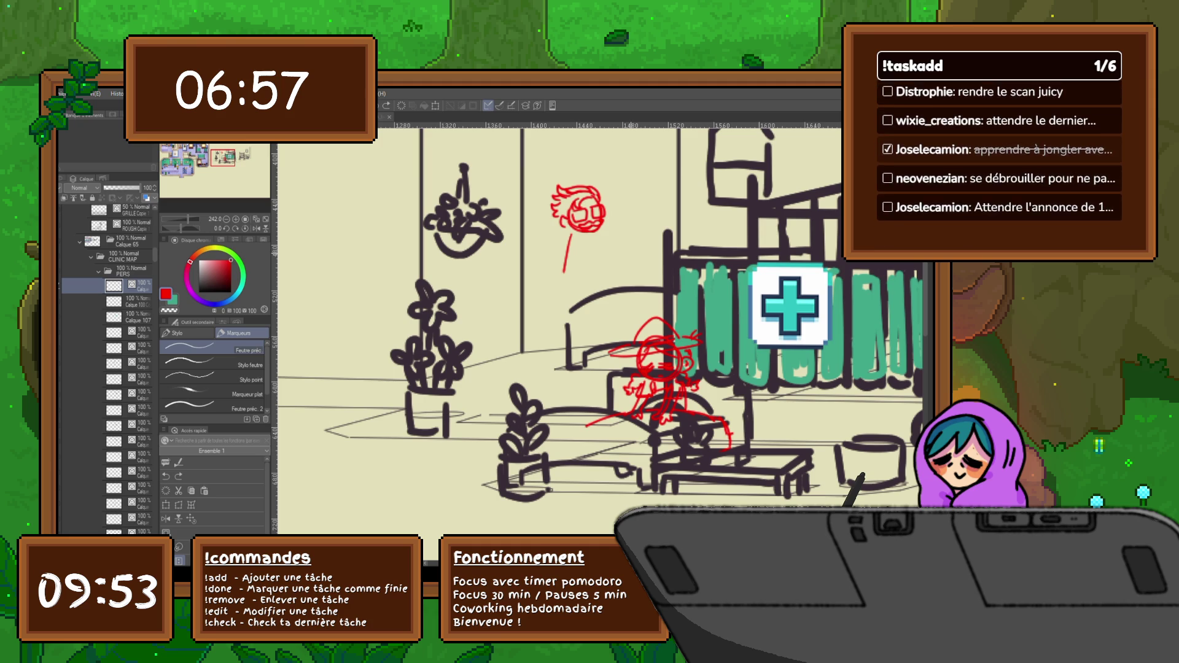
Draw the doctor's neck, outstretched arm and hand, and torso details.
{"action": "left_click_drag", "start_coordinate": [599, 236], "coordinate": [613, 249]}
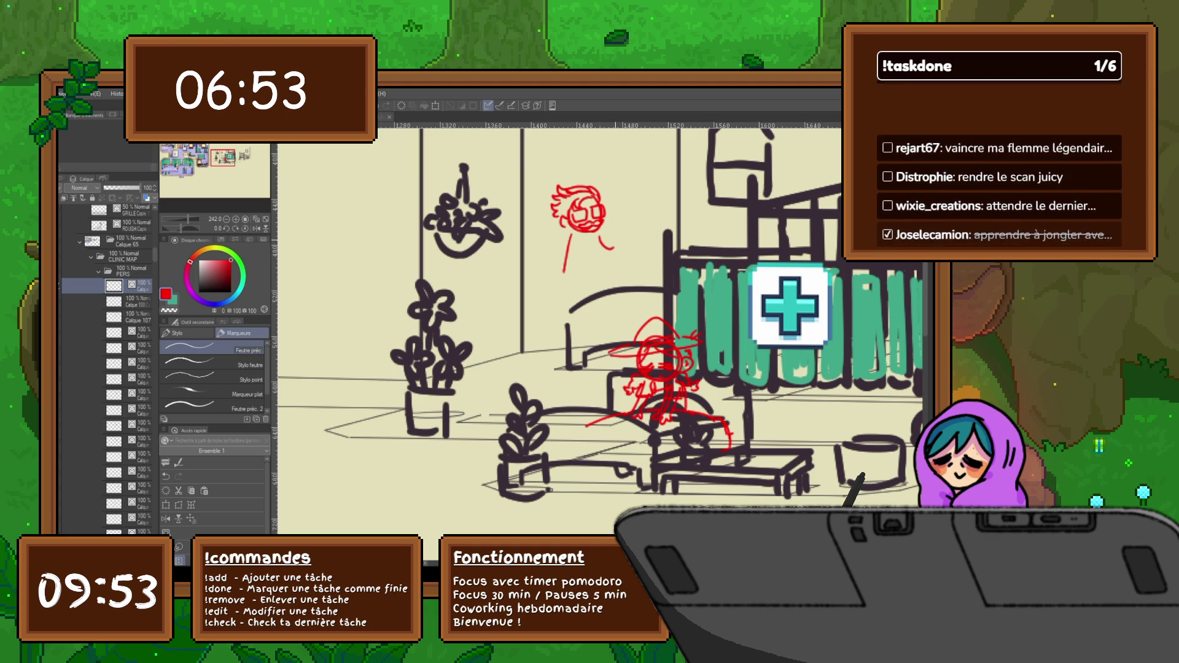
{"action": "left_click_drag", "start_coordinate": [614, 251], "coordinate": [633, 249]}
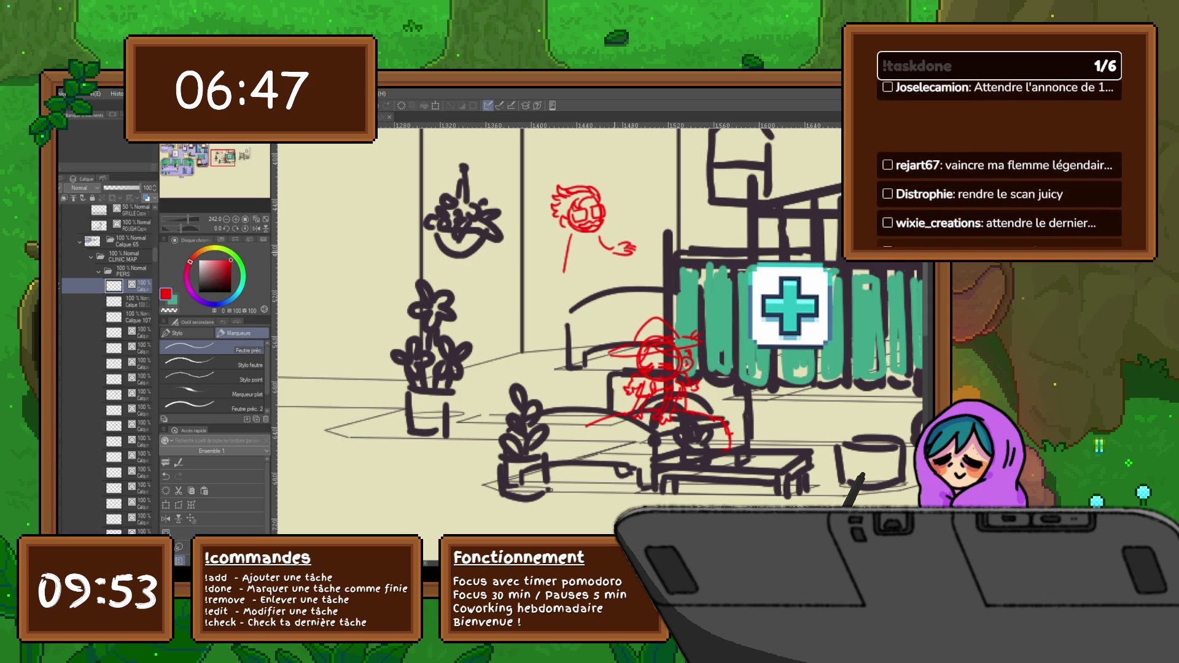
{"action": "left_click_drag", "start_coordinate": [613, 247], "coordinate": [590, 274]}
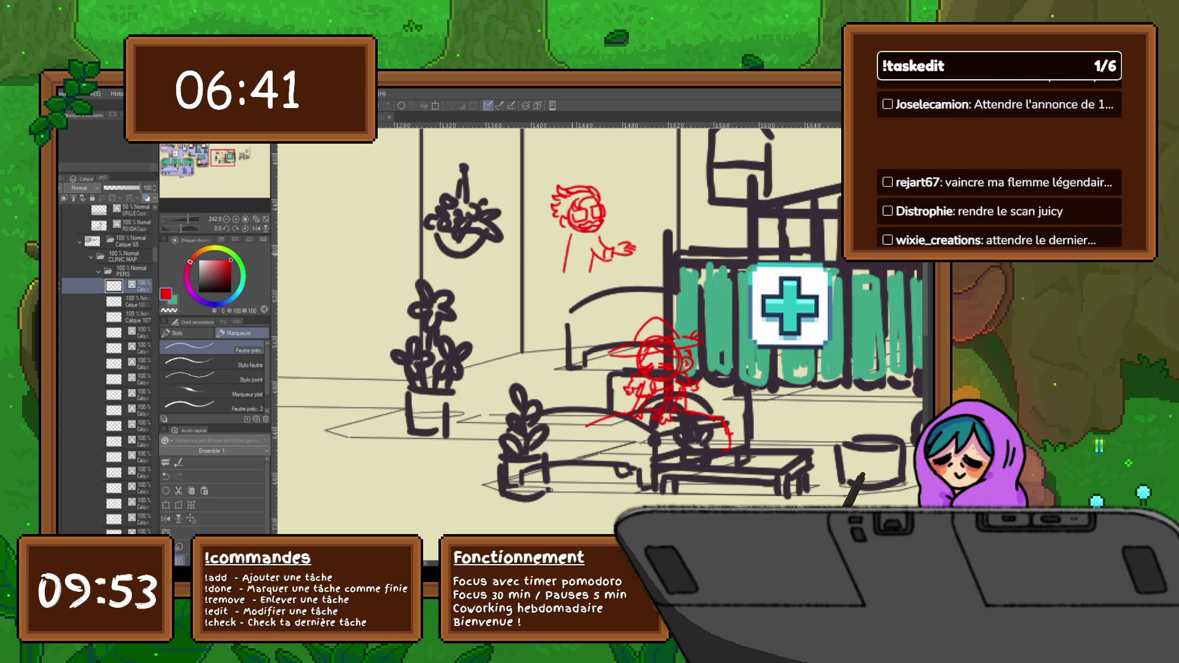
{"action": "mouse_move", "coordinate": [572, 240]}
{"action": "left_mouse_down"}
{"action": "mouse_move", "coordinate": [593, 250]}
{"action": "mouse_move", "coordinate": [582, 273]}
{"action": "mouse_move", "coordinate": [561, 273]}
{"action": "mouse_move", "coordinate": [560, 238]}
{"action": "left_mouse_up"}
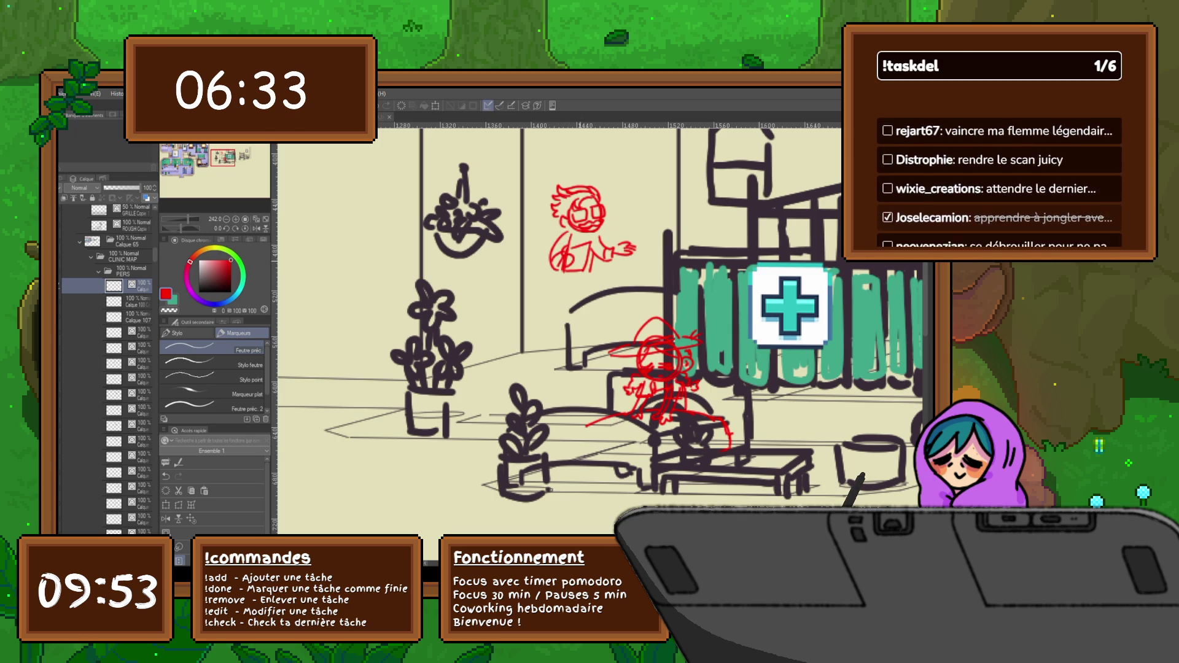
{"action": "left_click_drag", "start_coordinate": [573, 248], "coordinate": [573, 267]}
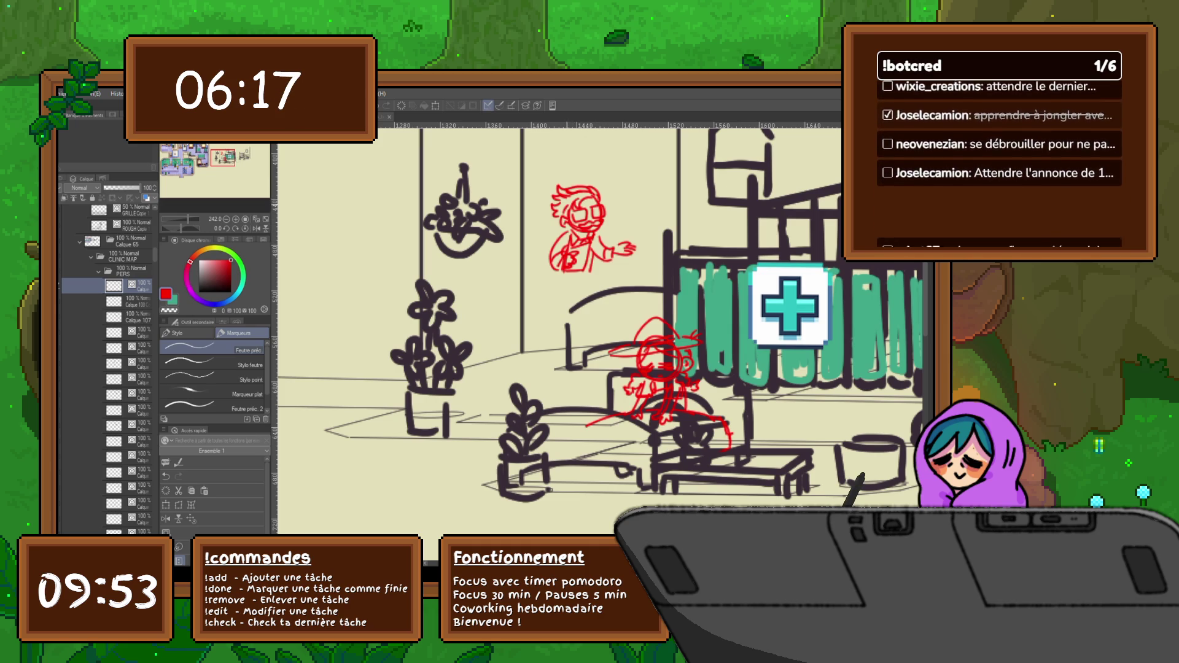
{"action": "key", "text": "ctrl+z"}
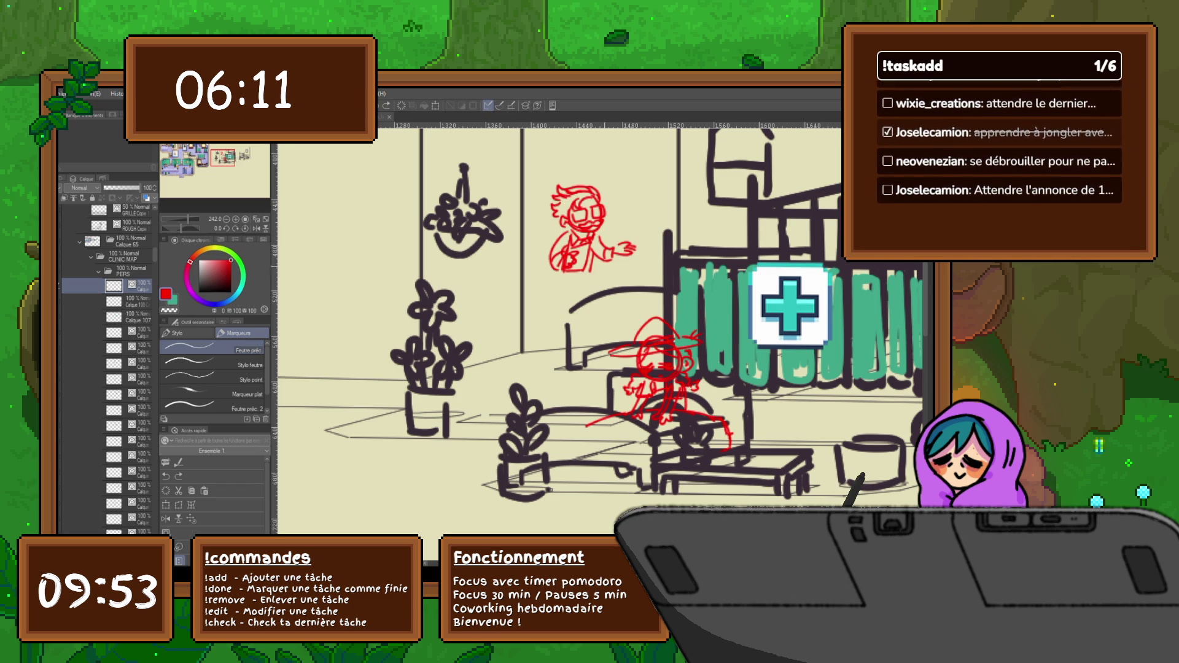
{"action": "left_click_drag", "start_coordinate": [589, 262], "coordinate": [589, 282]}
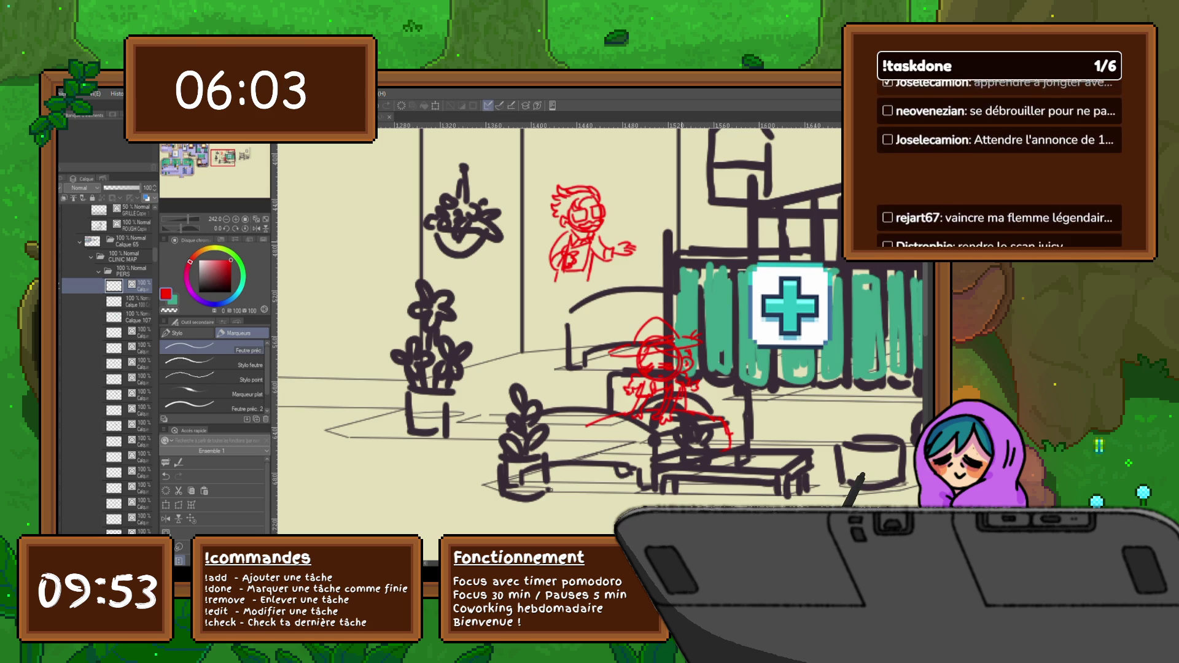
{"action": "left_click_drag", "start_coordinate": [600, 326], "coordinate": [564, 354]}
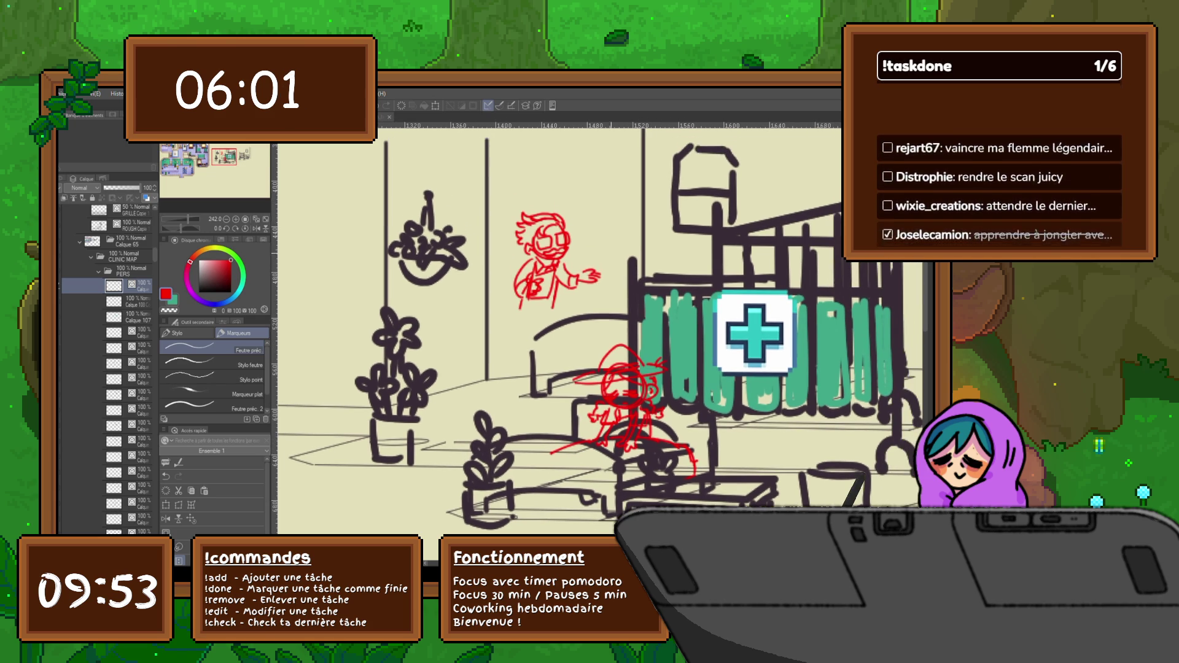
Draw a red diamond gem beside the doctor's hand with facet lines inside.
{"action": "mouse_move", "coordinate": [587, 248]}
{"action": "left_mouse_down"}
{"action": "mouse_move", "coordinate": [600, 260]}
{"action": "mouse_move", "coordinate": [611, 241]}
{"action": "mouse_move", "coordinate": [603, 257]}
{"action": "left_mouse_up"}
{"action": "left_click_drag", "start_coordinate": [614, 307], "coordinate": [600, 347]}
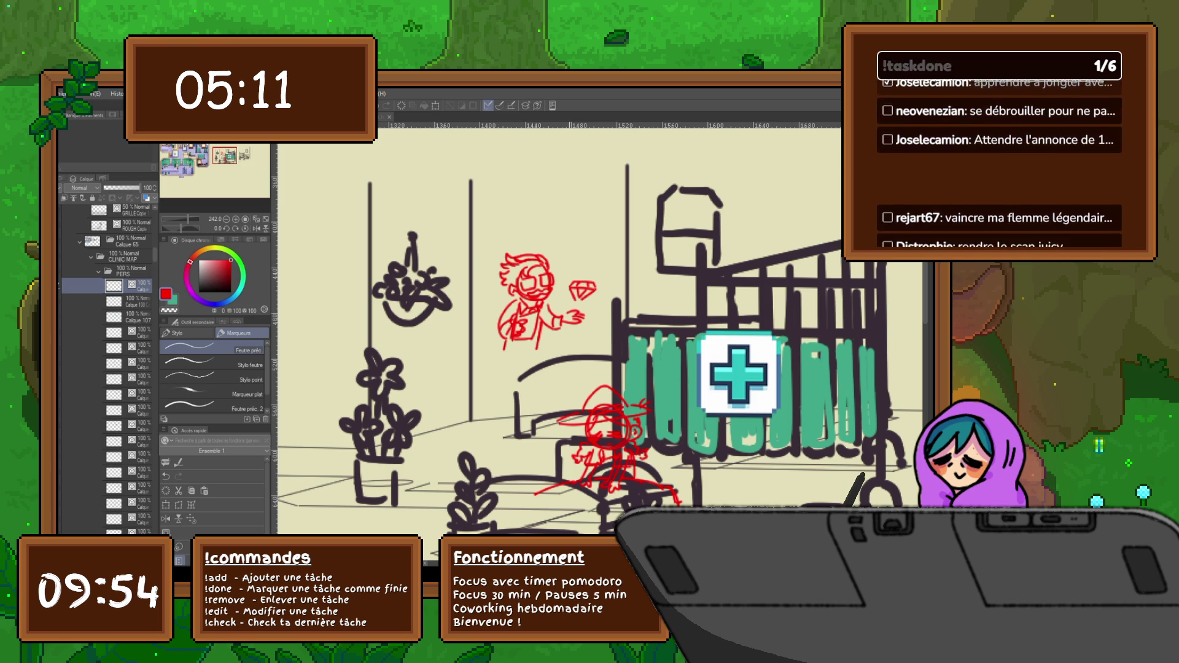
Draw a red parallelogram paper stack above the doctor, hatching its bottom edge and redoing the tip.
{"action": "mouse_move", "coordinate": [565, 223]}
{"action": "left_mouse_down"}
{"action": "mouse_move", "coordinate": [633, 227]}
{"action": "mouse_move", "coordinate": [564, 221]}
{"action": "mouse_move", "coordinate": [619, 241]}
{"action": "mouse_move", "coordinate": [586, 239]}
{"action": "mouse_move", "coordinate": [610, 251]}
{"action": "left_mouse_up"}
{"action": "mouse_move", "coordinate": [562, 245]}
{"action": "left_mouse_down"}
{"action": "mouse_move", "coordinate": [618, 253]}
{"action": "mouse_move", "coordinate": [637, 232]}
{"action": "mouse_move", "coordinate": [636, 243]}
{"action": "left_mouse_up"}
{"action": "left_click_drag", "start_coordinate": [616, 252], "coordinate": [638, 242]}
{"action": "key", "text": "ctrl+z"}
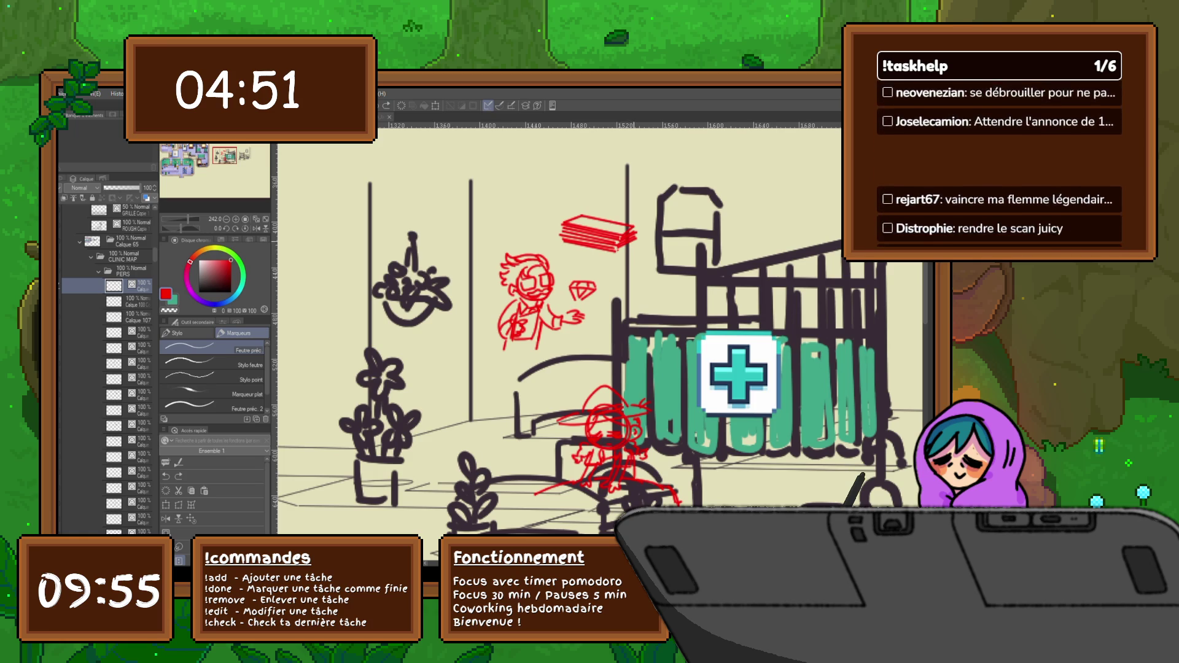
{"action": "key", "text": "ctrl+z"}
{"action": "key", "text": "ctrl+z"}
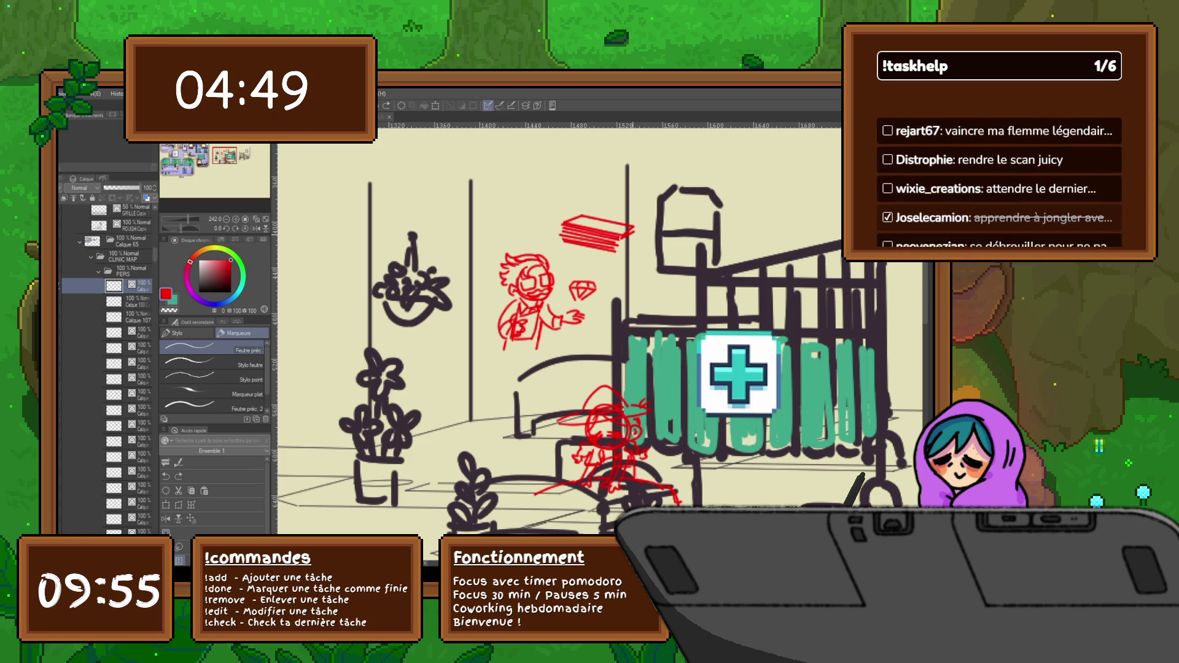
{"action": "left_click_drag", "start_coordinate": [617, 240], "coordinate": [635, 230]}
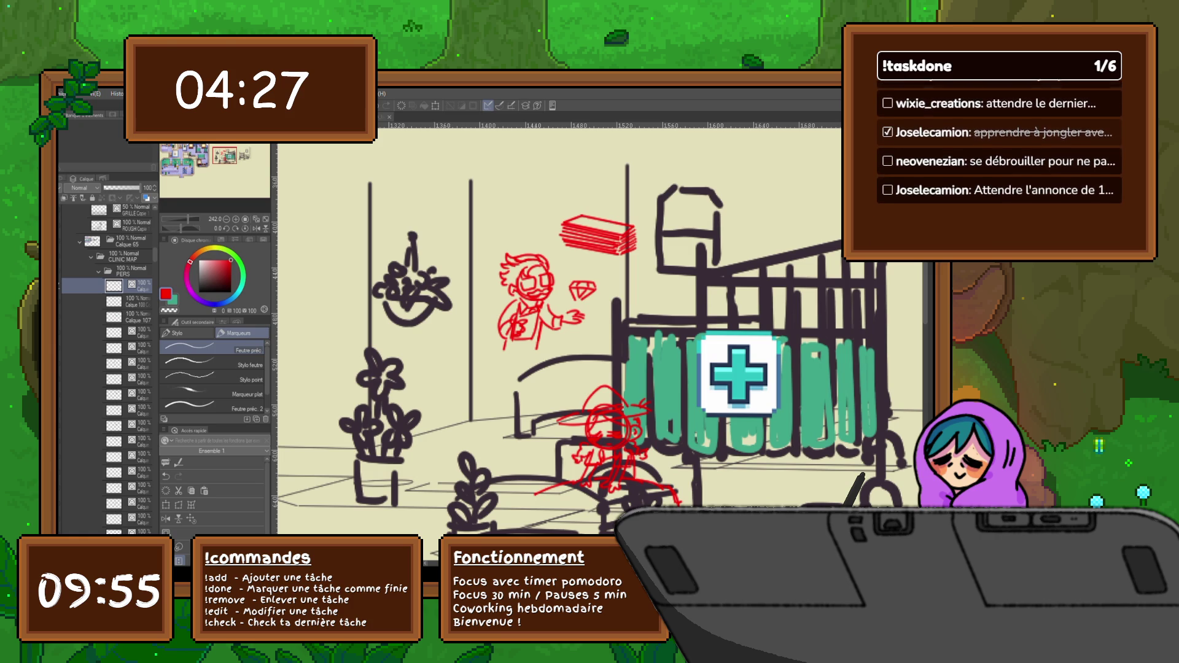
Lasso the red paper stack and scale it down.
{"action": "key", "text": "m"}
{"action": "mouse_move", "coordinate": [577, 203]}
{"action": "left_mouse_down"}
{"action": "mouse_move", "coordinate": [559, 240]}
{"action": "mouse_move", "coordinate": [602, 270]}
{"action": "mouse_move", "coordinate": [608, 200]}
{"action": "left_mouse_up"}
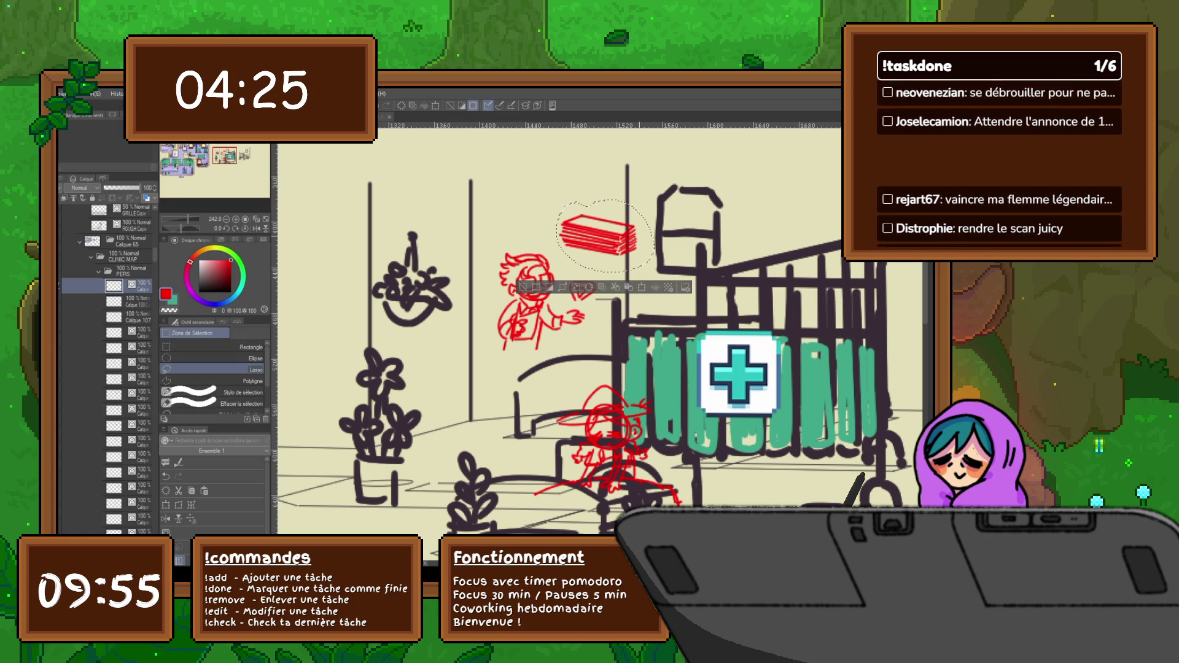
{"action": "key", "text": "ctrl+t"}
{"action": "mouse_move", "coordinate": [655, 236]}
{"action": "left_mouse_down"}
{"action": "mouse_move", "coordinate": [623, 236]}
{"action": "mouse_move", "coordinate": [582, 309]}
{"action": "mouse_move", "coordinate": [591, 256]}
{"action": "left_mouse_up"}
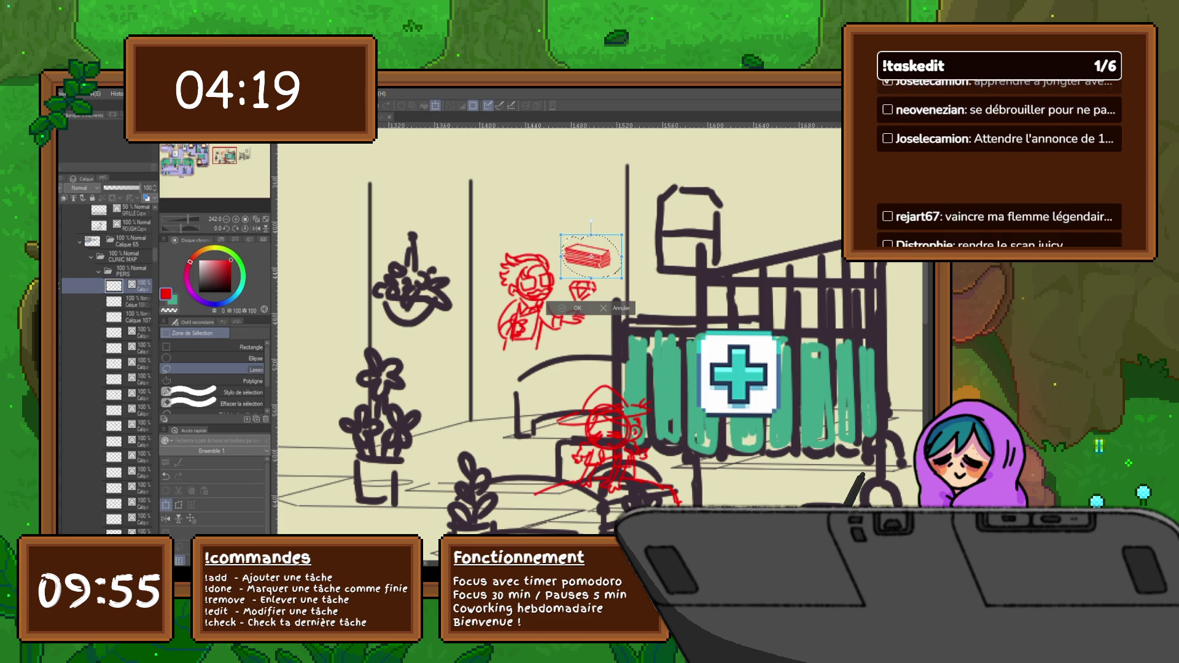
{"action": "key", "text": "Return"}
{"action": "key", "text": "ctrl+d"}
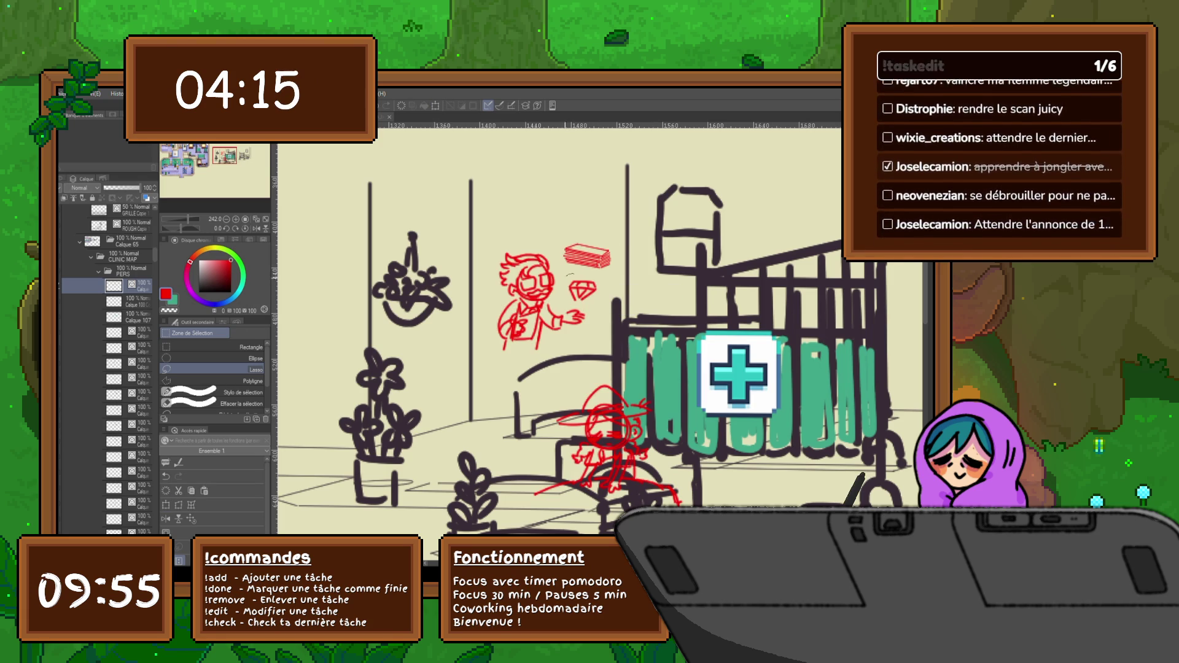
Copy the gem to a new layer and tilt it onto the paper stack.
{"action": "left_click_drag", "start_coordinate": [584, 274], "coordinate": [578, 276]}
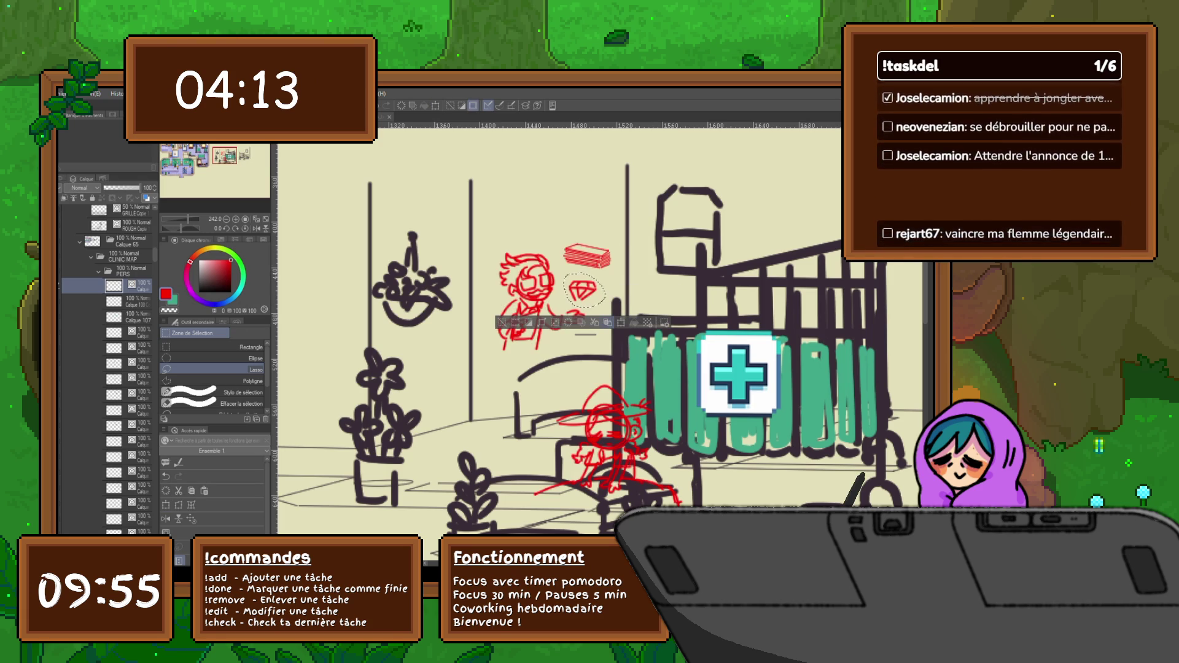
{"action": "key", "text": "ctrl+c"}
{"action": "key", "text": "ctrl+v"}
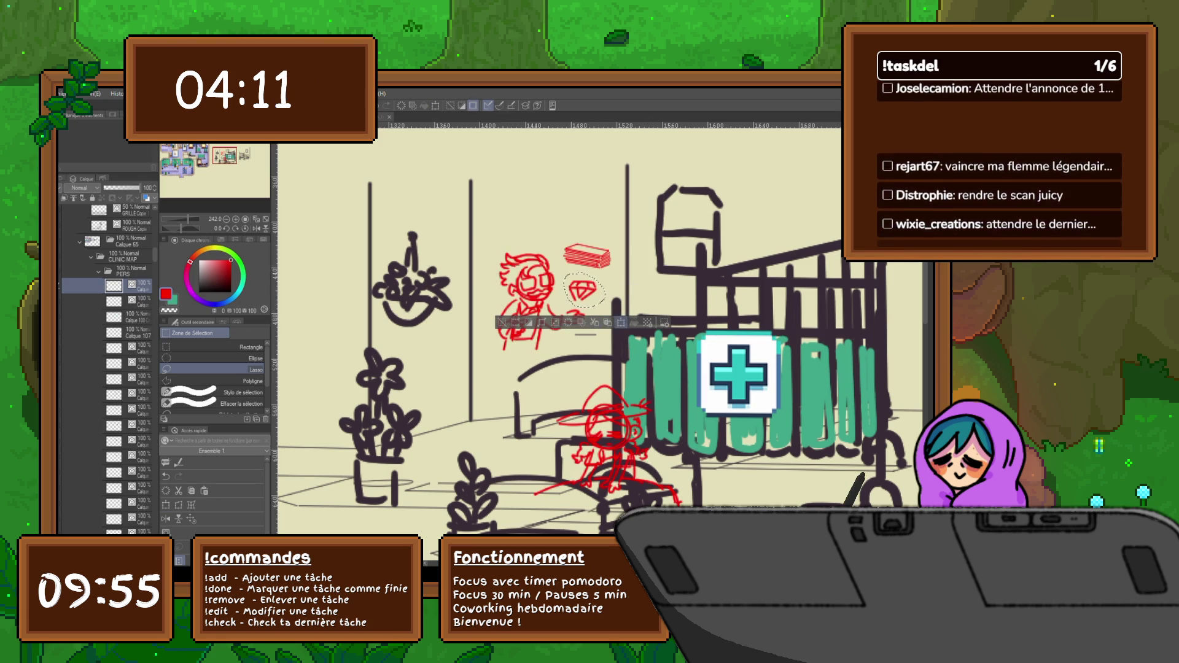
{"action": "left_click", "coordinate": [621, 323]}
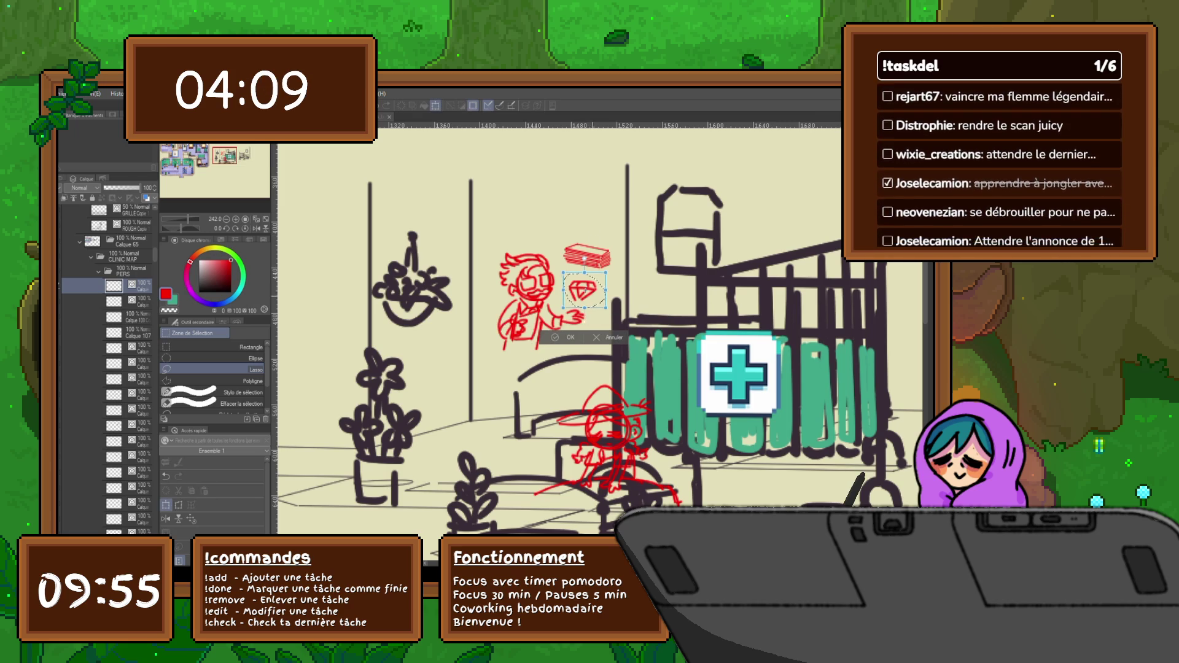
{"action": "left_click_drag", "start_coordinate": [583, 289], "coordinate": [586, 258]}
{"action": "mouse_move", "coordinate": [617, 215]}
{"action": "left_mouse_down"}
{"action": "mouse_move", "coordinate": [608, 206]}
{"action": "mouse_move", "coordinate": [589, 244]}
{"action": "left_mouse_up"}
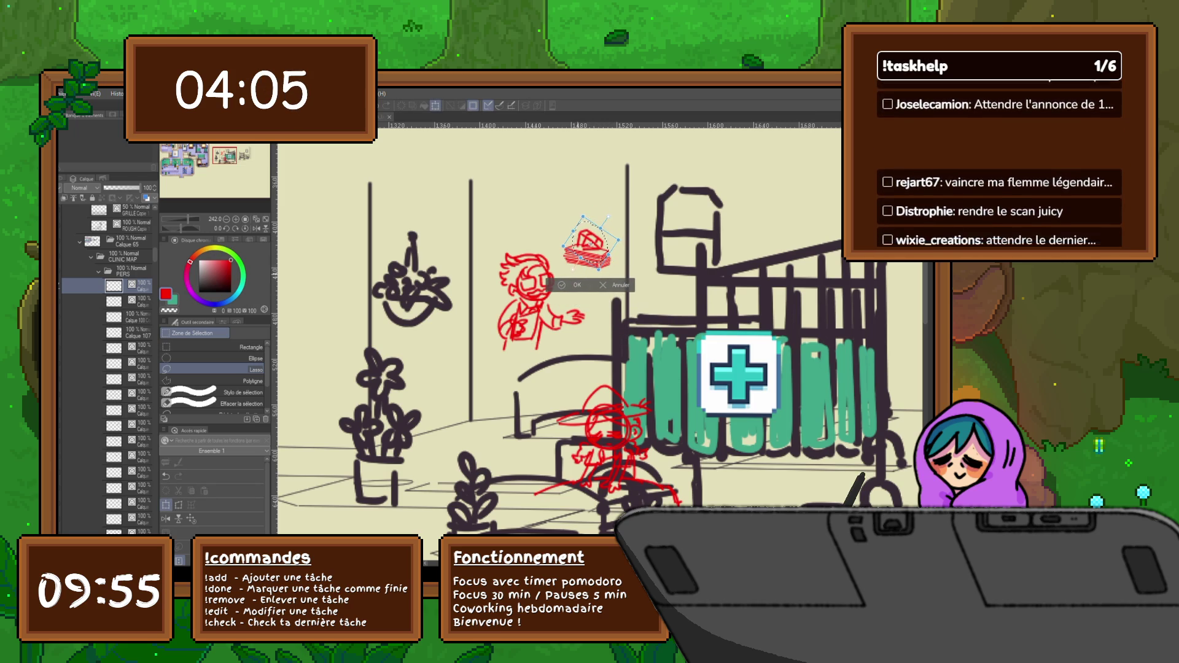
{"action": "key", "text": "Return"}
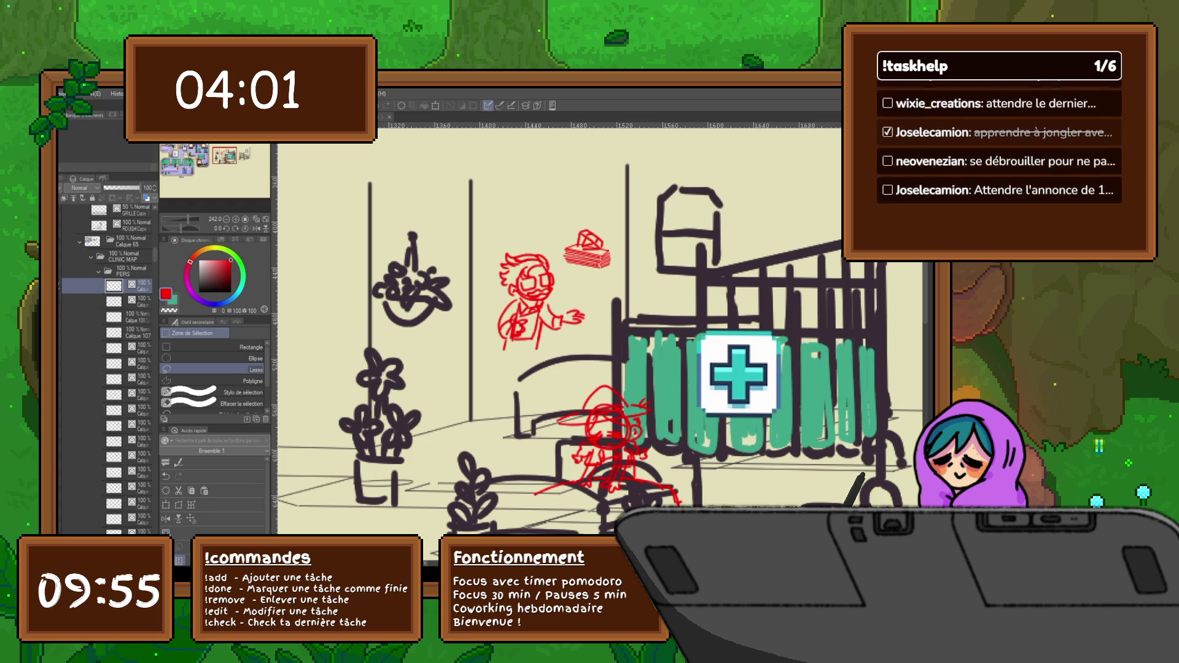
Copy the papers and gem together and move them into the doctor's hand.
{"action": "left_click", "coordinate": [138, 301]}
{"action": "left_click_drag", "start_coordinate": [608, 223], "coordinate": [630, 270]}
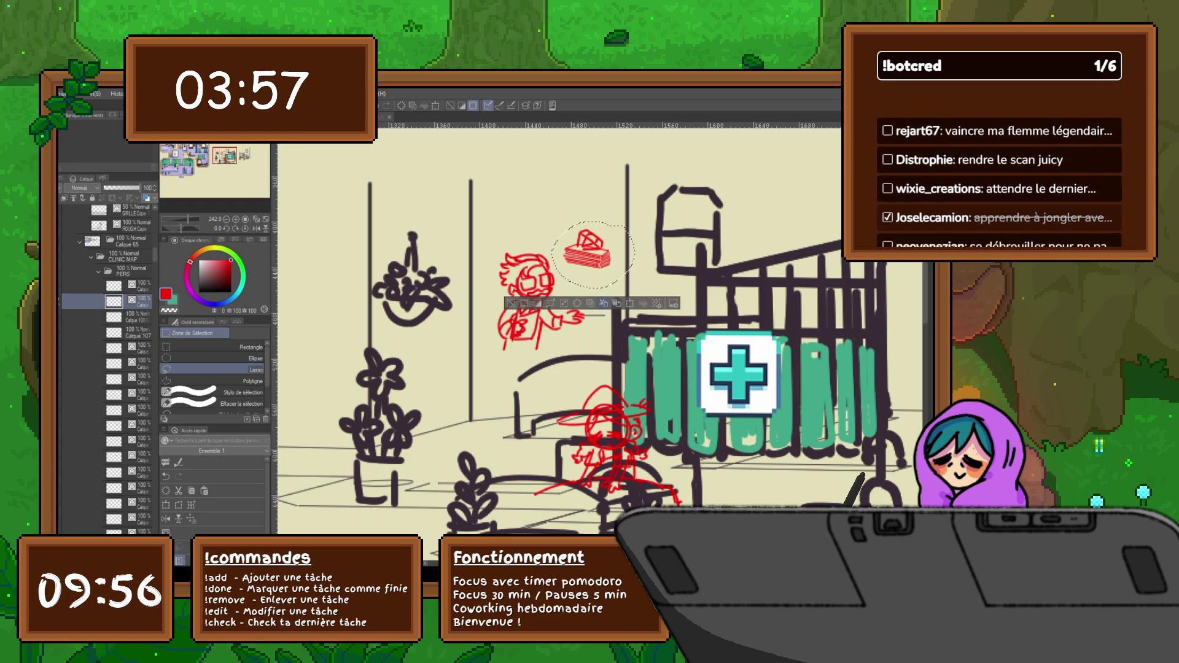
{"action": "key", "text": "ctrl+c"}
{"action": "key", "text": "ctrl+v"}
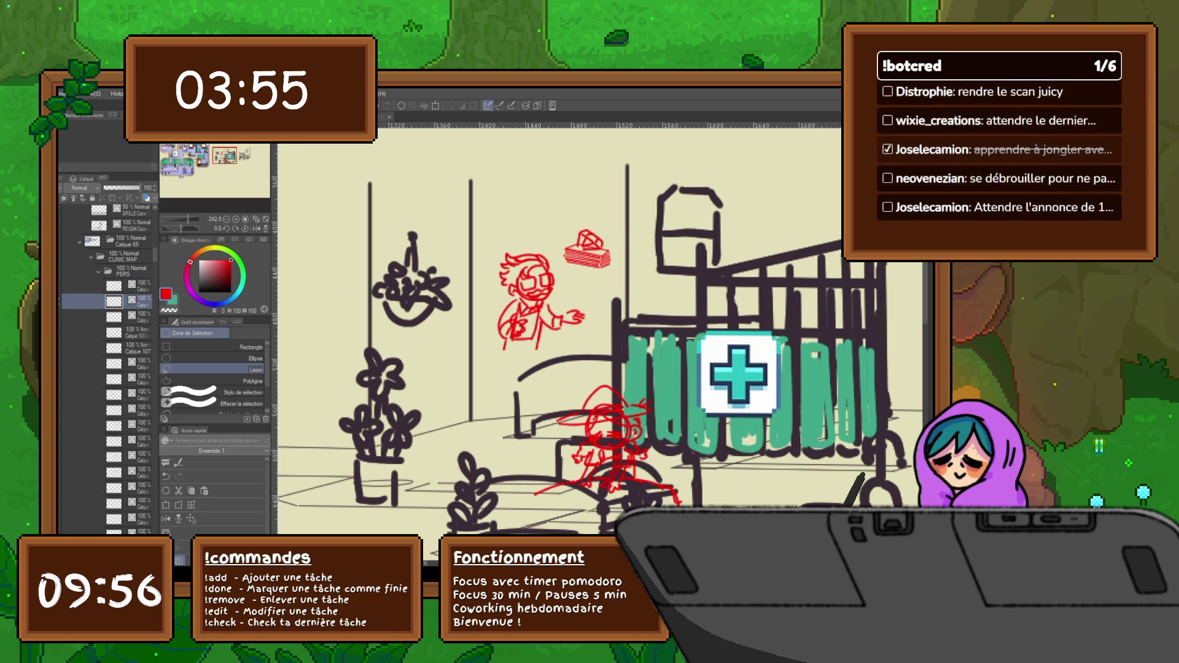
{"action": "key", "text": "ctrl+t"}
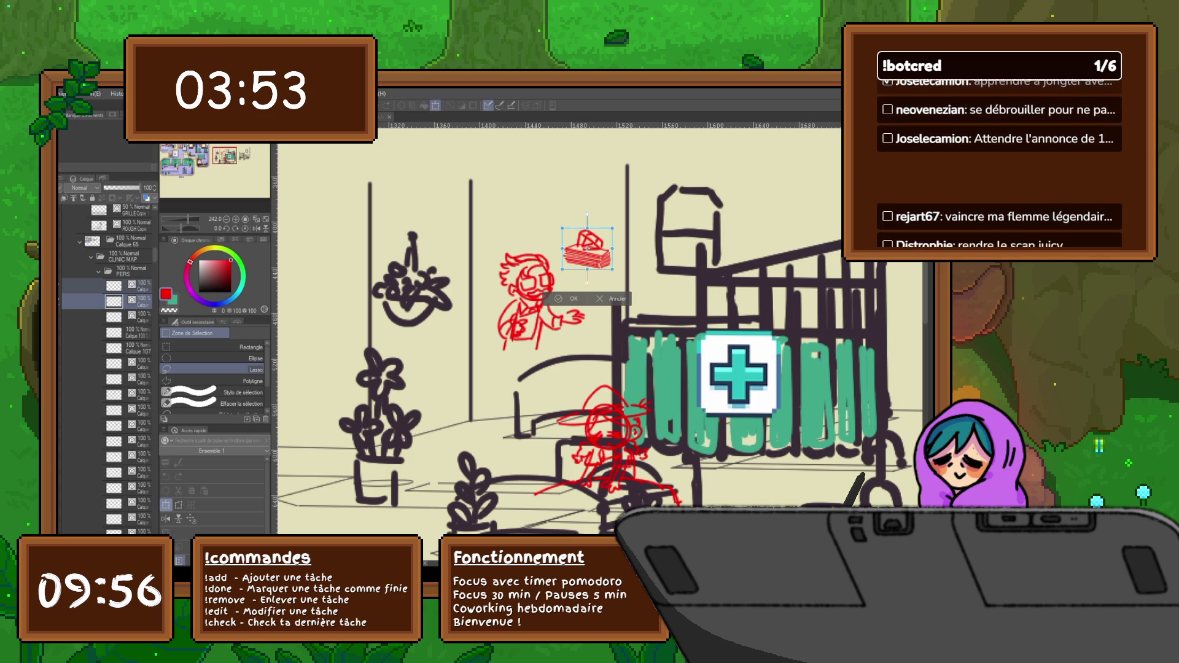
{"action": "left_click_drag", "start_coordinate": [586, 248], "coordinate": [578, 300]}
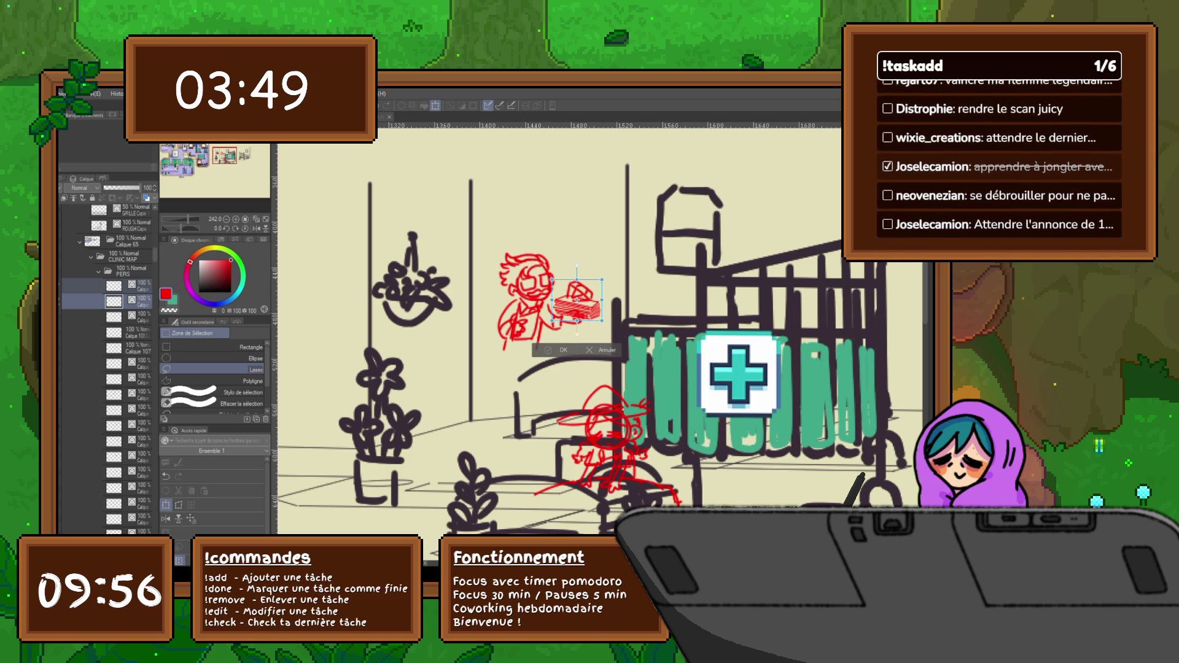
{"action": "key", "text": "Return"}
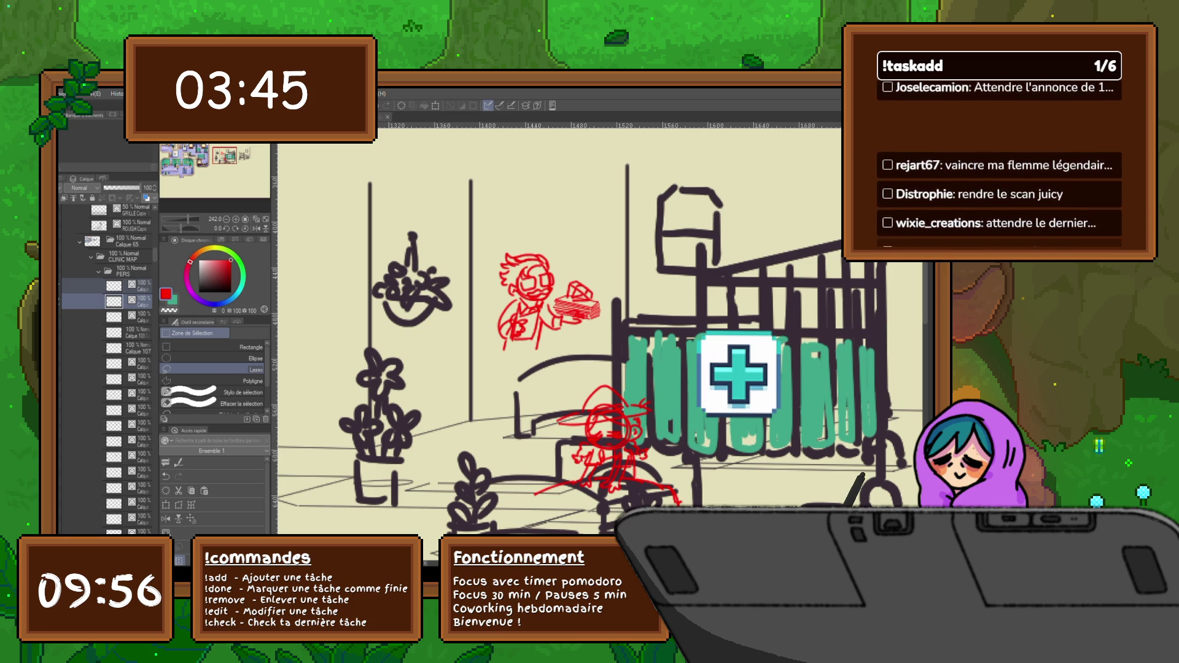
{"action": "key", "text": "ctrl+minus"}
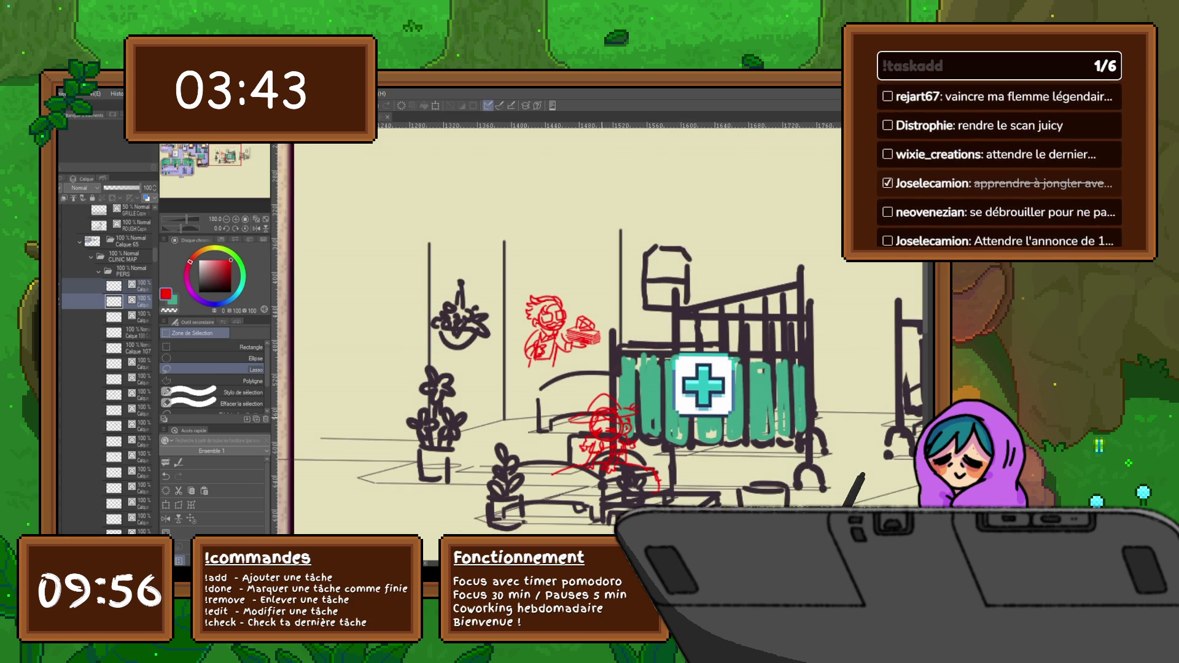
Lasso the red doctor figure and copy-paste it onto a new layer.
{"action": "key", "text": "ctrl+minus"}
{"action": "left_click", "coordinate": [132, 316]}
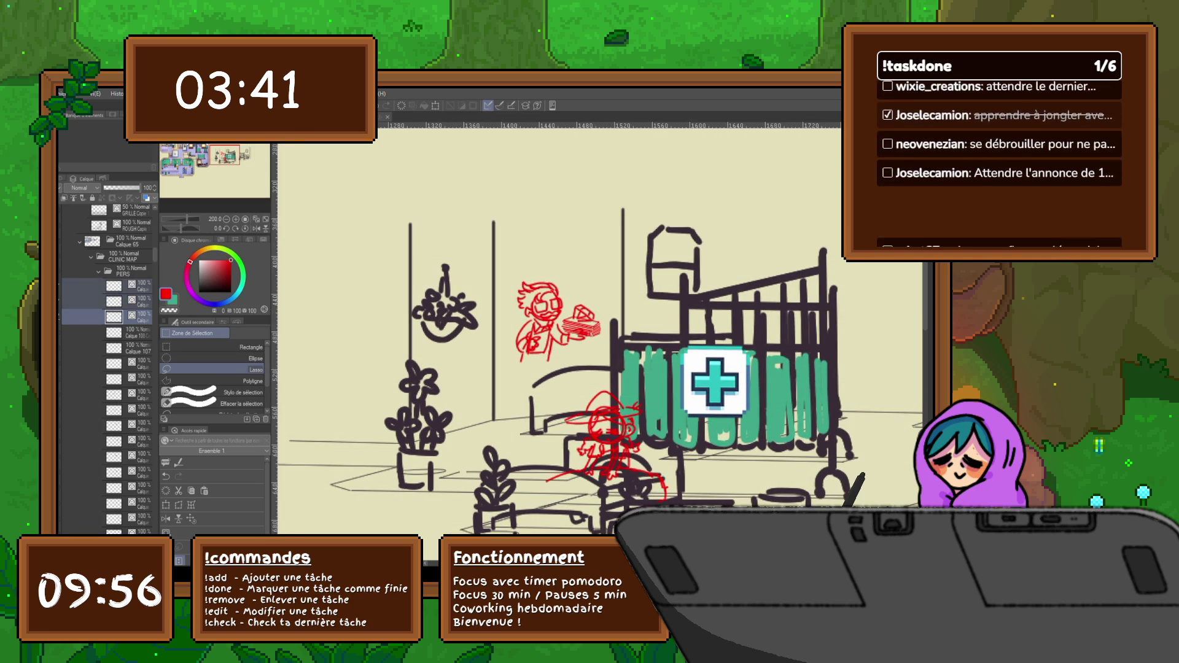
{"action": "key", "text": "ctrl+t"}
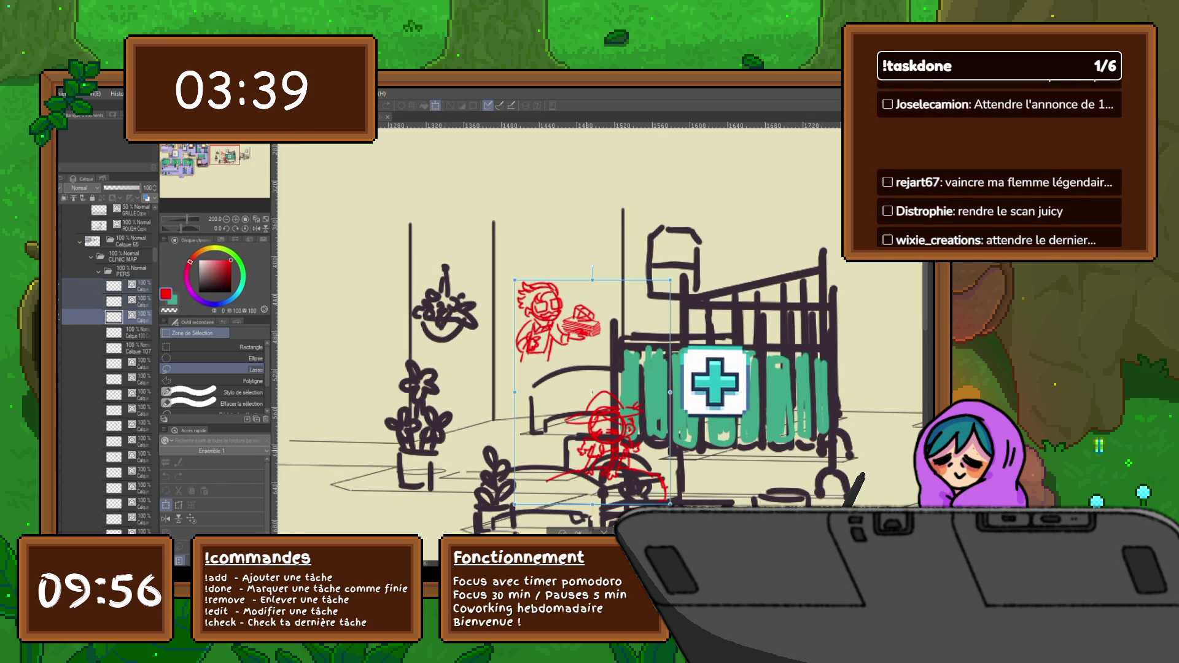
{"action": "key", "text": "Return"}
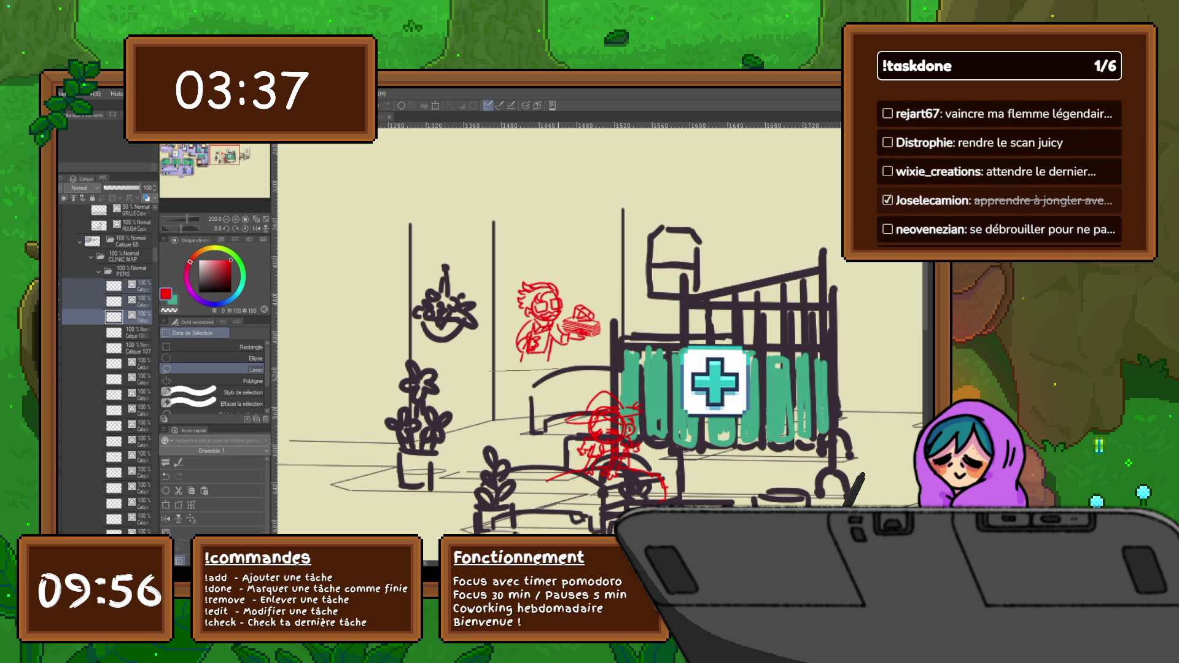
{"action": "left_click_drag", "start_coordinate": [614, 353], "coordinate": [495, 368]}
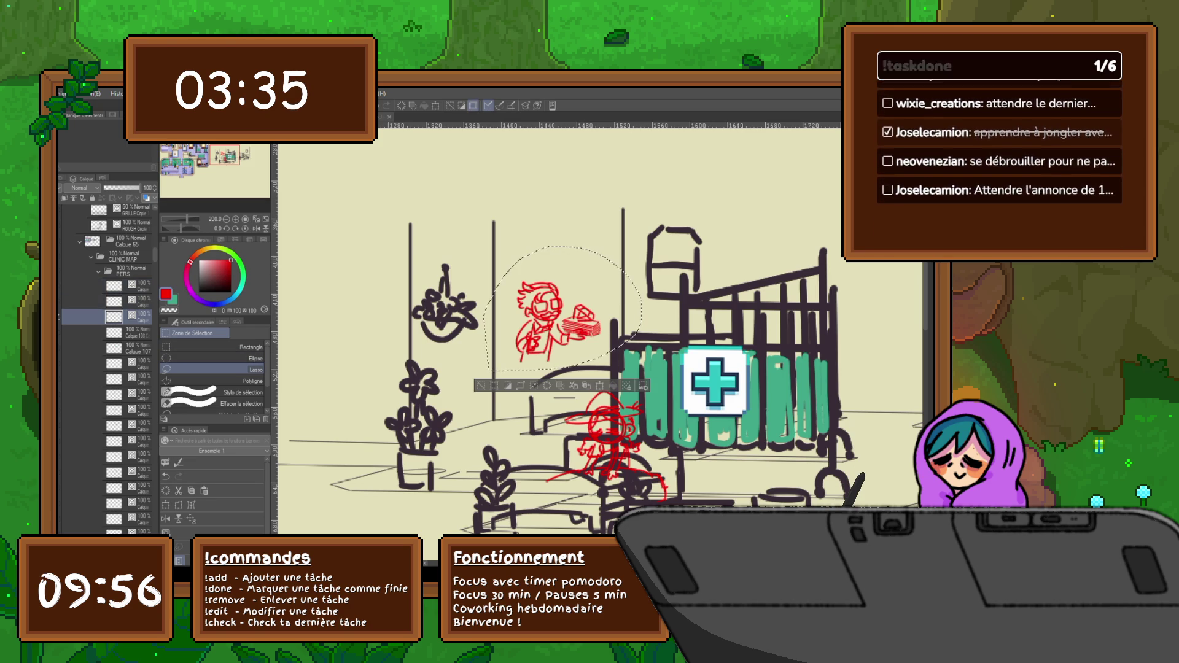
{"action": "key", "text": "ctrl+c"}
{"action": "key", "text": "ctrl+v"}
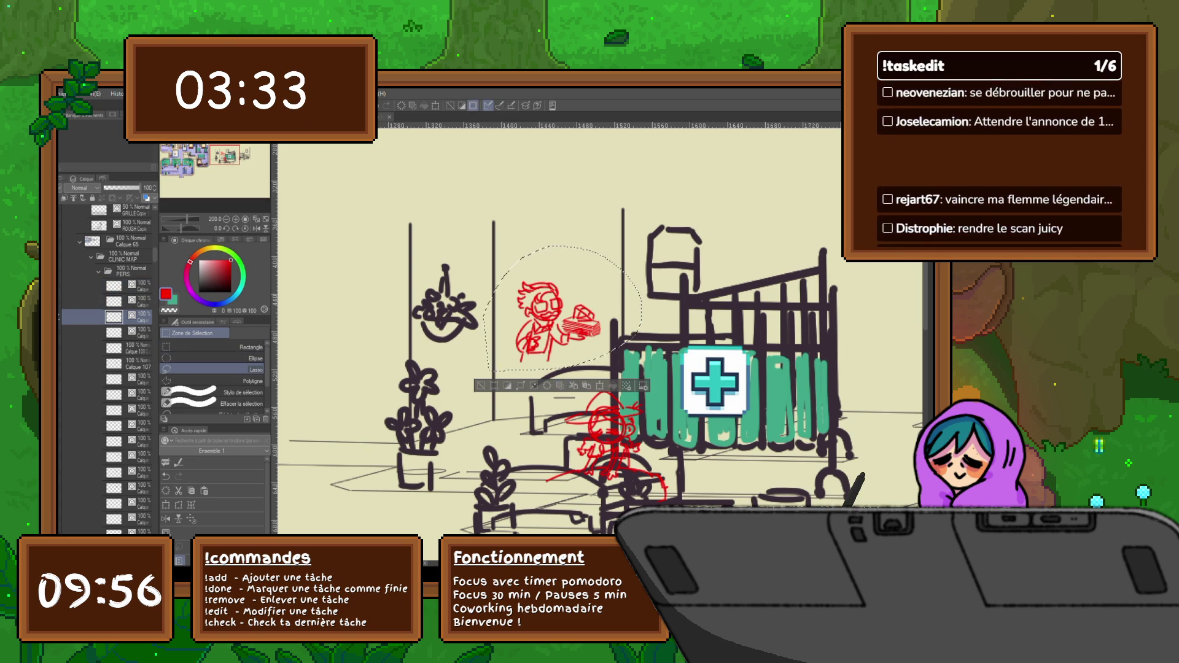
{"action": "key", "text": "ctrl+d"}
Select the doctor with his paper and gem layers and move them down beside the bed.
{"action": "left_click", "coordinate": [114, 285]}
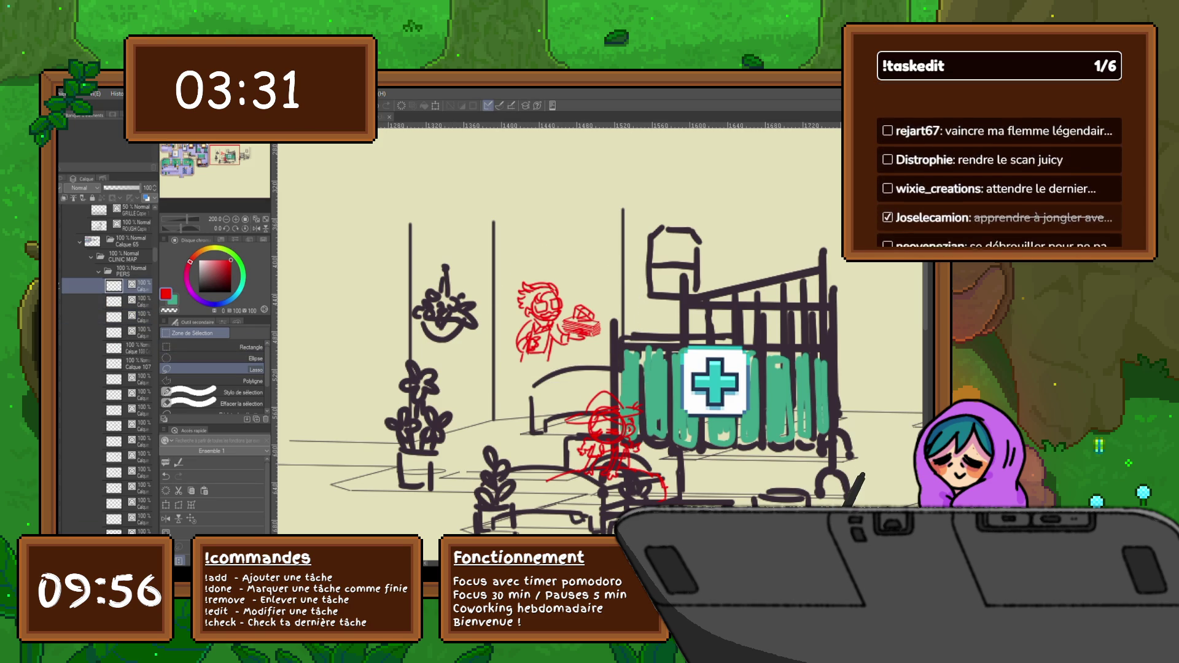
{"action": "left_click", "coordinate": [113, 316], "text": "shift"}
{"action": "key", "text": "ctrl+t"}
{"action": "left_click_drag", "start_coordinate": [554, 350], "coordinate": [535, 435]}
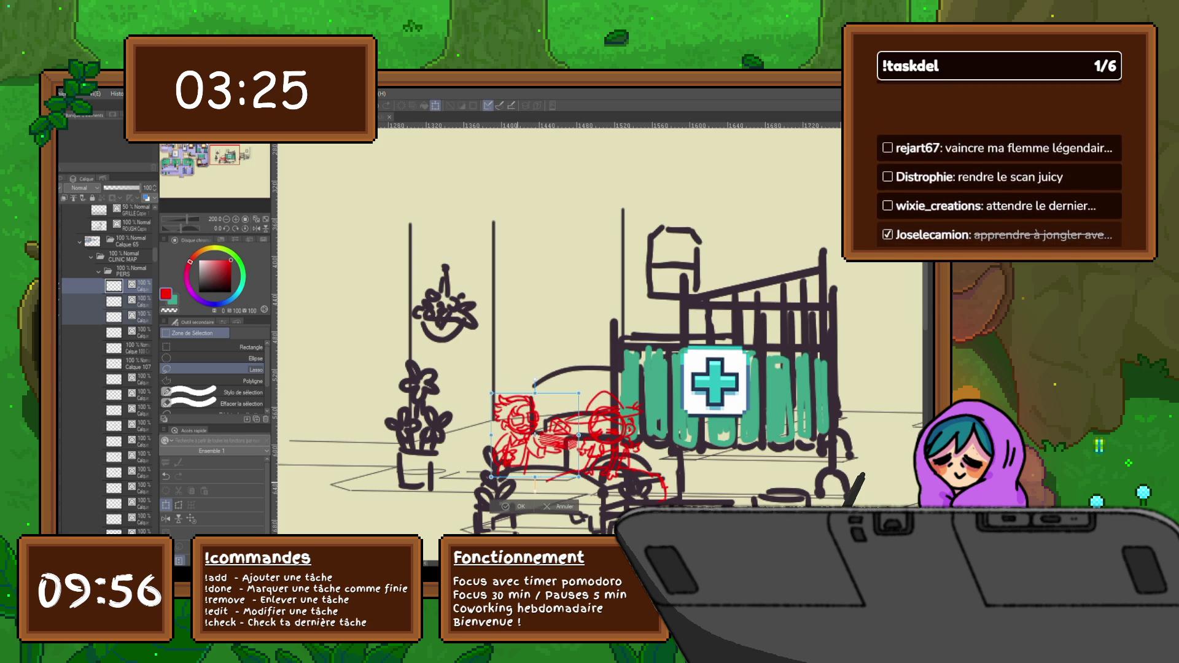
{"action": "key", "text": "Return"}
{"action": "scroll", "coordinate": [600, 332], "scroll_direction": "right", "scroll_amount": 2}
{"action": "scroll", "coordinate": [600, 332], "scroll_direction": "right", "scroll_amount": 1}
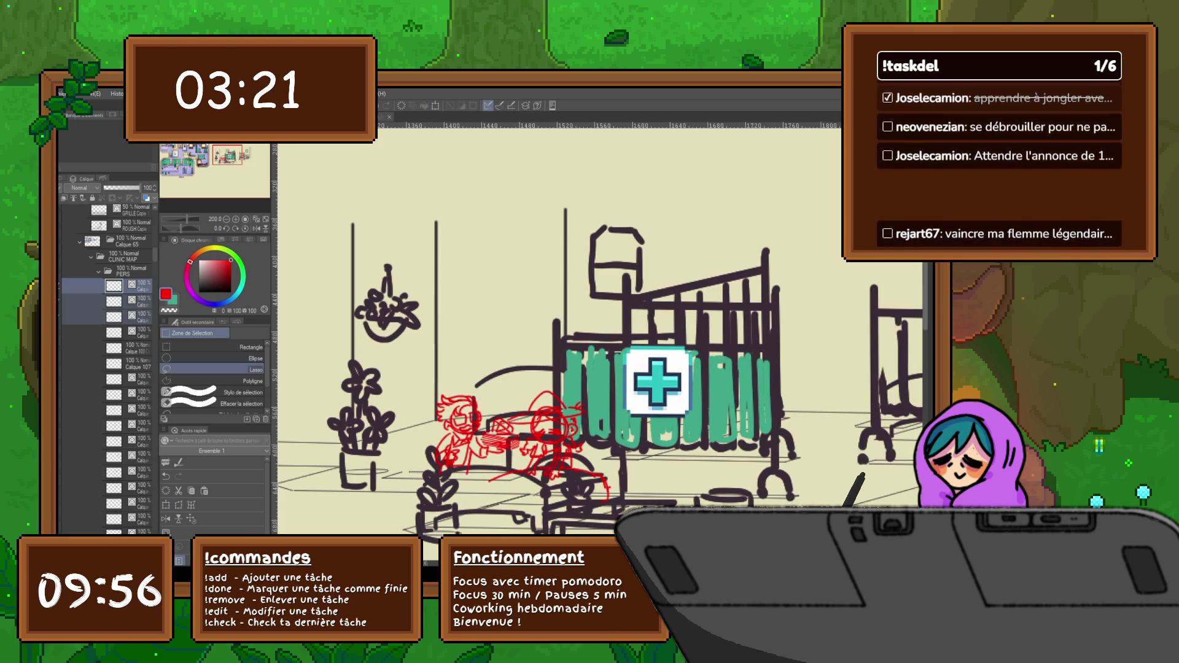
{"action": "scroll", "coordinate": [600, 345], "scroll_direction": "down", "scroll_amount": 2}
{"action": "scroll", "coordinate": [601, 345], "scroll_direction": "down", "scroll_amount": 1}
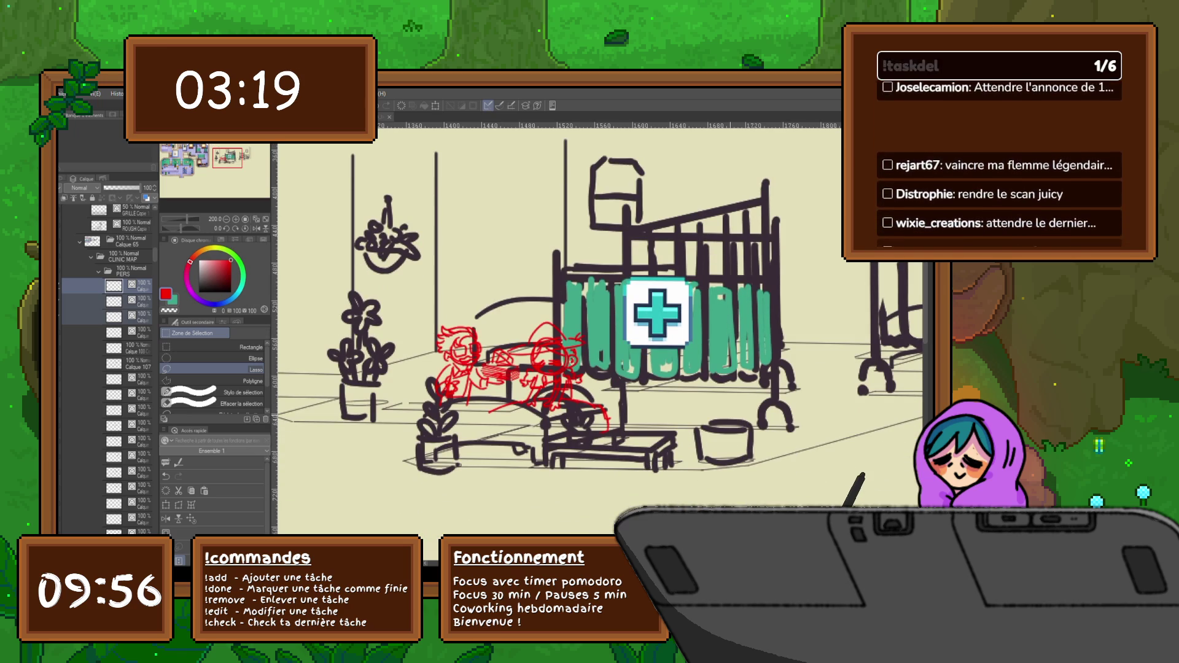